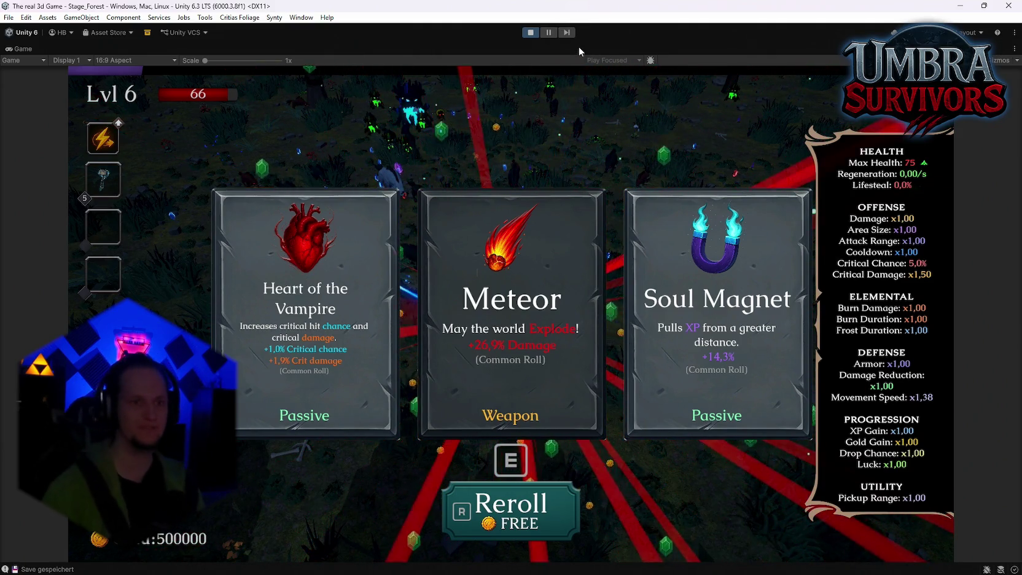
# Step: Take the Meteor upgrade, then pause and stop the test run to return to Stage_Hub
pyautogui.click(536, 334)
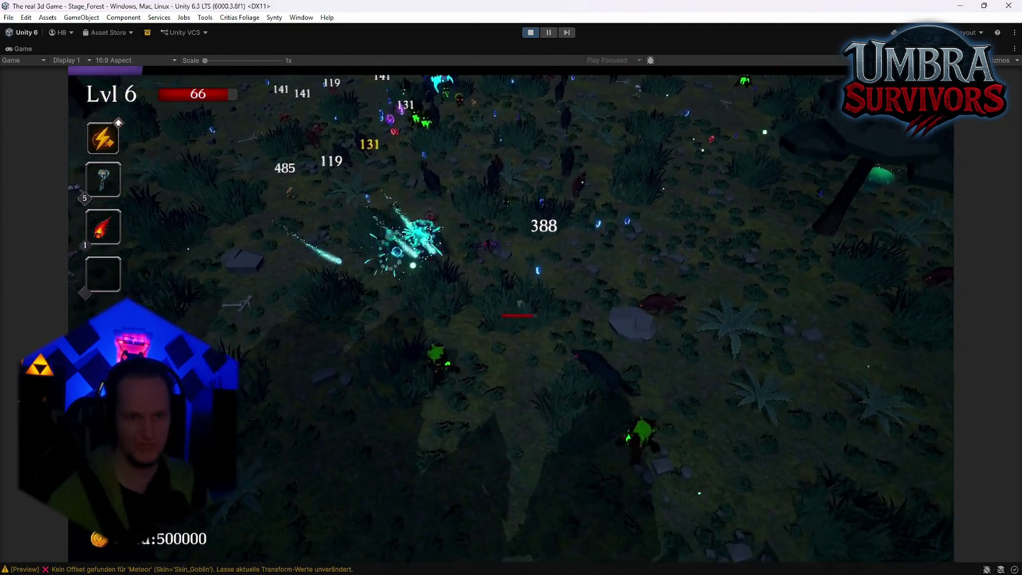
pyautogui.press('Escape')
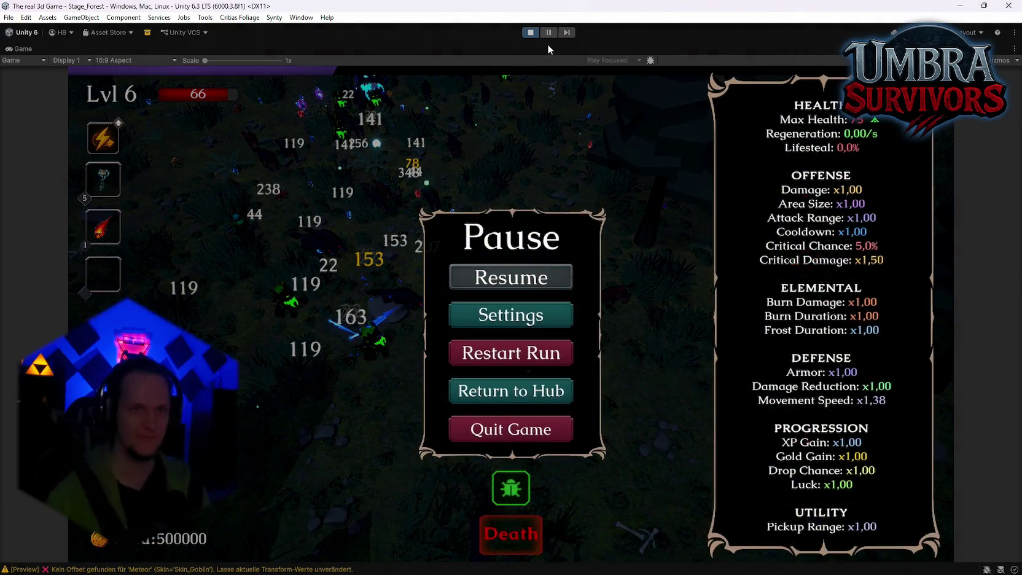
pyautogui.click(529, 34)
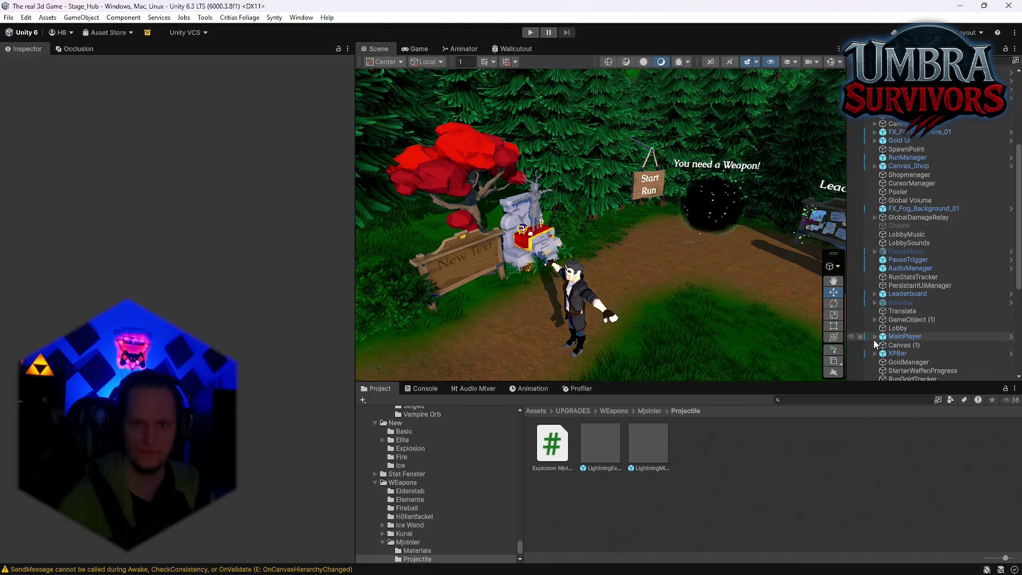
# Step: Open the Mjolnier weapon data and set its Projectile Speed Range X and Y to 80
pyautogui.scroll(-3, 436, 502)
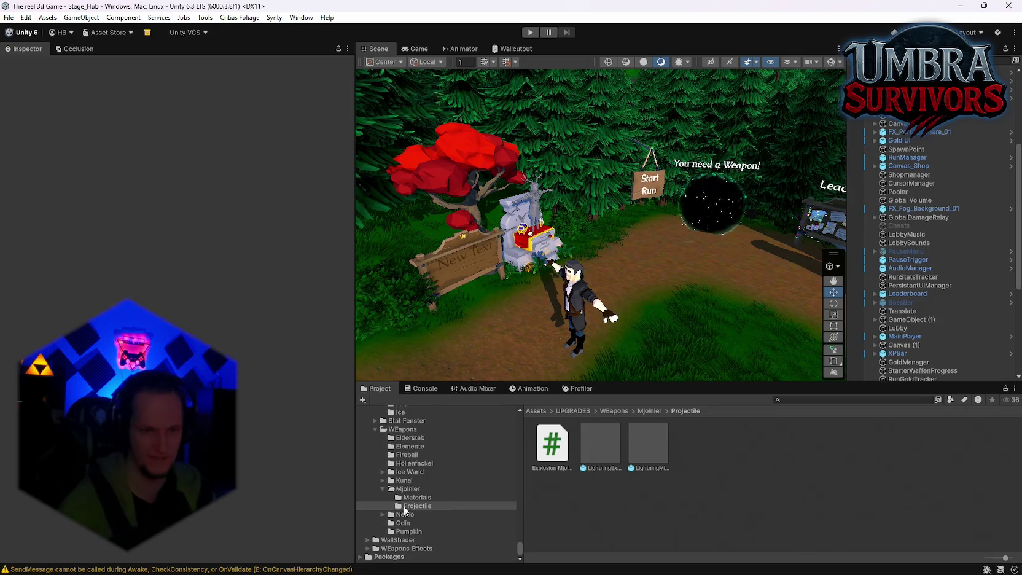
pyautogui.click(416, 506)
pyautogui.click(408, 488)
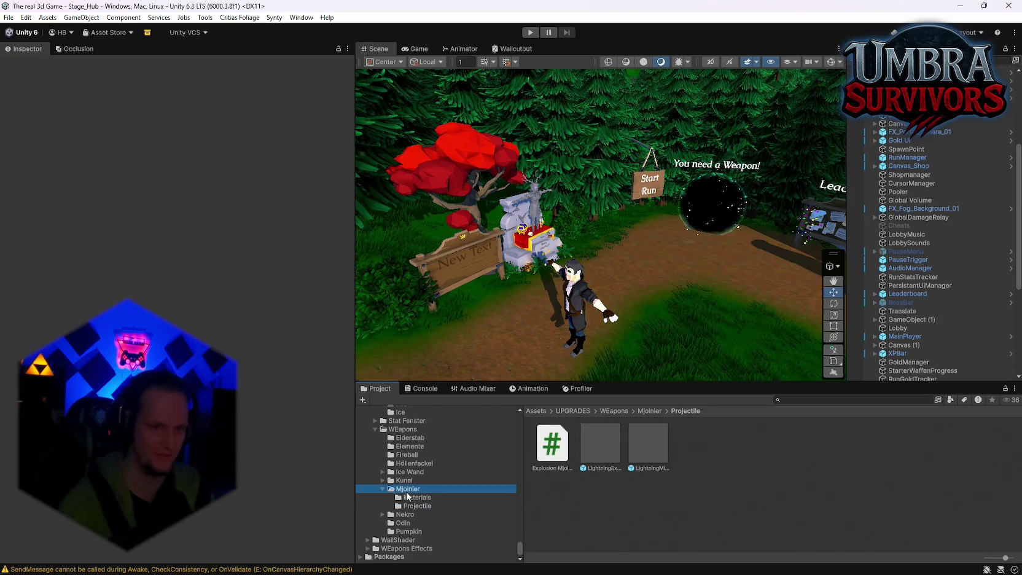
pyautogui.click(805, 483)
pyautogui.scroll(-15, 178, 288)
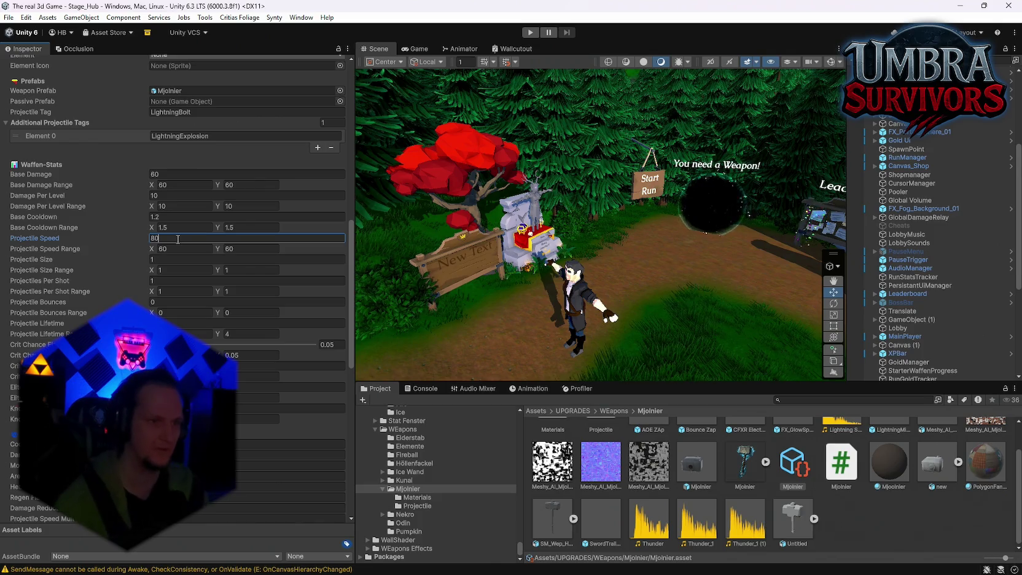
pyautogui.write('80')
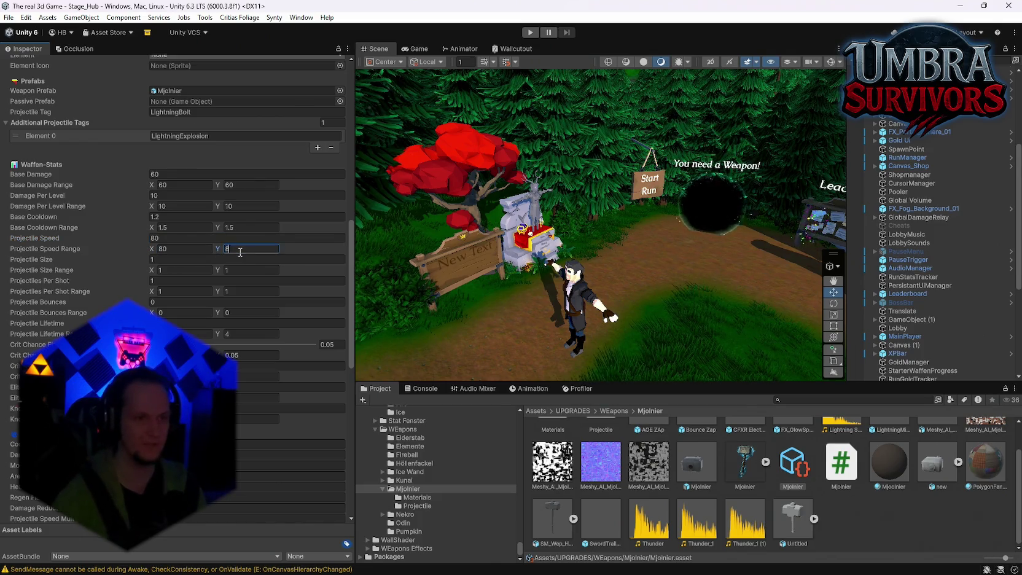
# Step: Orbit the scene view around the hub toward the tree, reaper statue and fence
pyautogui.moveTo(829, 264); pyautogui.dragTo(1016, 270)
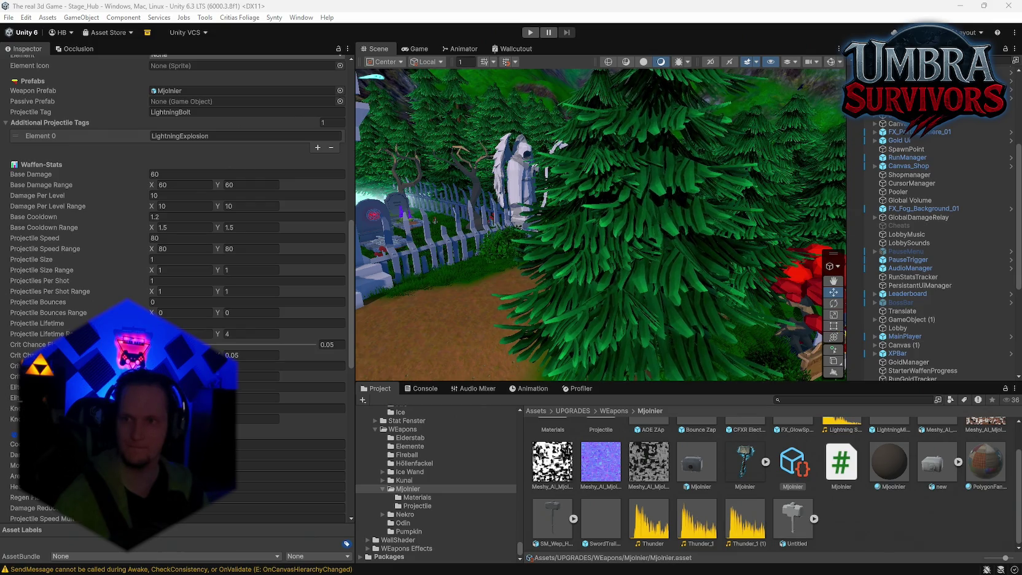
pyautogui.moveTo(667, 229); pyautogui.dragTo(736, 253)
pyautogui.scroll(10, 736, 252)
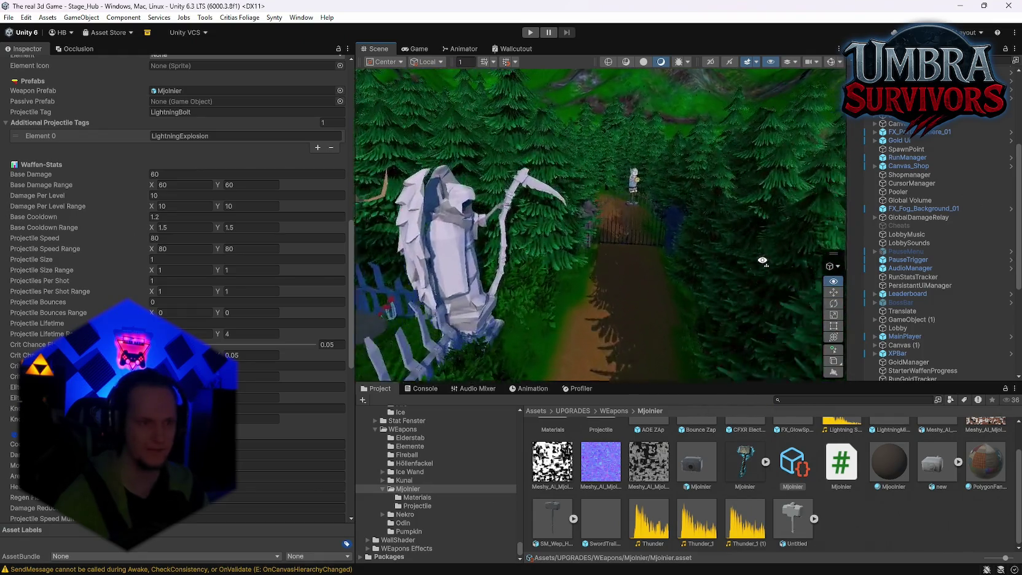
pyautogui.moveTo(633, 261)
pyautogui.mouseDown()
pyautogui.moveTo(644, 266)
pyautogui.moveTo(651, 310)
pyautogui.moveTo(850, 276)
pyautogui.moveTo(940, 274)
pyautogui.moveTo(768, 277)
pyautogui.mouseUp()
pyautogui.moveTo(678, 244)
pyautogui.mouseDown()
pyautogui.moveTo(522, 283)
pyautogui.moveTo(589, 270)
pyautogui.moveTo(679, 176)
pyautogui.moveTo(289, 236)
pyautogui.moveTo(502, 291)
pyautogui.moveTo(370, 245)
pyautogui.mouseUp()
pyautogui.scroll(3, 263, 312)
pyautogui.scroll(4, 262, 312)
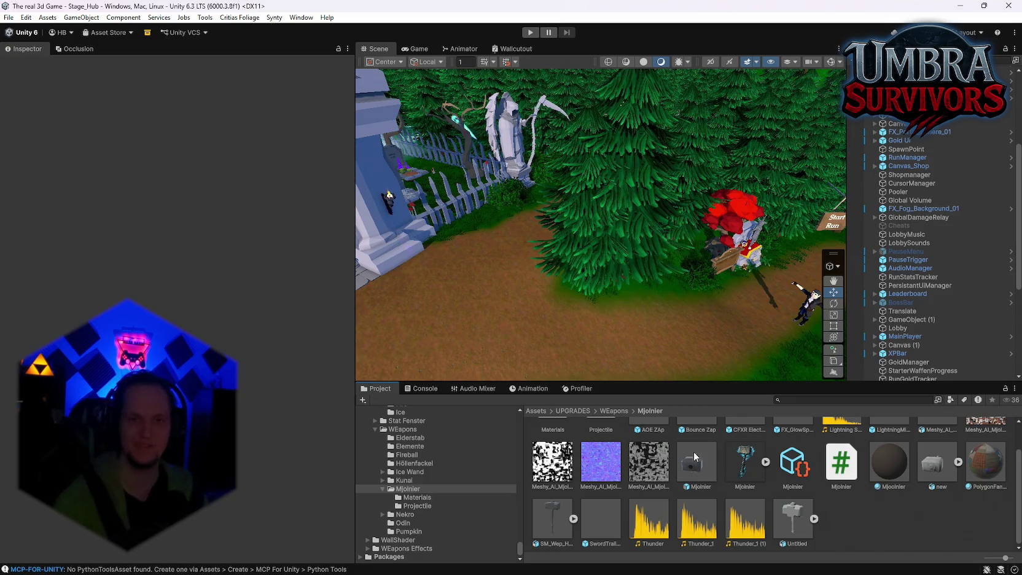
# Step: Swing the scene view onto the village path and start a play session
pyautogui.moveTo(706, 344)
pyautogui.mouseDown()
pyautogui.moveTo(843, 266)
pyautogui.moveTo(704, 246)
pyautogui.moveTo(230, 268)
pyautogui.moveTo(168, 258)
pyautogui.moveTo(791, 223)
pyautogui.moveTo(675, 240)
pyautogui.moveTo(737, 246)
pyautogui.moveTo(664, 268)
pyautogui.moveTo(410, 242)
pyautogui.moveTo(493, 260)
pyautogui.moveTo(516, 154)
pyautogui.mouseUp()
pyautogui.click(532, 33)
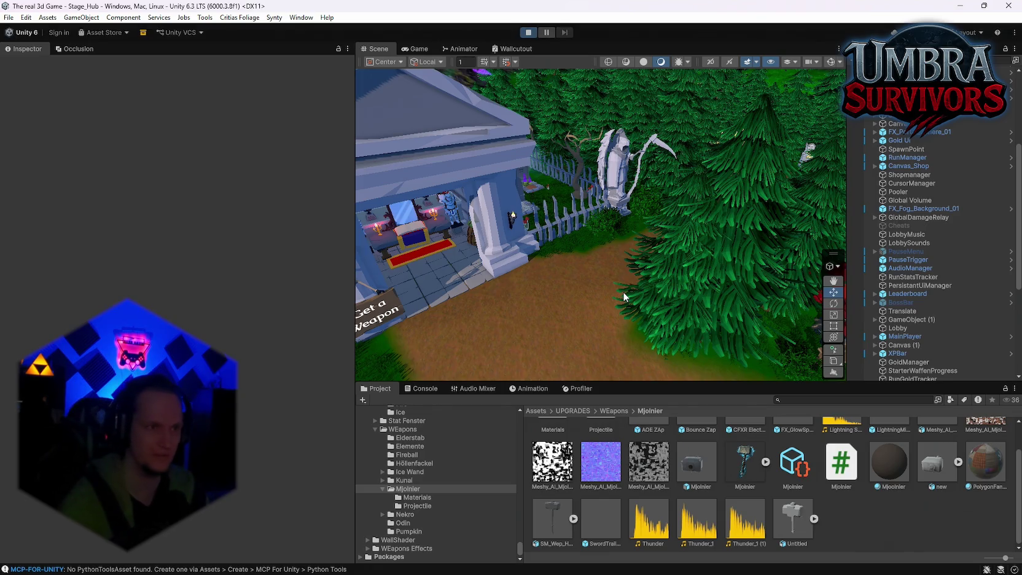
# Step: Walk into the weapon shrine, equip Mjolnir, walk toward the throne and pause the game
pyautogui.press('w')
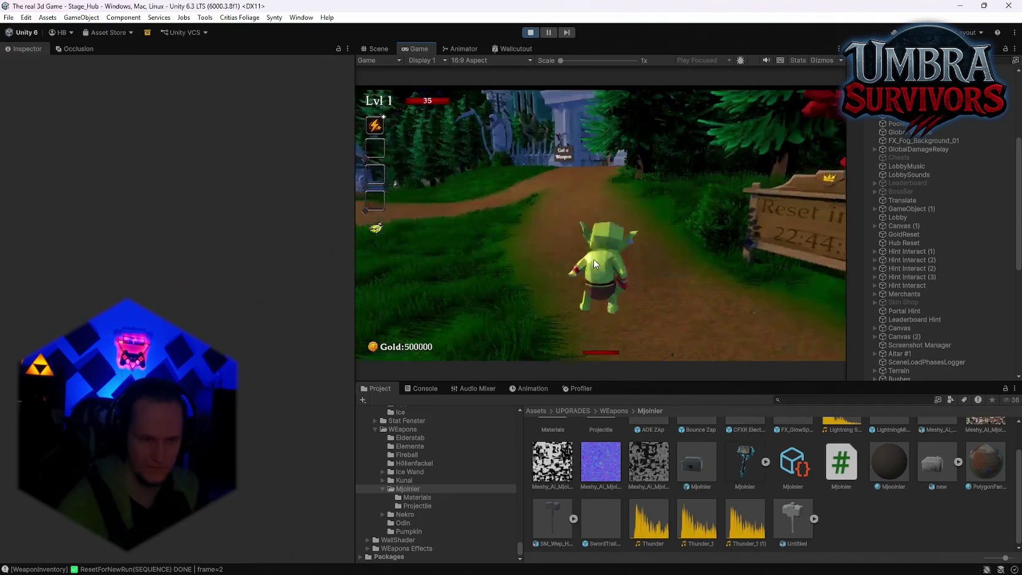
pyautogui.press('w')
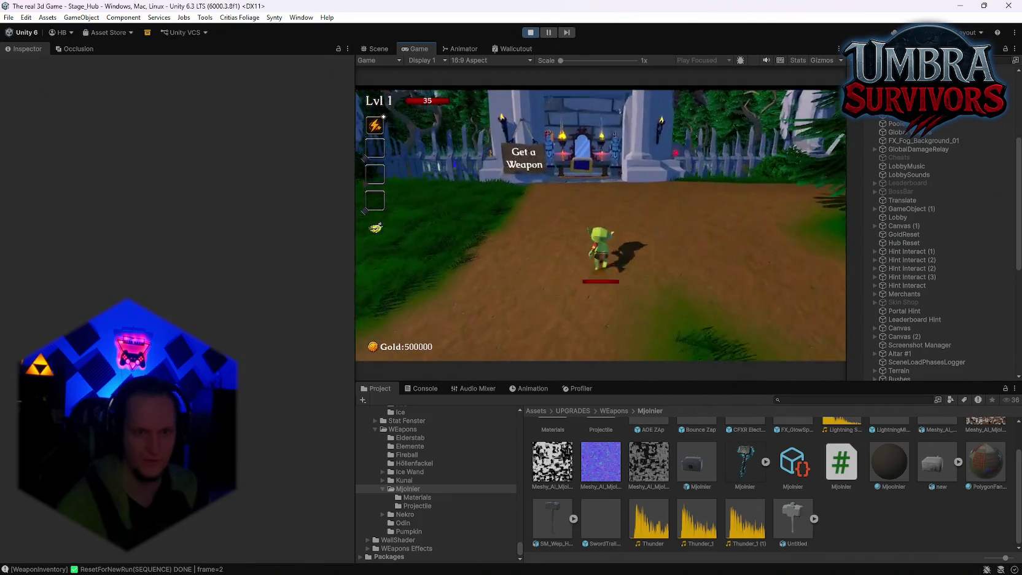
pyautogui.click(535, 165)
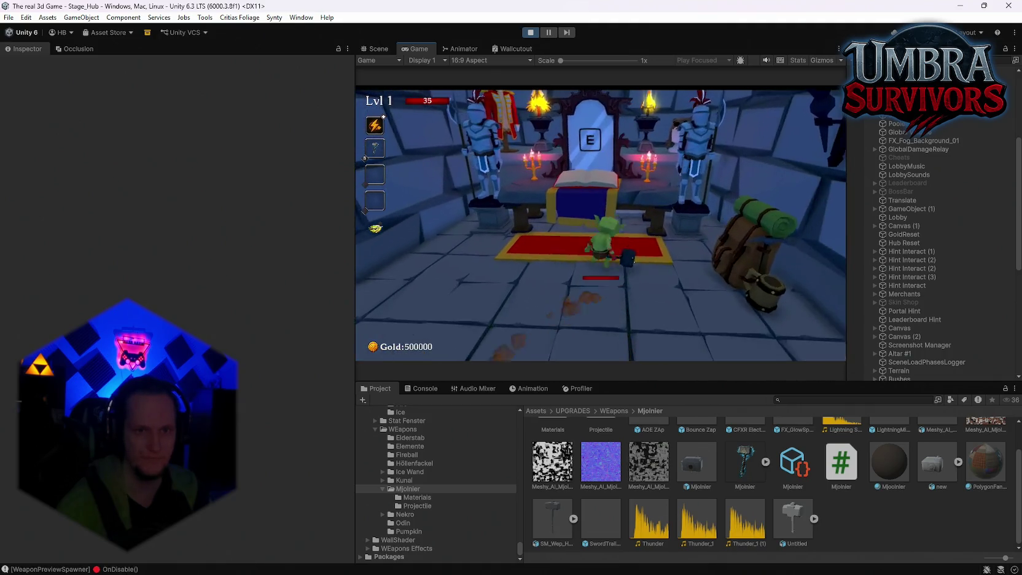
pyautogui.press('w')
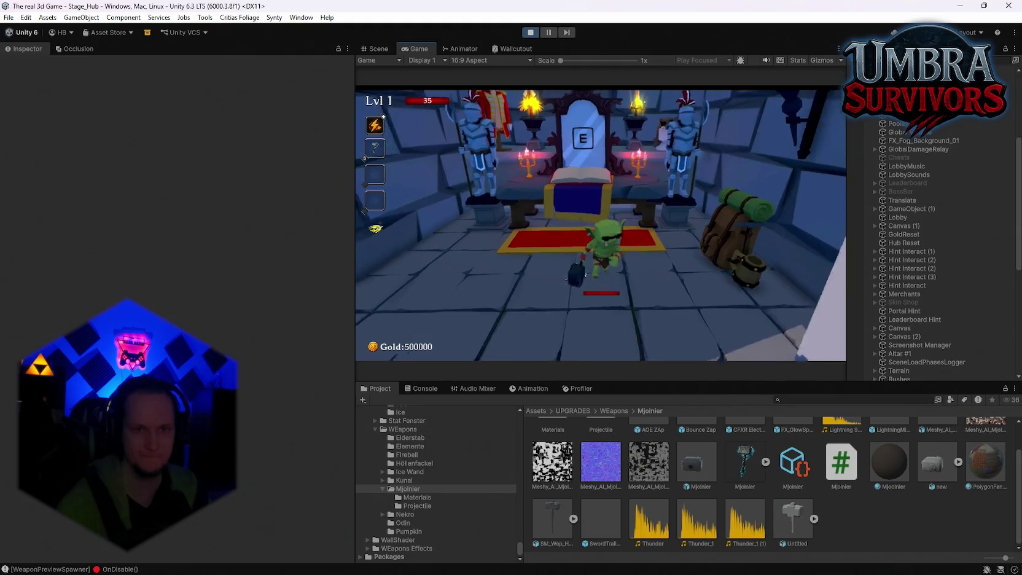
pyautogui.press('Escape')
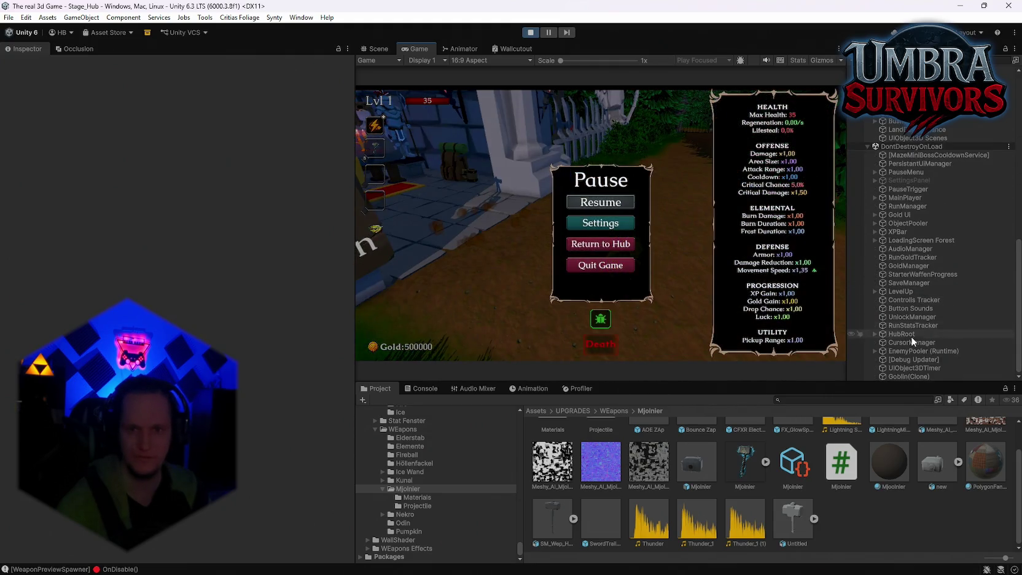
# Step: Remove Mjolnir from the Player's Equipped Weapons under MainPlayer, then resume the game
pyautogui.scroll(3, 890, 349)
pyautogui.scroll(-3, 907, 344)
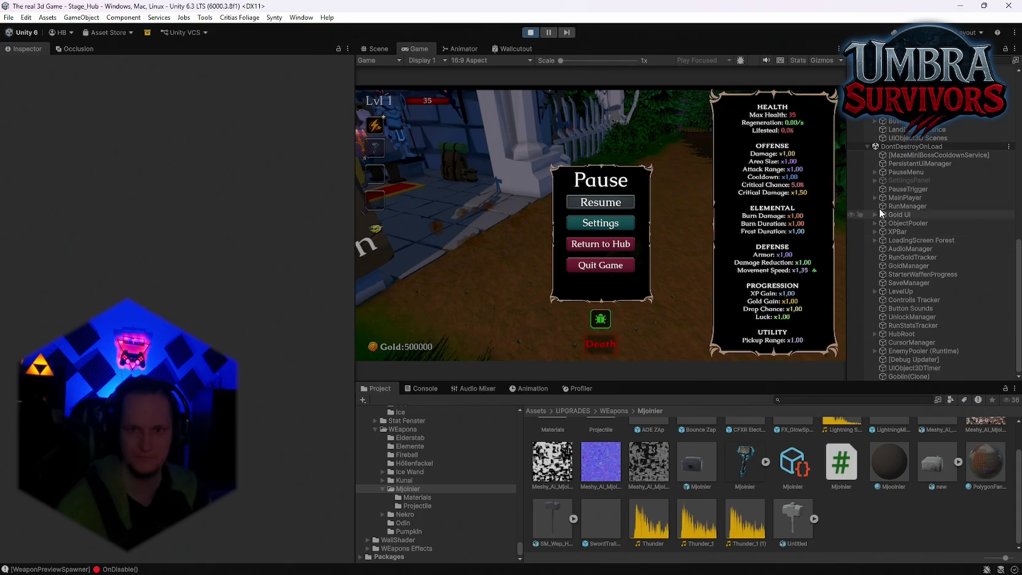
pyautogui.click(875, 197)
pyautogui.click(903, 215)
pyautogui.scroll(-5, 300, 188)
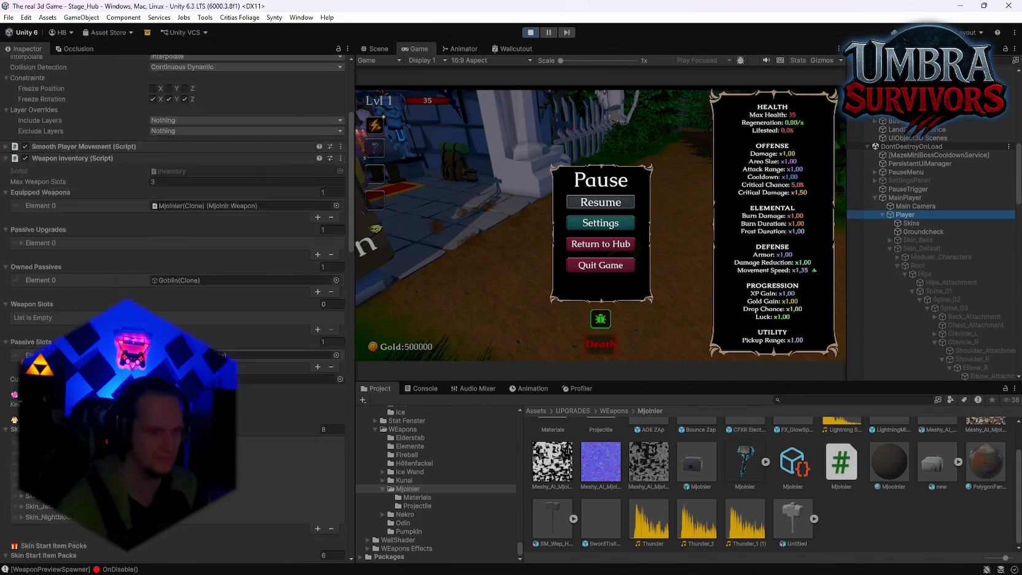
pyautogui.click(332, 159)
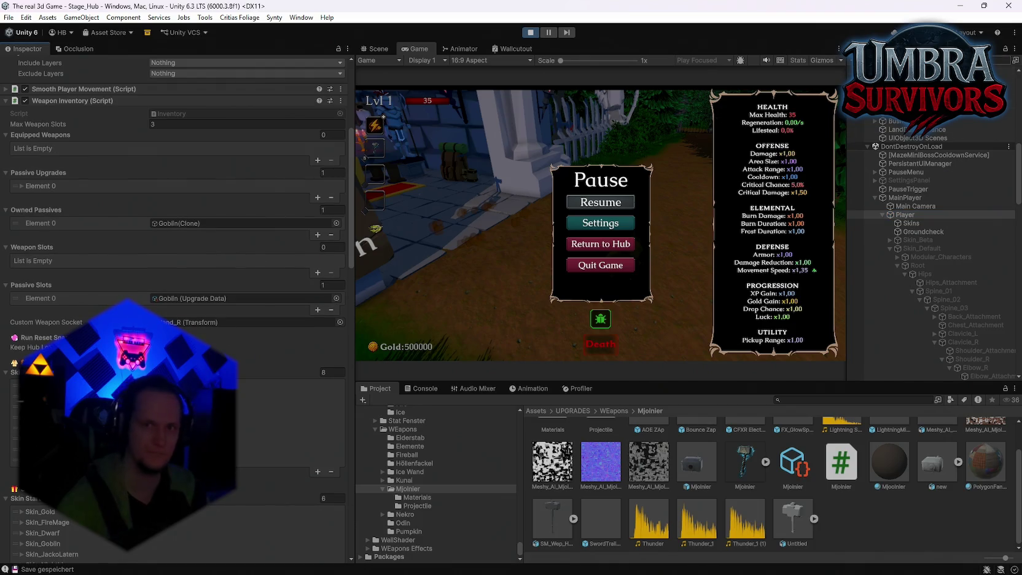
pyautogui.hotkey('ctrl', 'v')
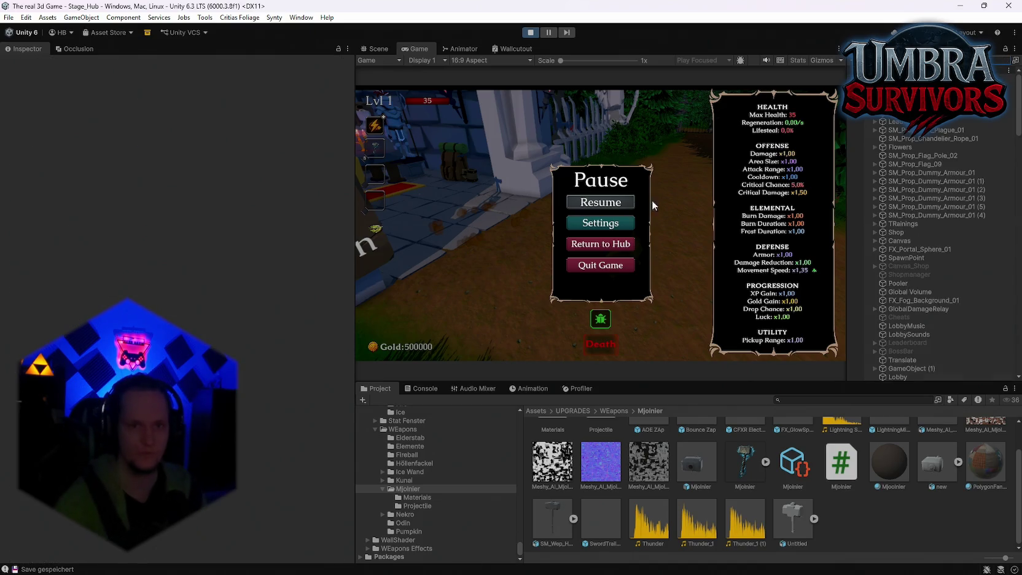
pyautogui.click(615, 203)
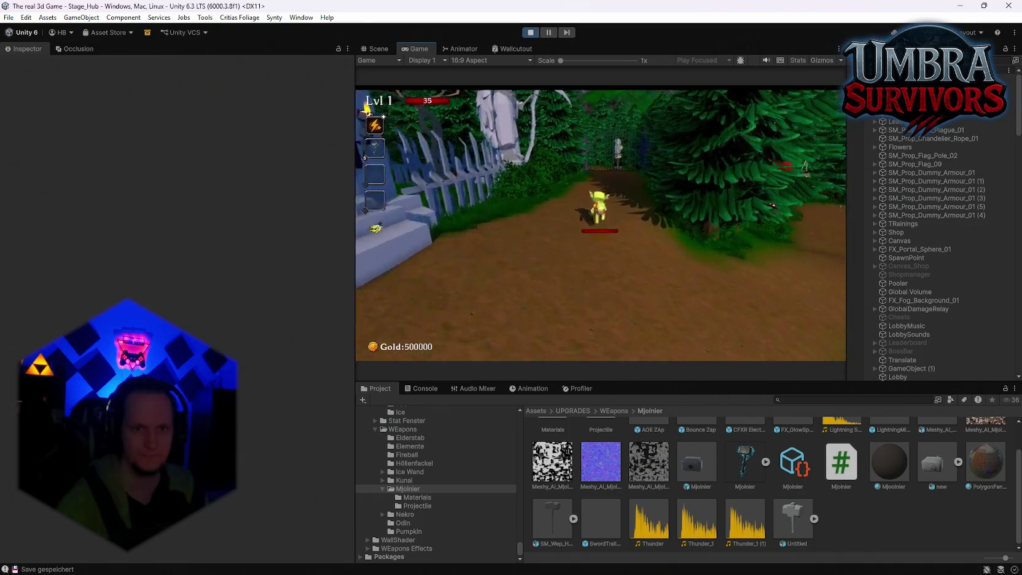
# Step: Reroll the upgrade cards twice, take the Grenade Launcher, and pause the game
pyautogui.press('w')
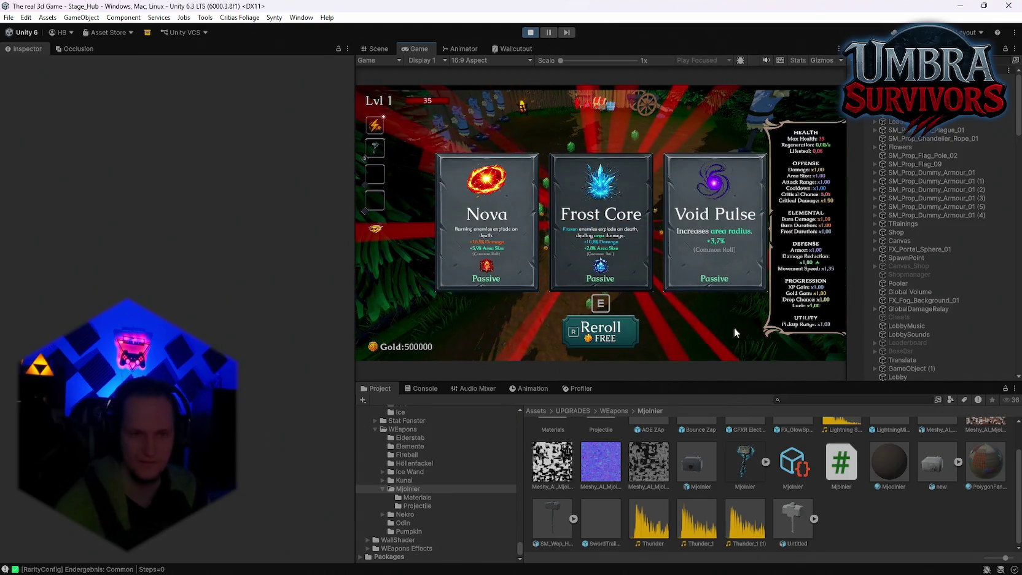
pyautogui.press('r')
pyautogui.press('r')
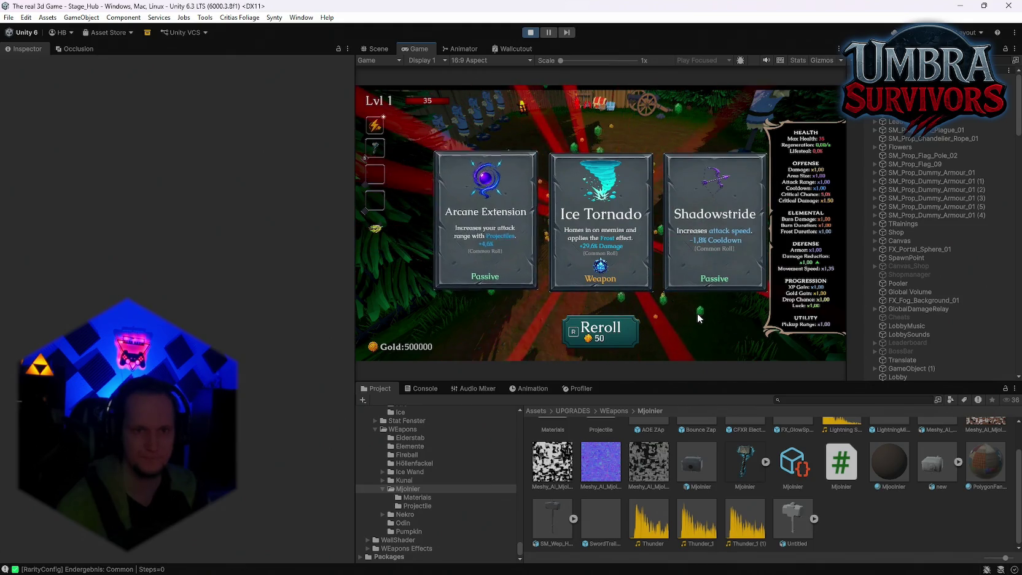
pyautogui.press('r')
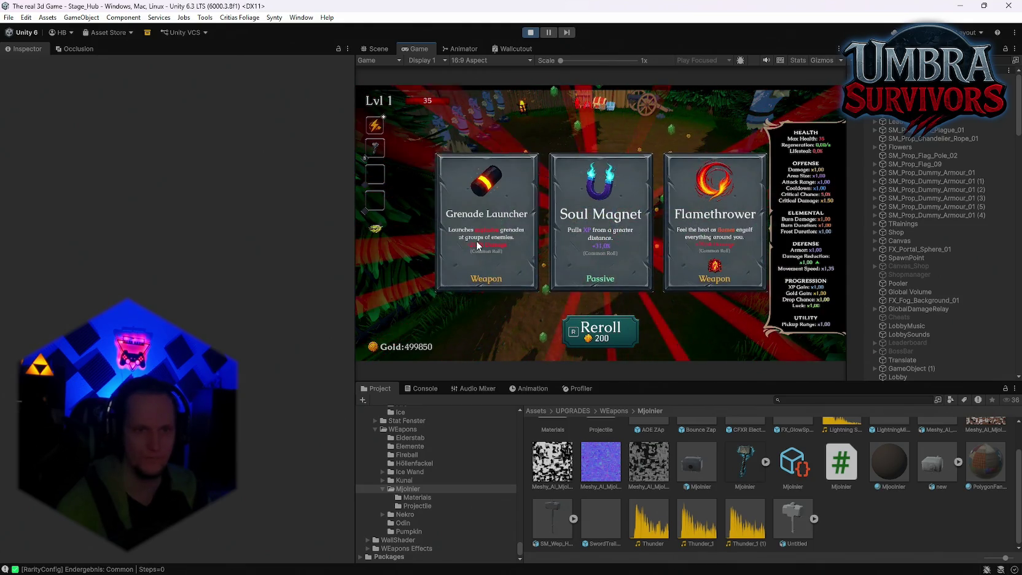
pyautogui.press('1')
pyautogui.press('w')
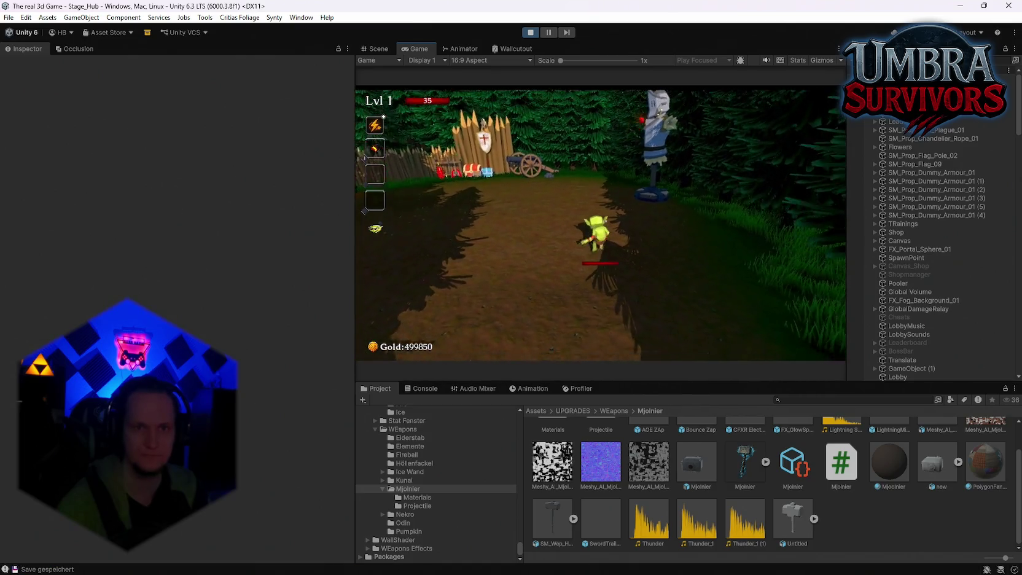
pyautogui.press('Escape')
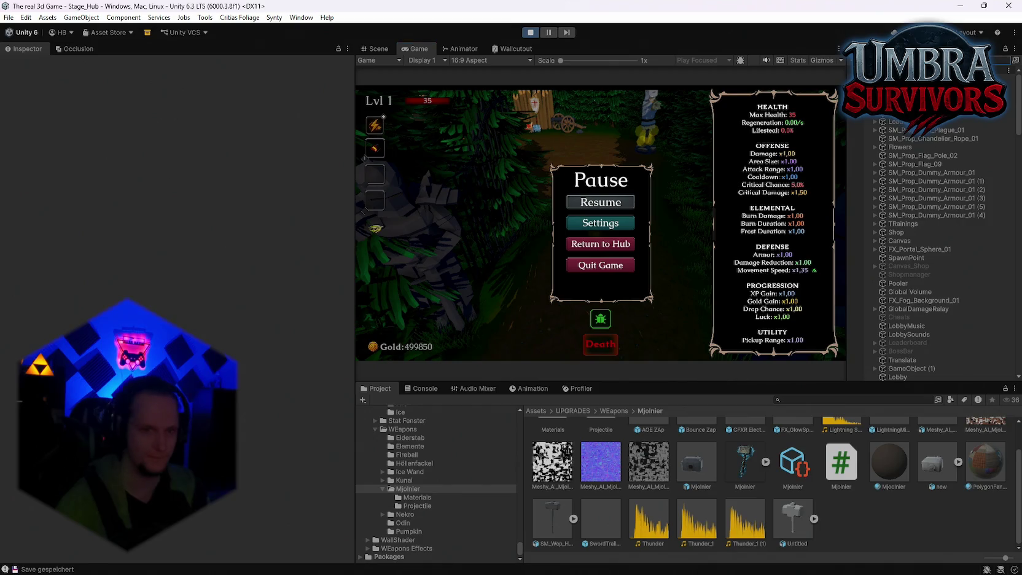
# Step: Find Grenade Launcher 1(Clone), set its Current Level to 9, and playtest it briefly
pyautogui.write('grenade')
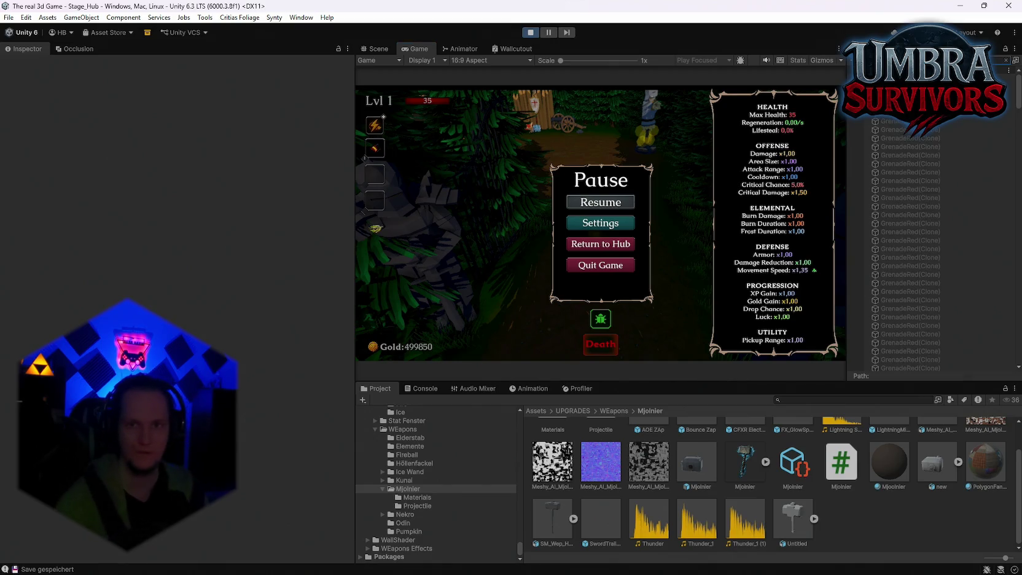
pyautogui.click(909, 147)
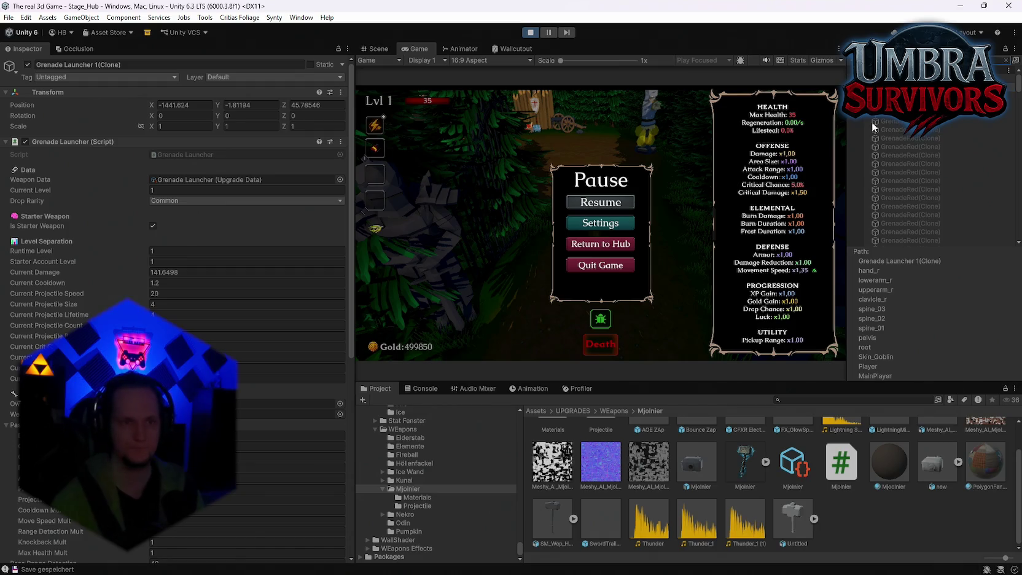
pyautogui.click(1005, 59)
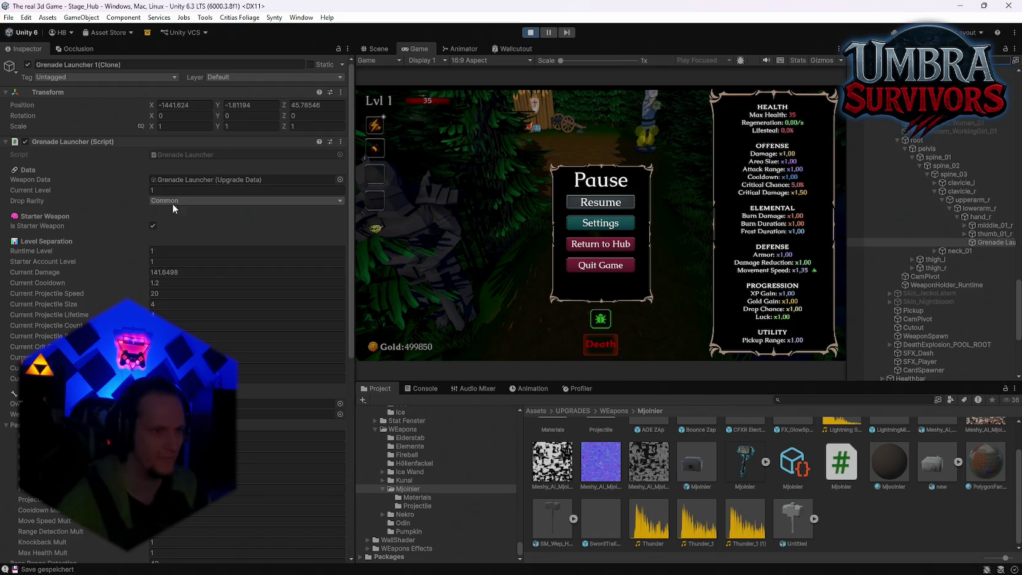
pyautogui.click(155, 190)
pyautogui.write('9')
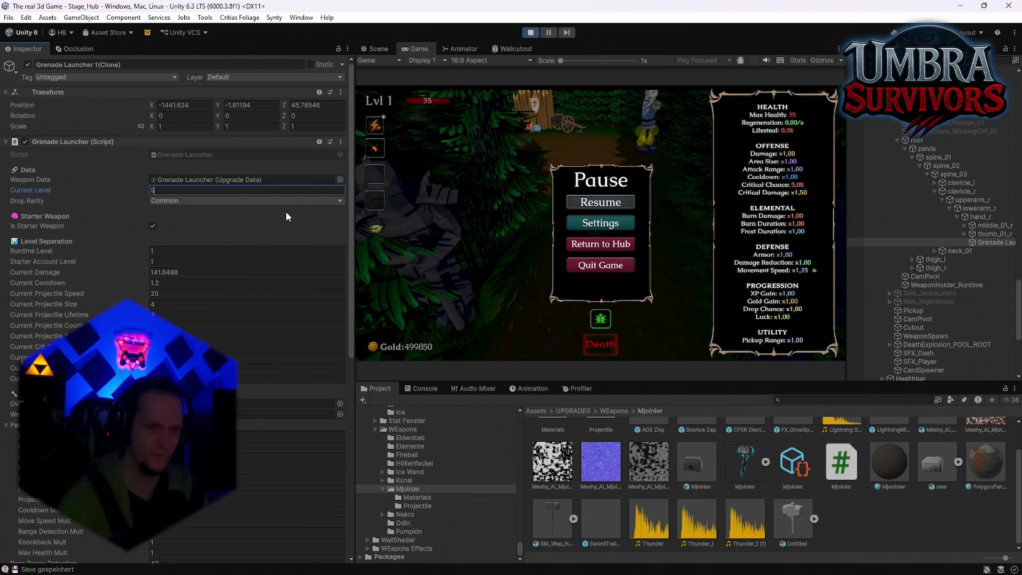
pyautogui.click(598, 203)
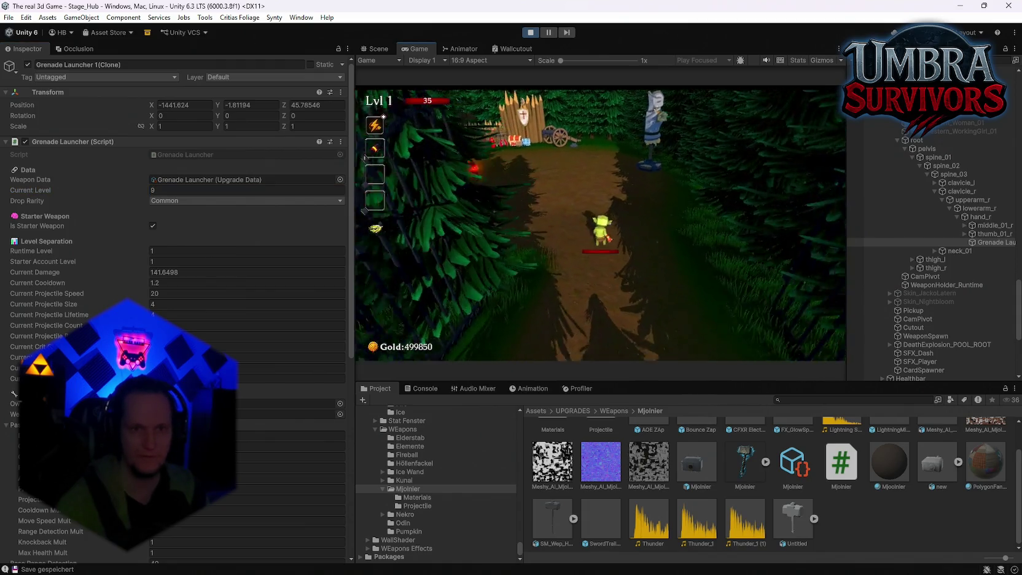
pyautogui.press('w')
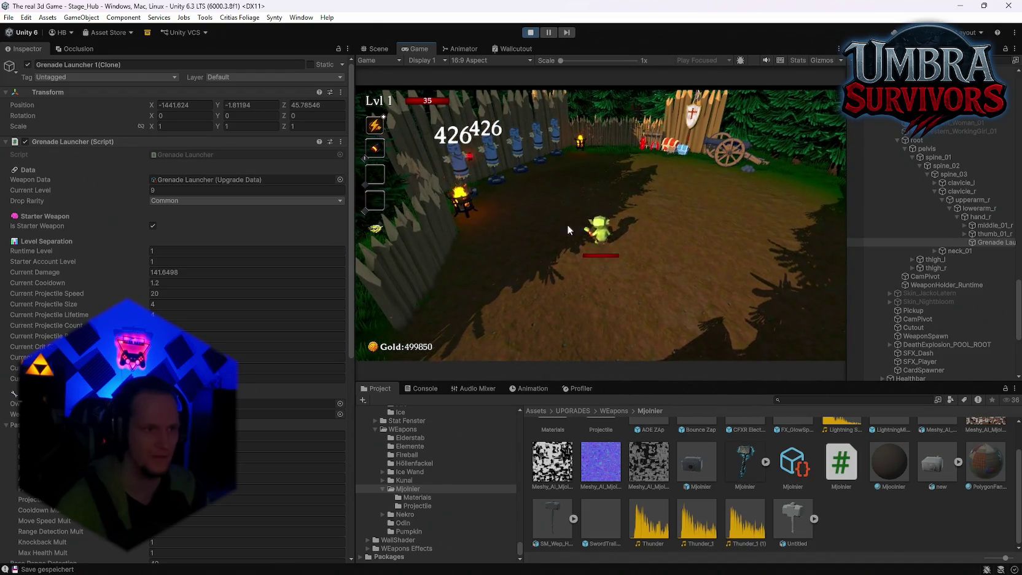
pyautogui.press('Escape')
# Step: Reset Current Level to 1, set Runtime Level to 9, and resume the game
pyautogui.click(175, 190)
pyautogui.write('1')
pyautogui.click(179, 251)
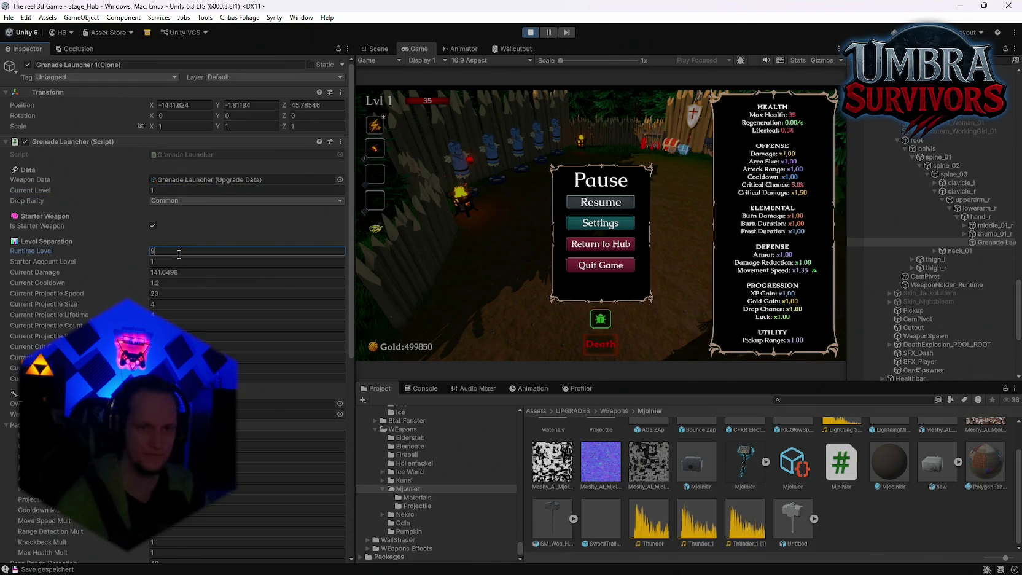
pyautogui.click(621, 204)
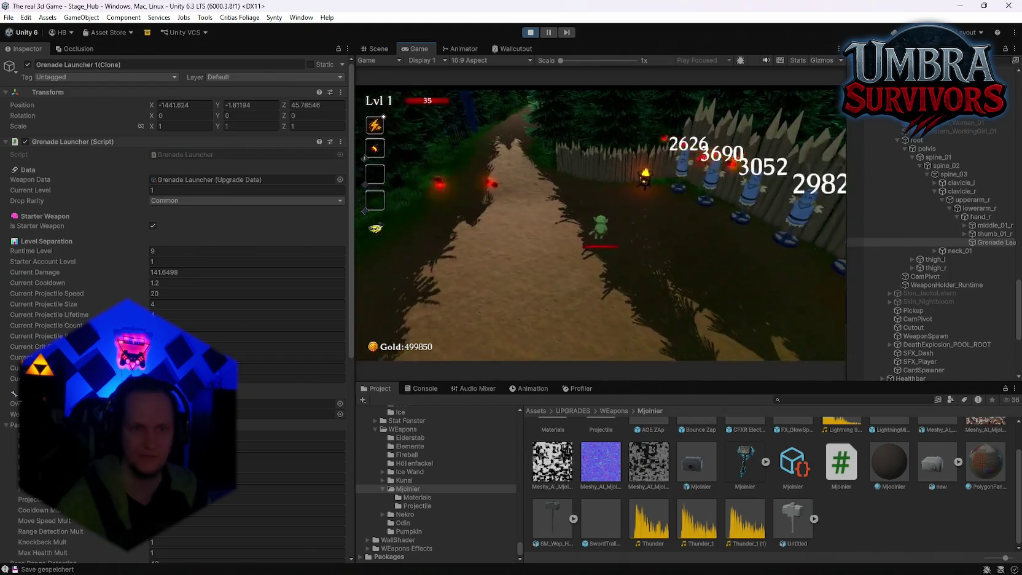
# Step: Set the Grenade Launcher's Current Cooldown to 0 and resume the game
pyautogui.press('Escape')
pyautogui.scroll(-5, 178, 307)
pyautogui.scroll(-2, 201, 277)
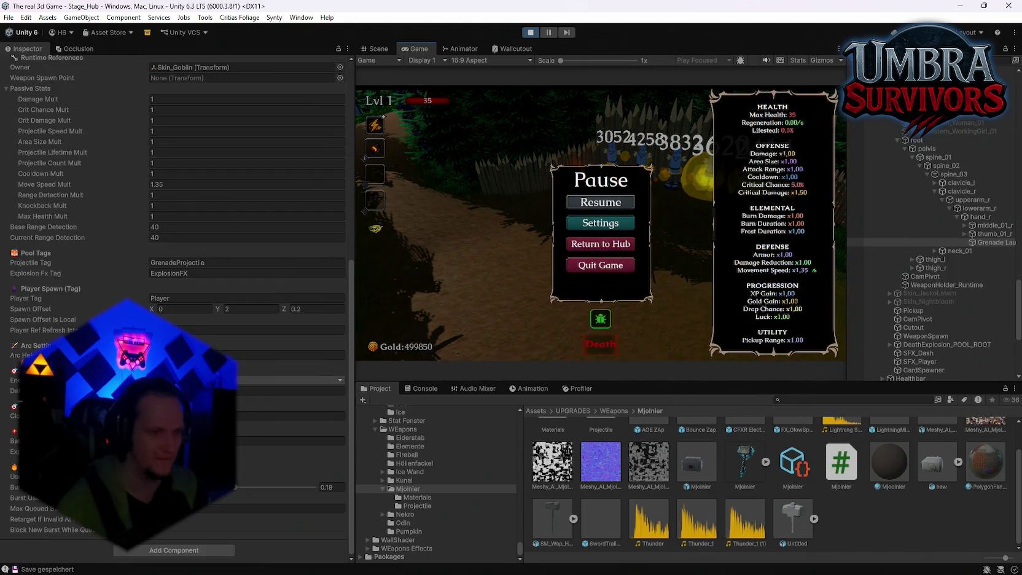
pyautogui.scroll(3, 201, 276)
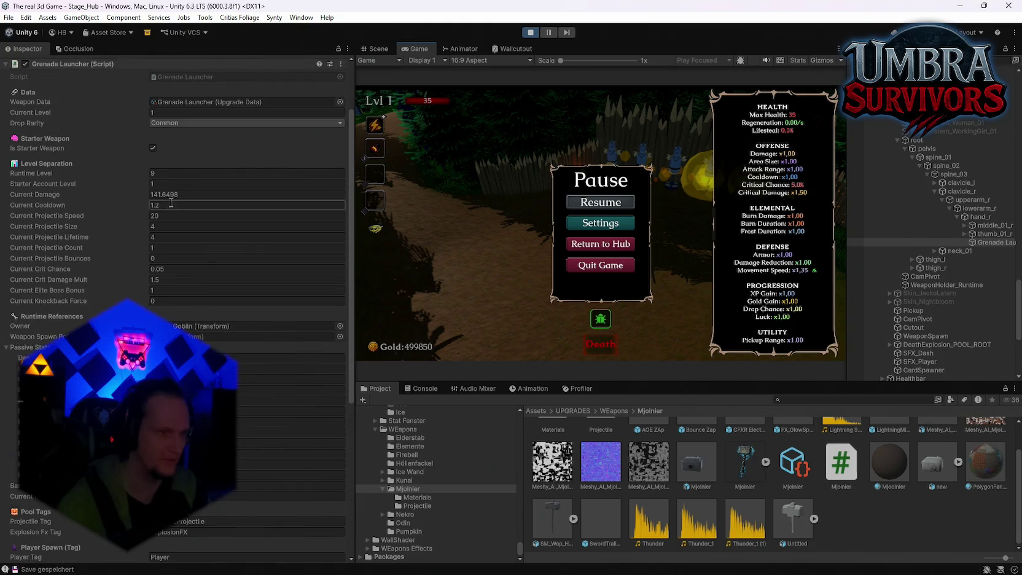
pyautogui.click(169, 205)
pyautogui.write('0')
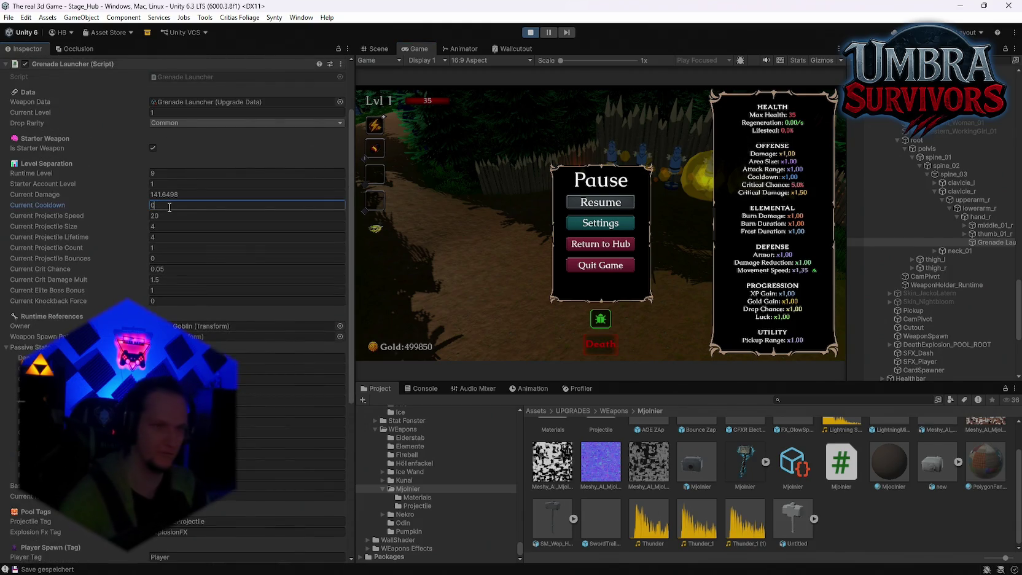
pyautogui.click(591, 203)
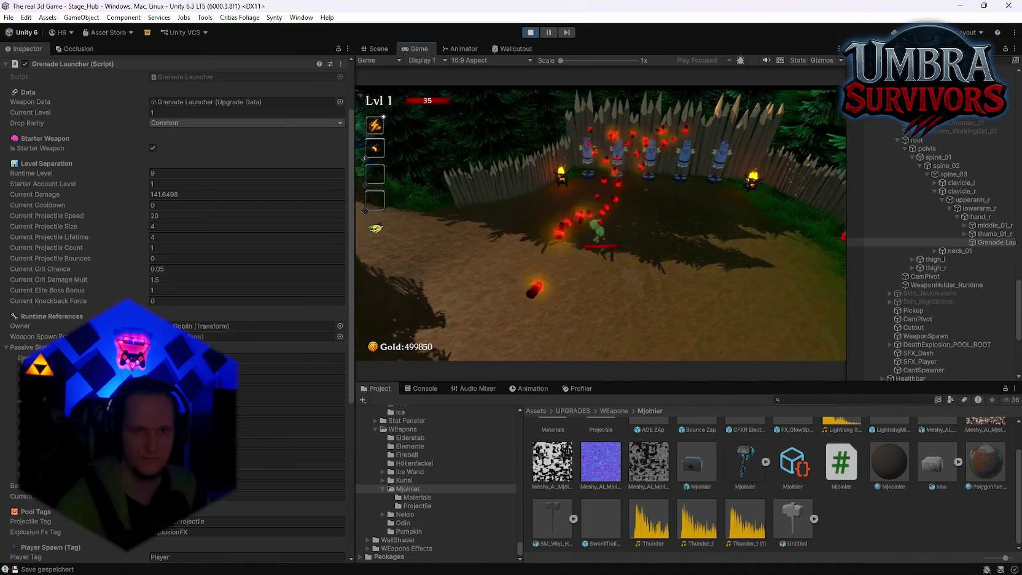
# Step: Playtest the zero cooldown in the fenced arena, then pause and maximize the Game view
pyautogui.press('s')
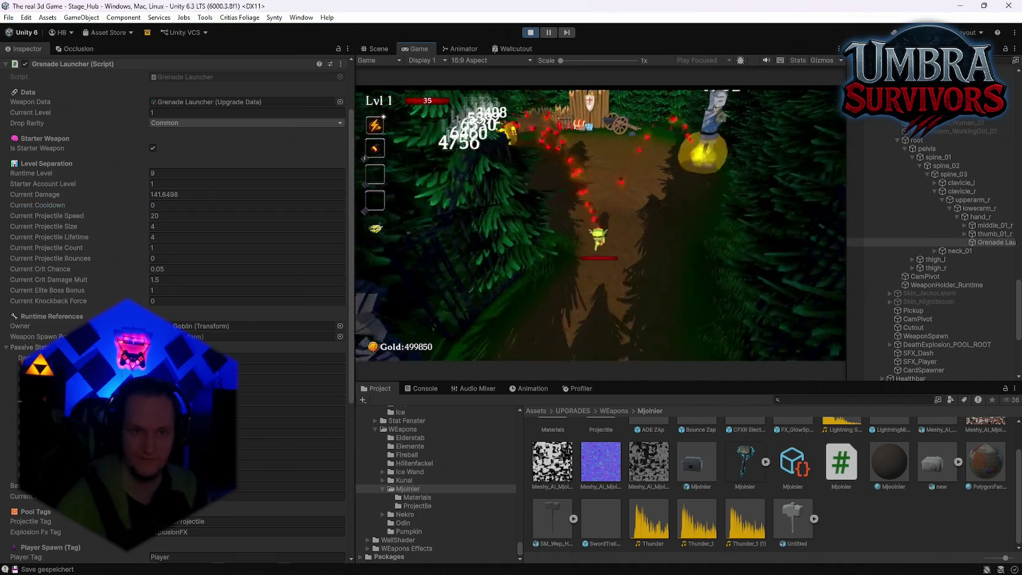
pyautogui.press('w')
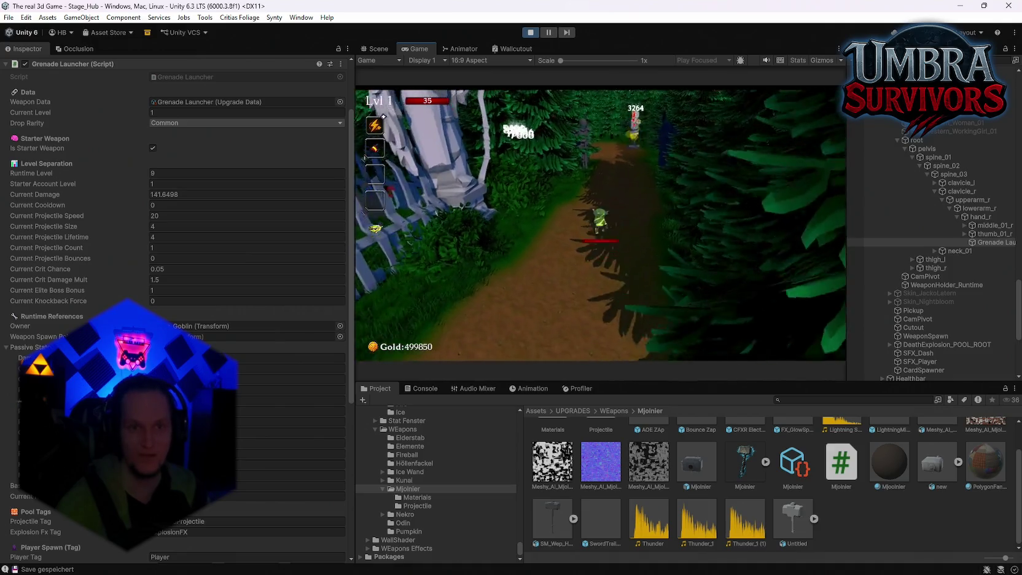
pyautogui.press('w')
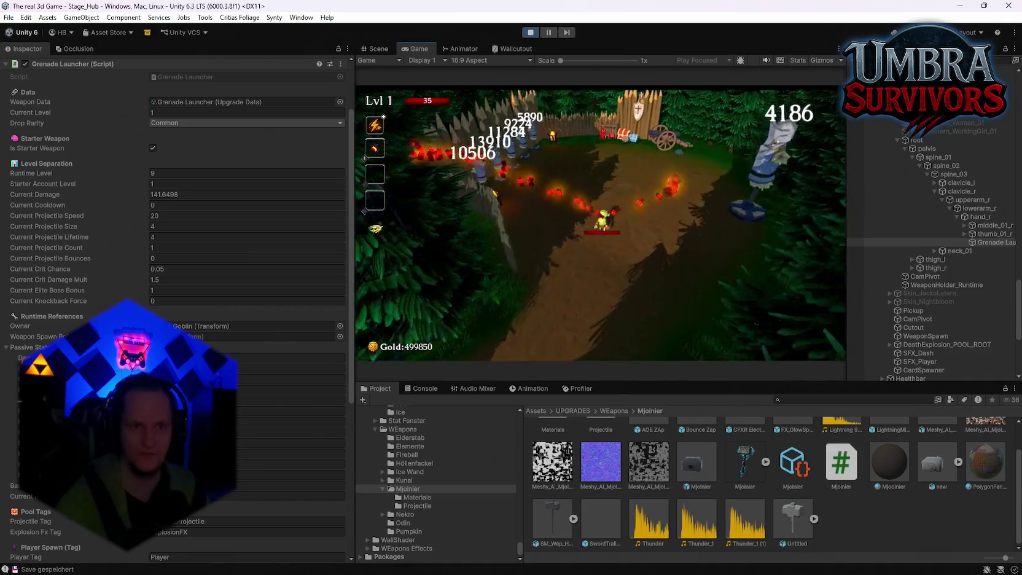
pyautogui.press('s')
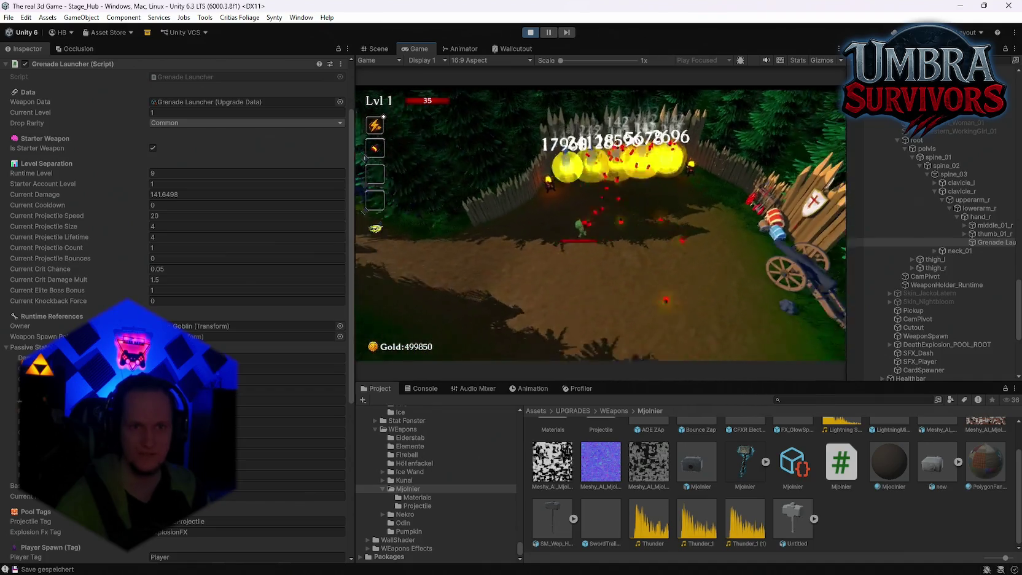
pyautogui.press('w')
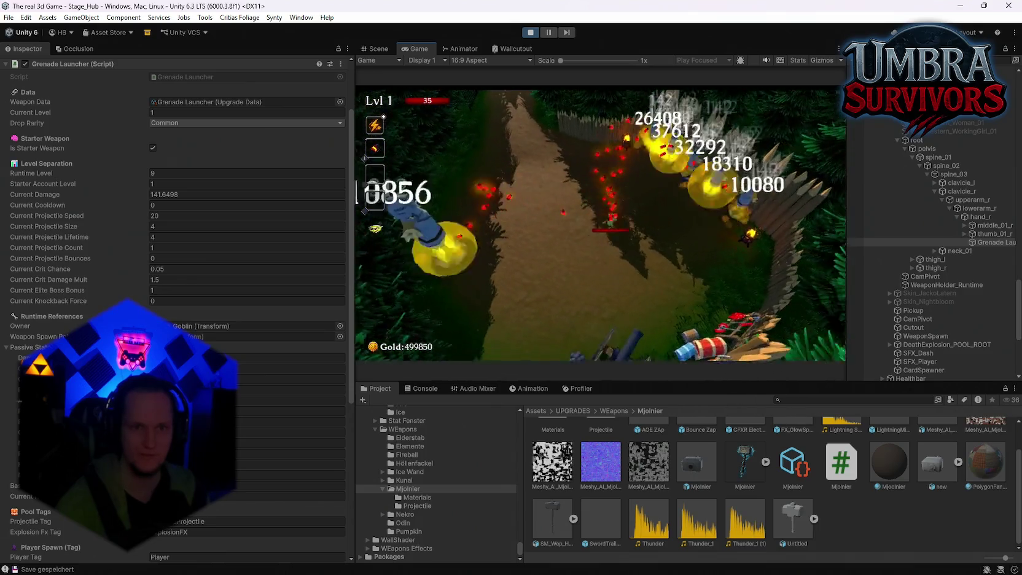
pyautogui.press('Escape')
pyautogui.doubleClick(417, 45)
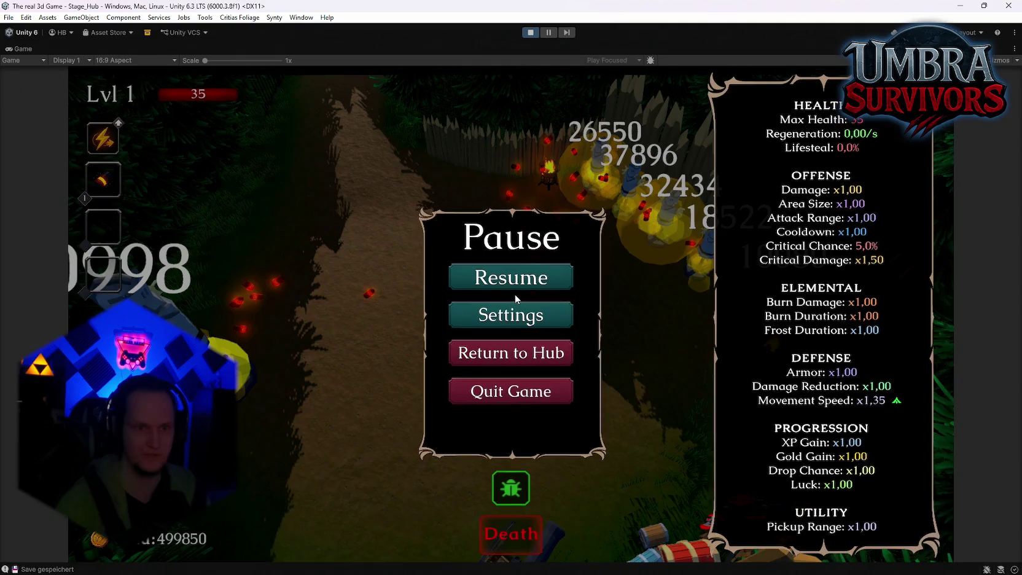
# Step: Resume the game and travel through the hub portal to Stage_Forest
pyautogui.click(513, 279)
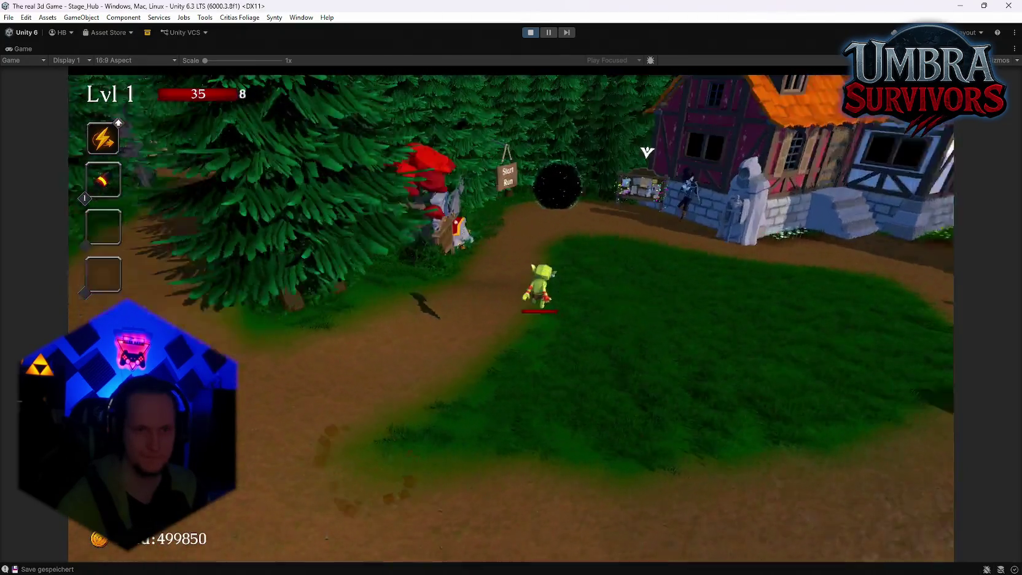
pyautogui.press('e')
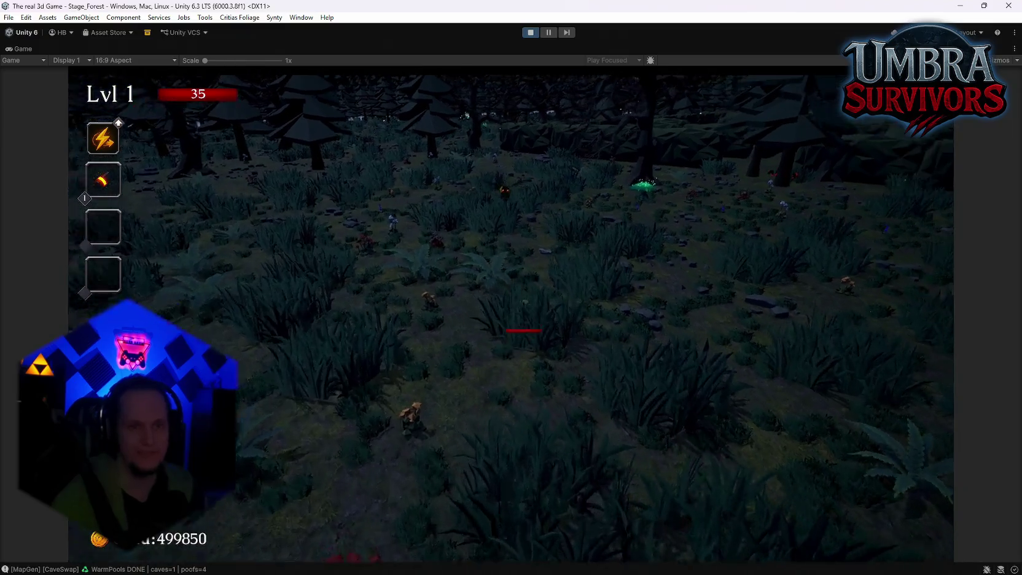
# Step: Fight through the forest maze toward the Maze Warden until dying at wave 2 with 20 kills
pyautogui.press('w')
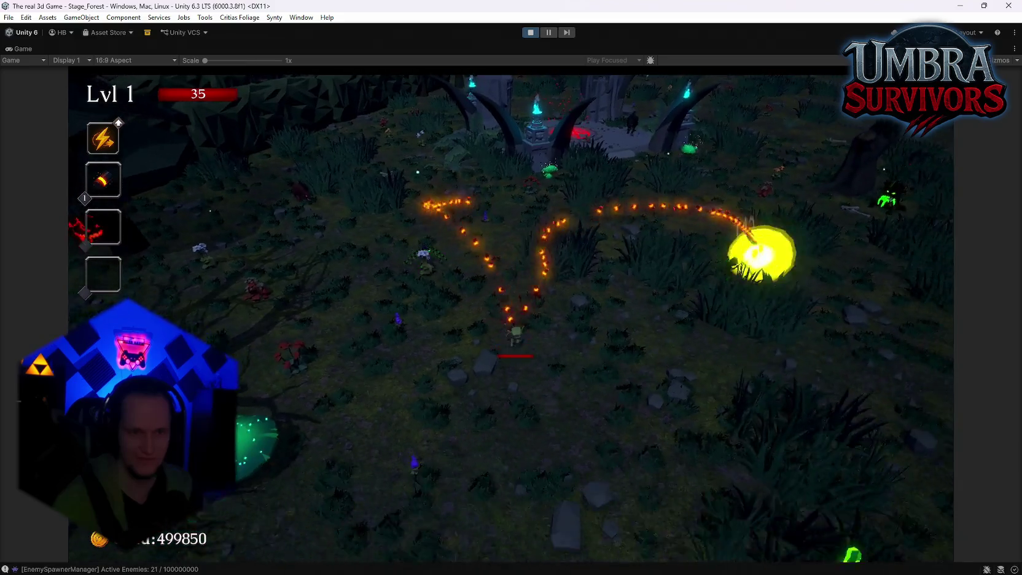
pyautogui.press('a')
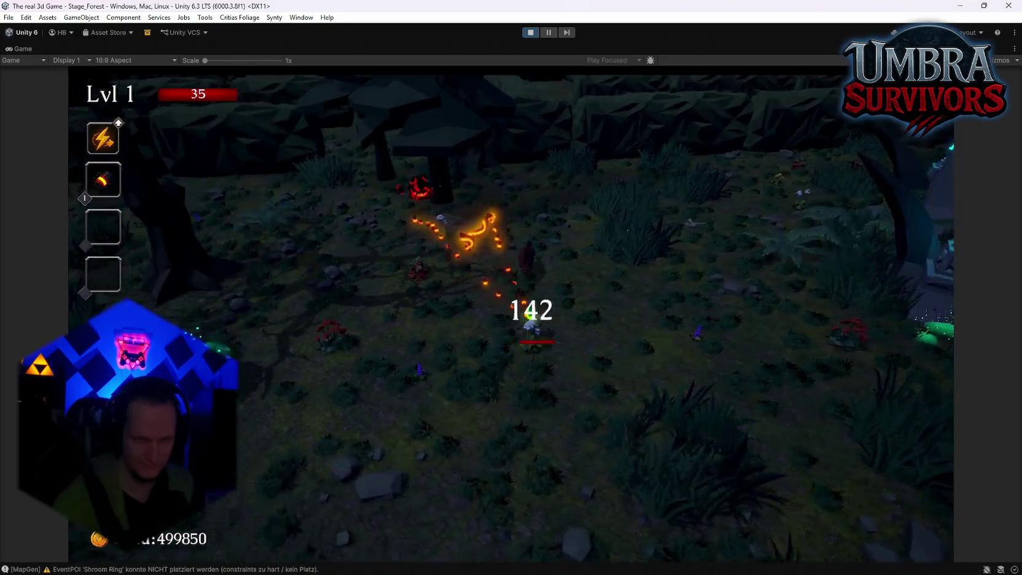
pyautogui.press('w')
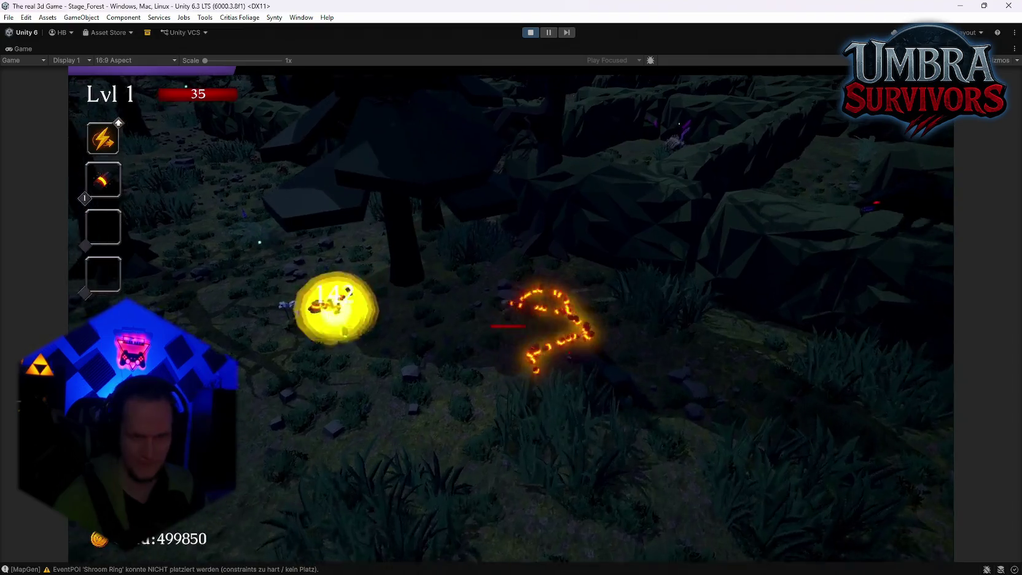
pyautogui.press('a')
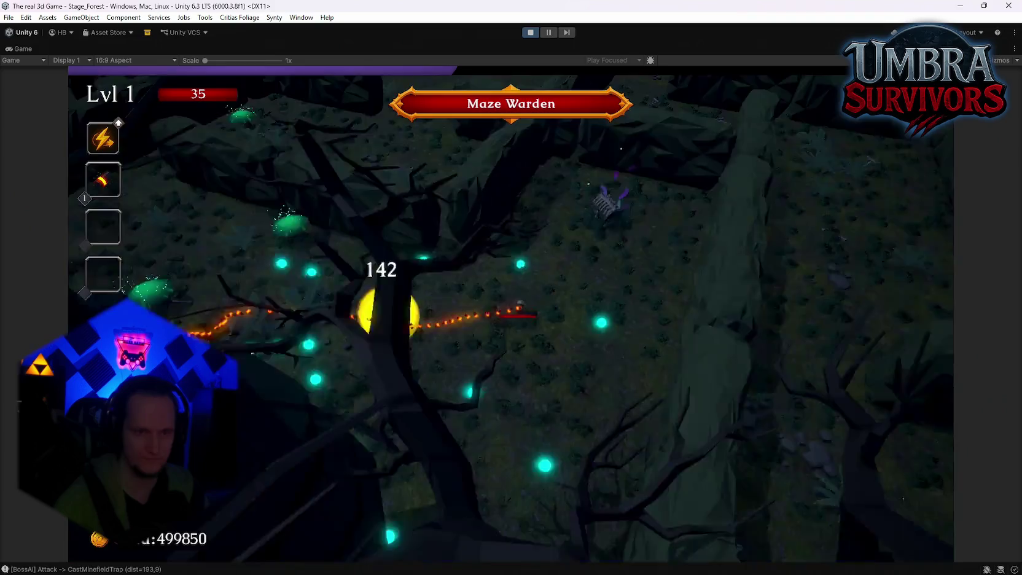
pyautogui.press('w')
pyautogui.press('a')
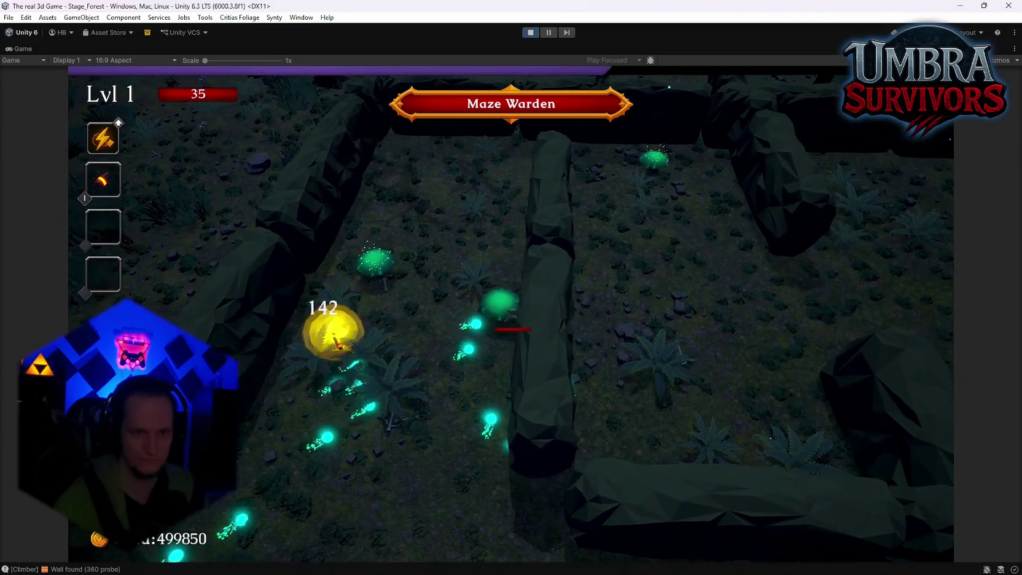
pyautogui.press('w')
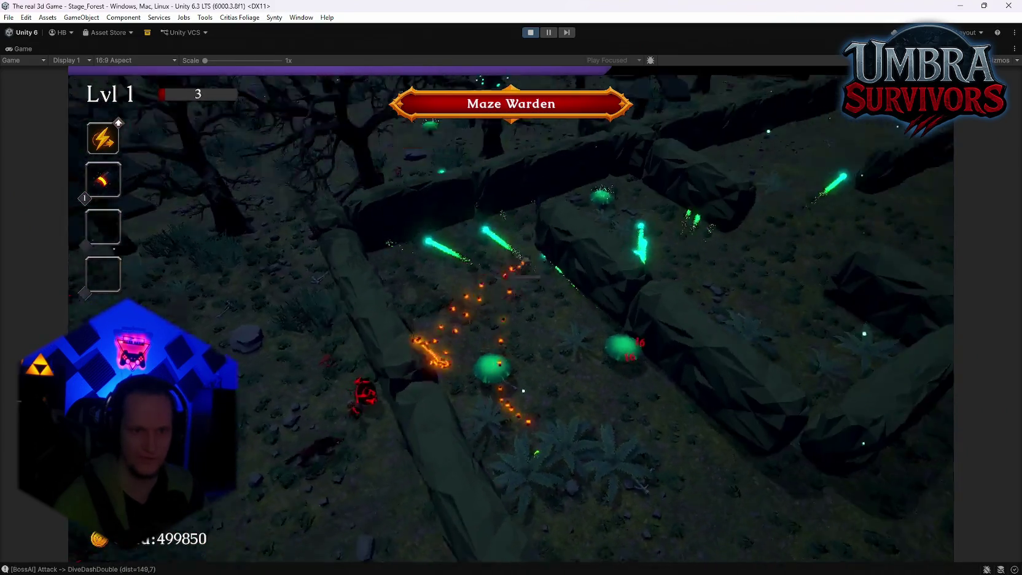
pyautogui.press('w')
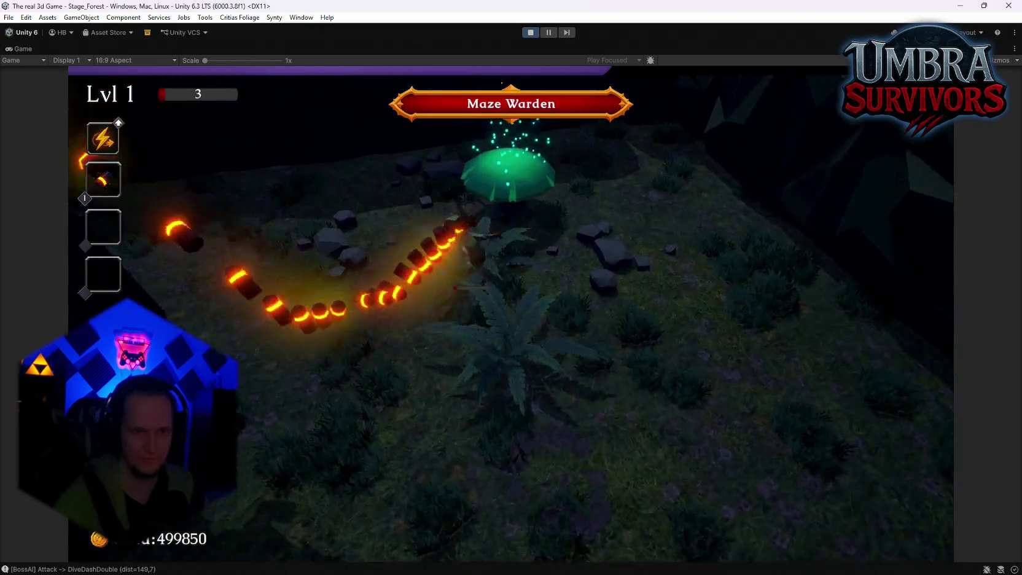
pyautogui.press('s')
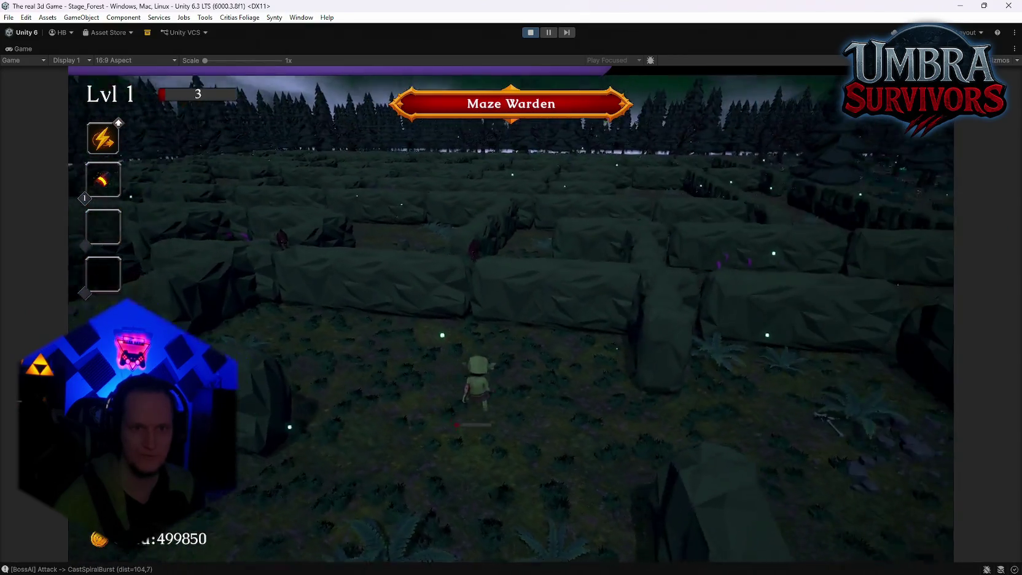
pyautogui.press('w')
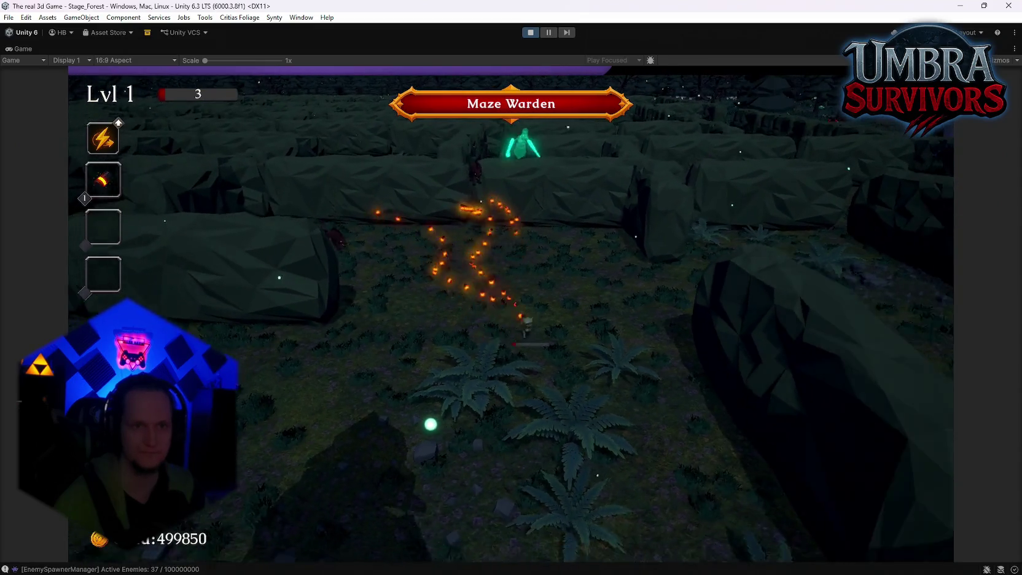
pyautogui.press('w')
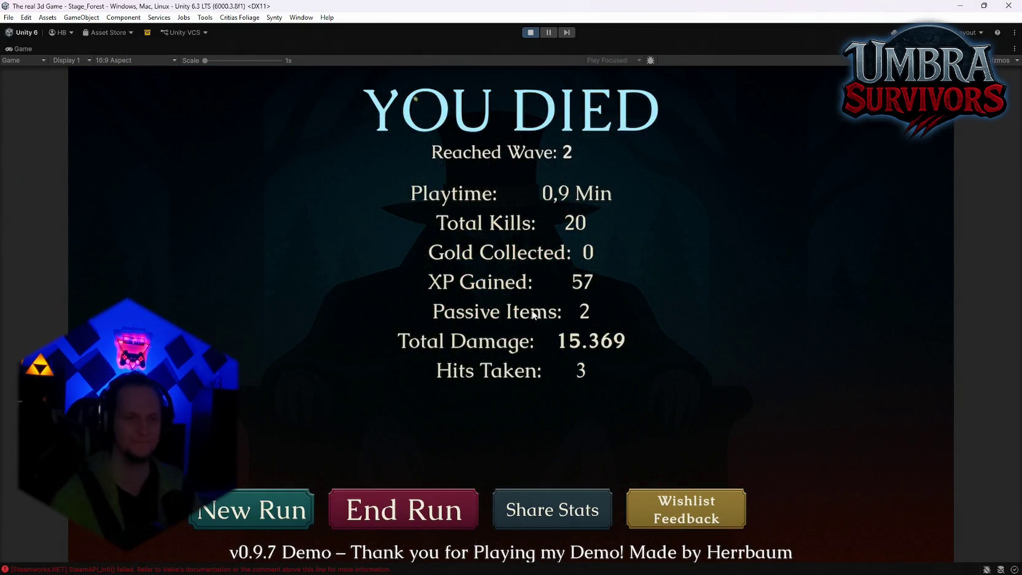
# Step: Start a new forest run and walk the player to the pentagram altar and back
pyautogui.click(338, 510)
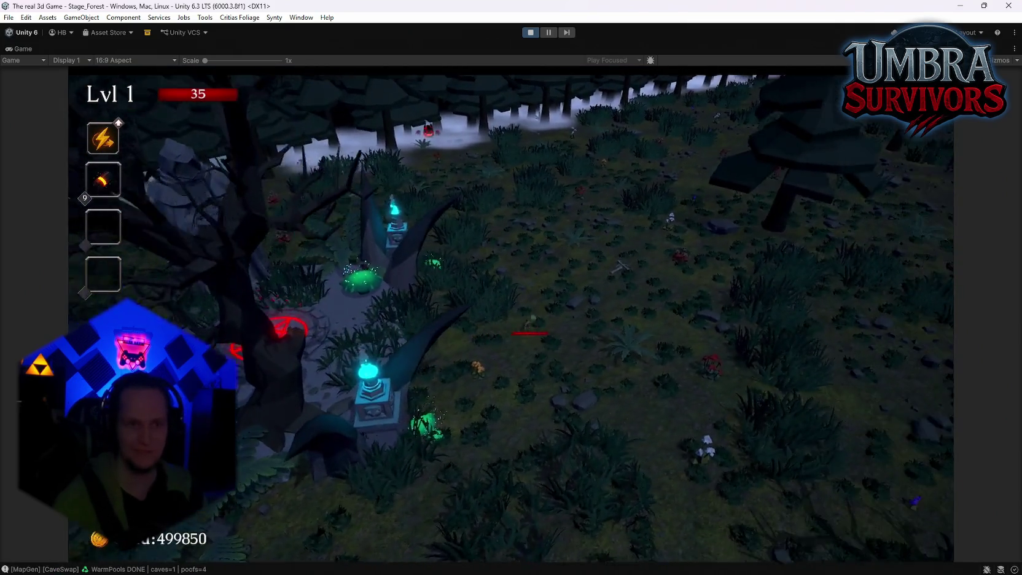
pyautogui.press('a')
pyautogui.press('w')
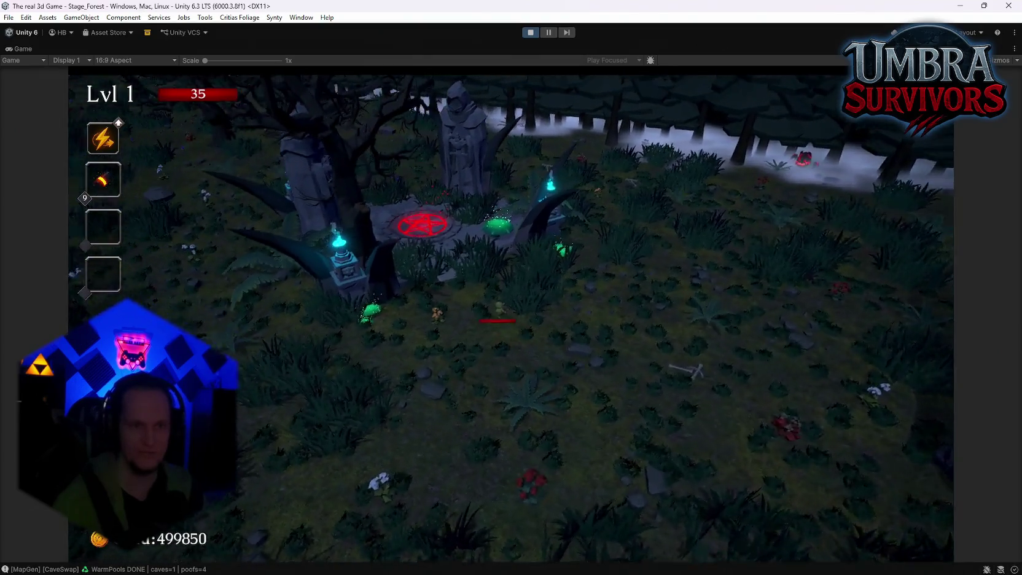
pyautogui.press('s')
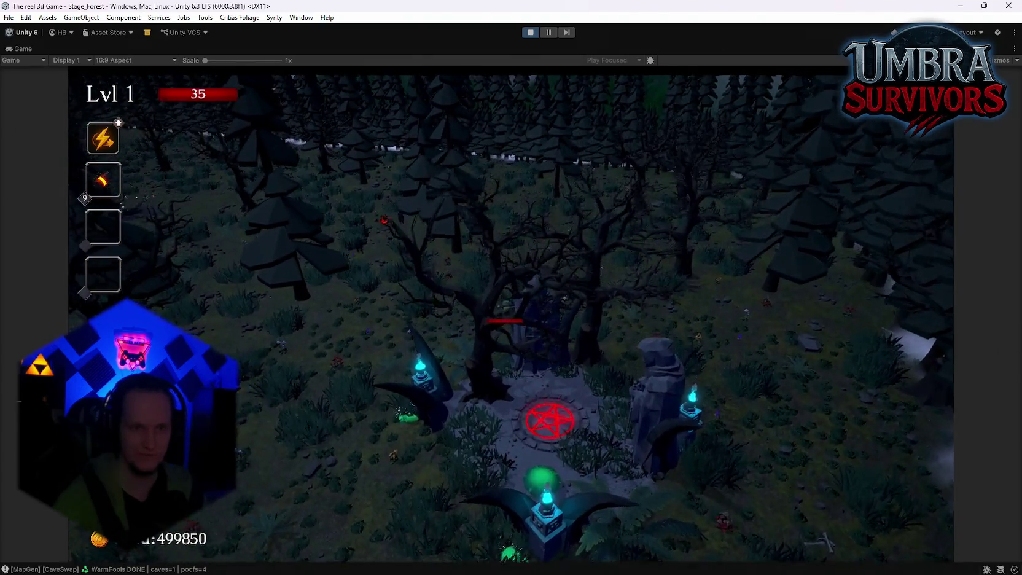
pyautogui.press('a')
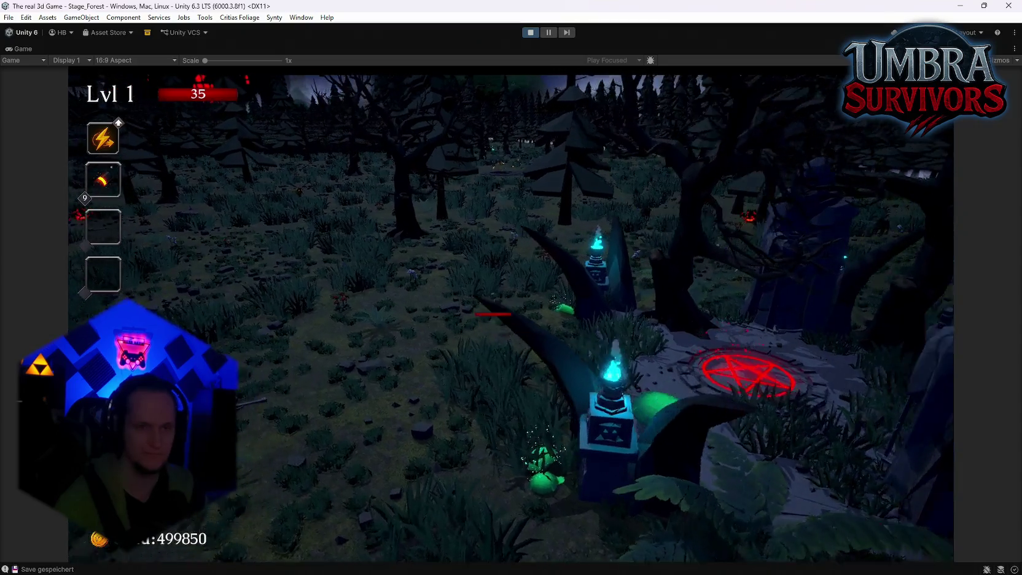
pyautogui.press('w')
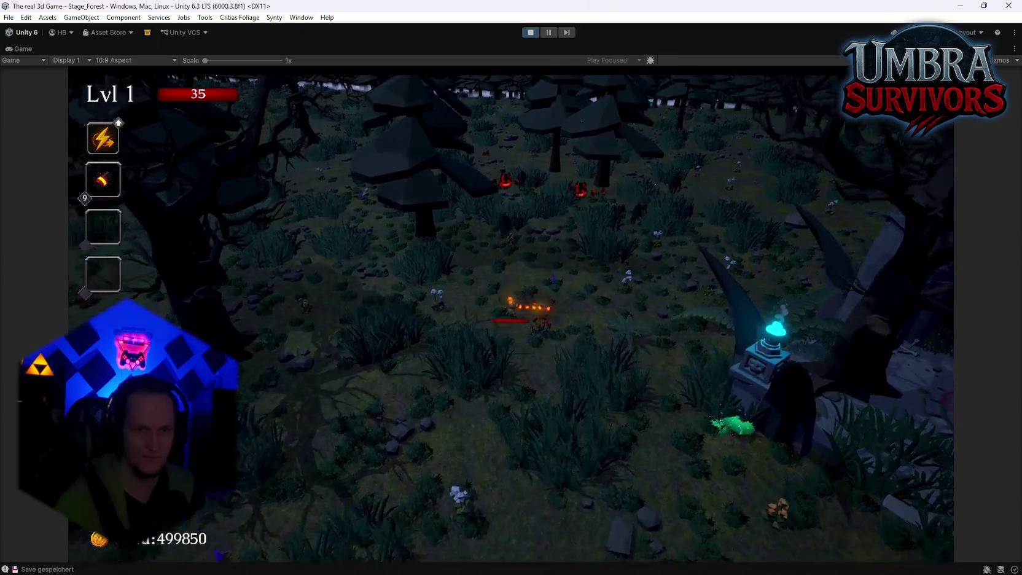
pyautogui.press('d')
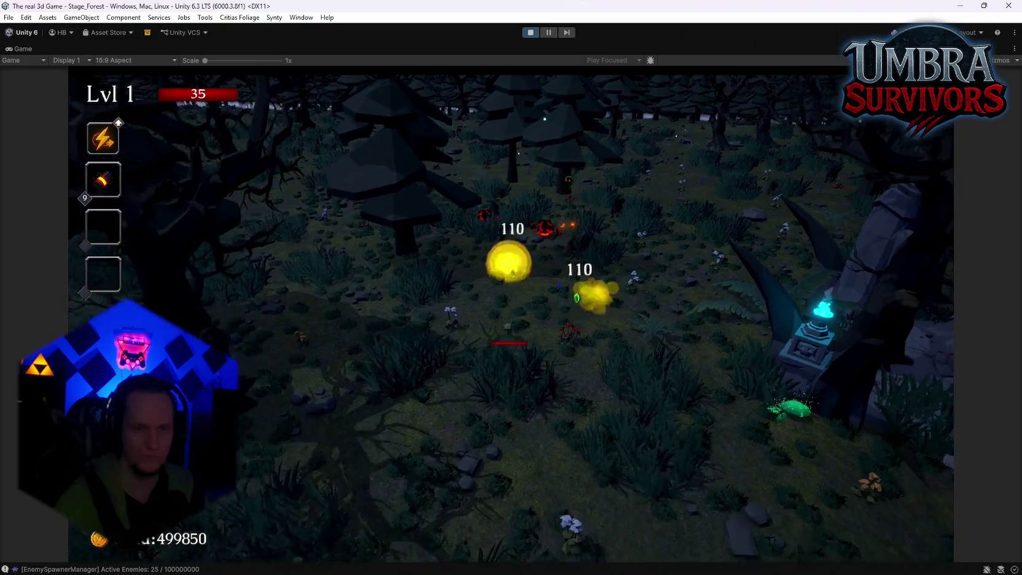
# Step: Roam the forest in several directions, test the scroll camera, and pause the run
pyautogui.press('w')
pyautogui.press('d')
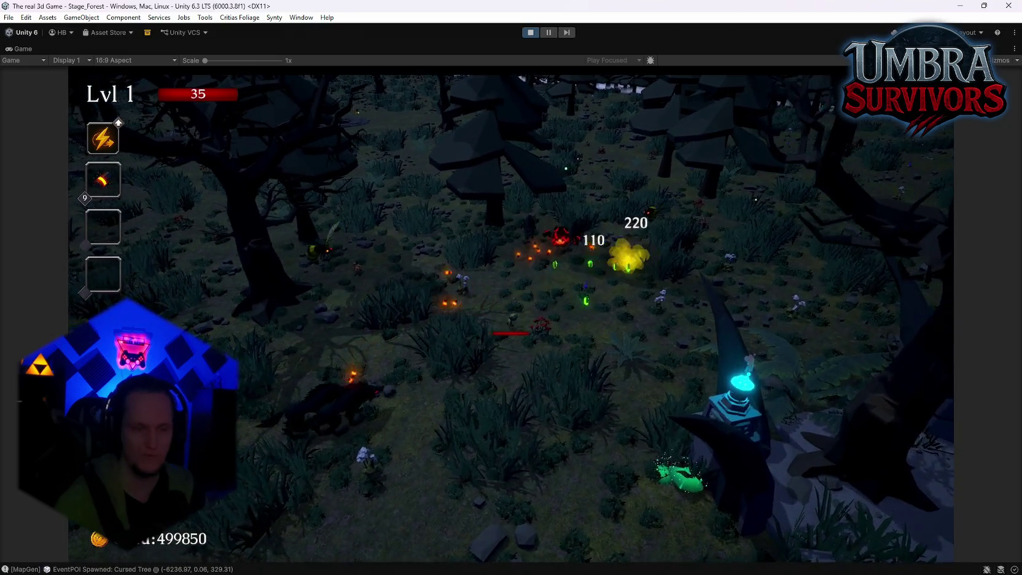
pyautogui.press('d')
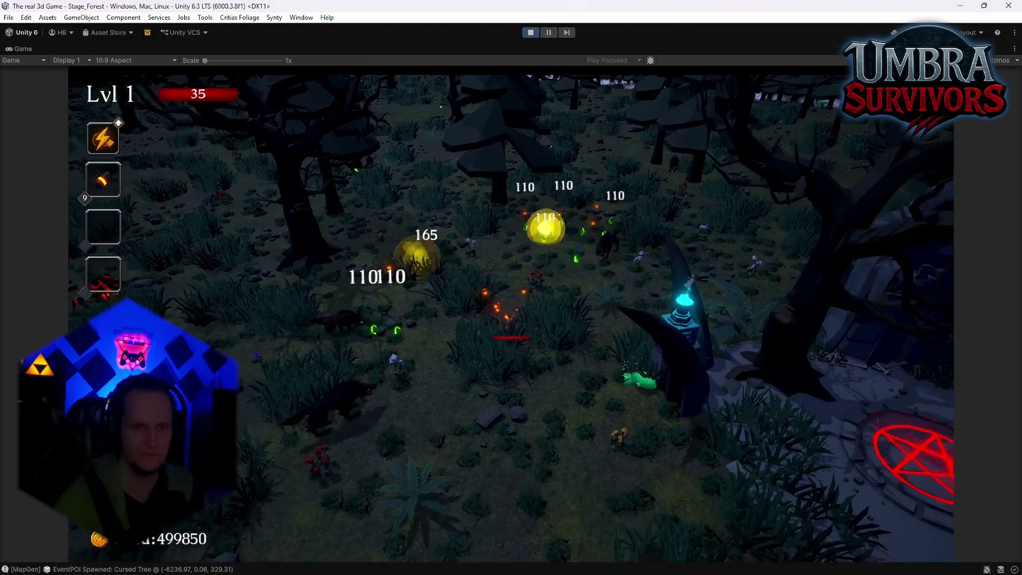
pyautogui.press('a')
pyautogui.press('s')
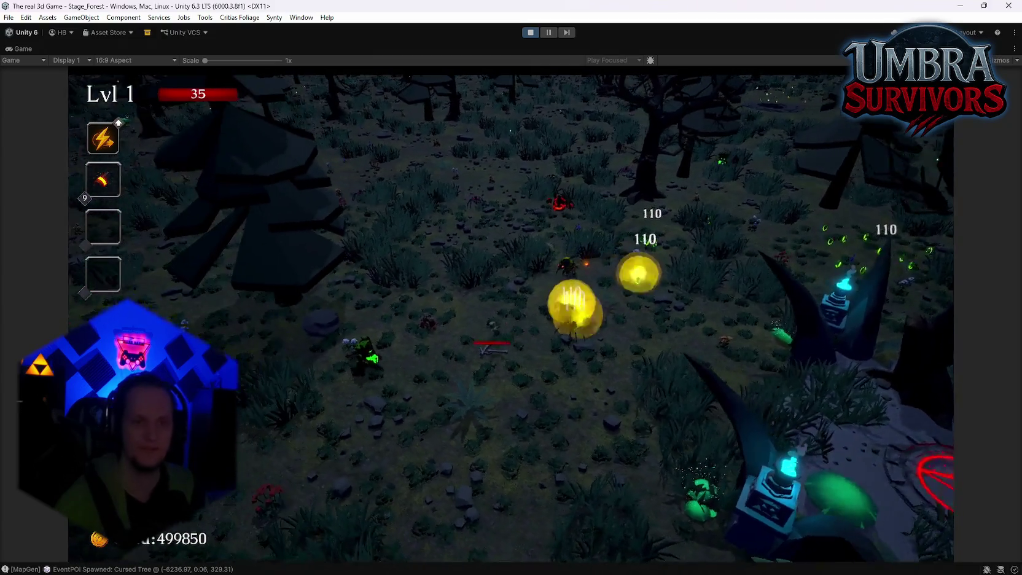
pyautogui.press('w')
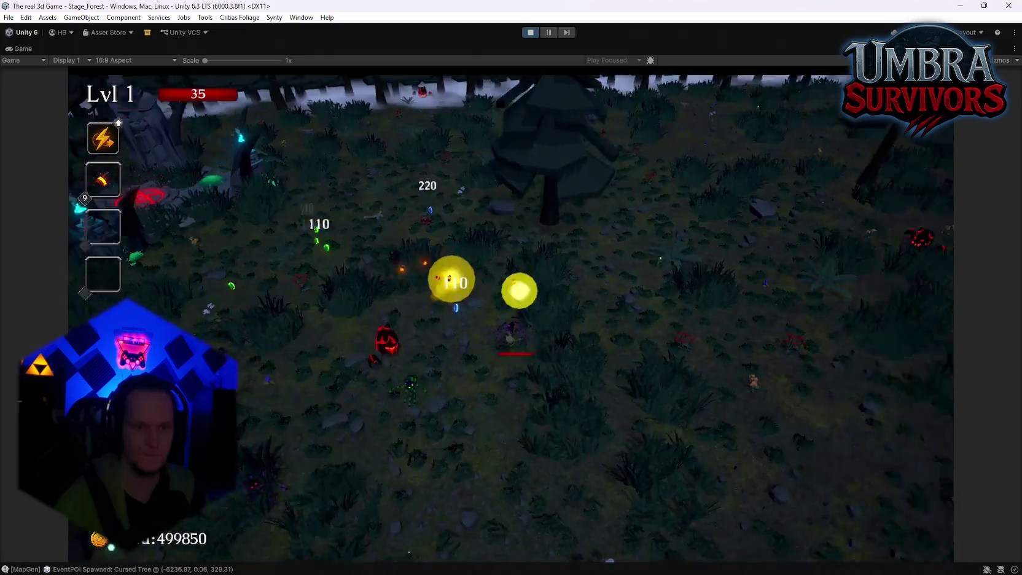
pyautogui.press('a')
pyautogui.press('w')
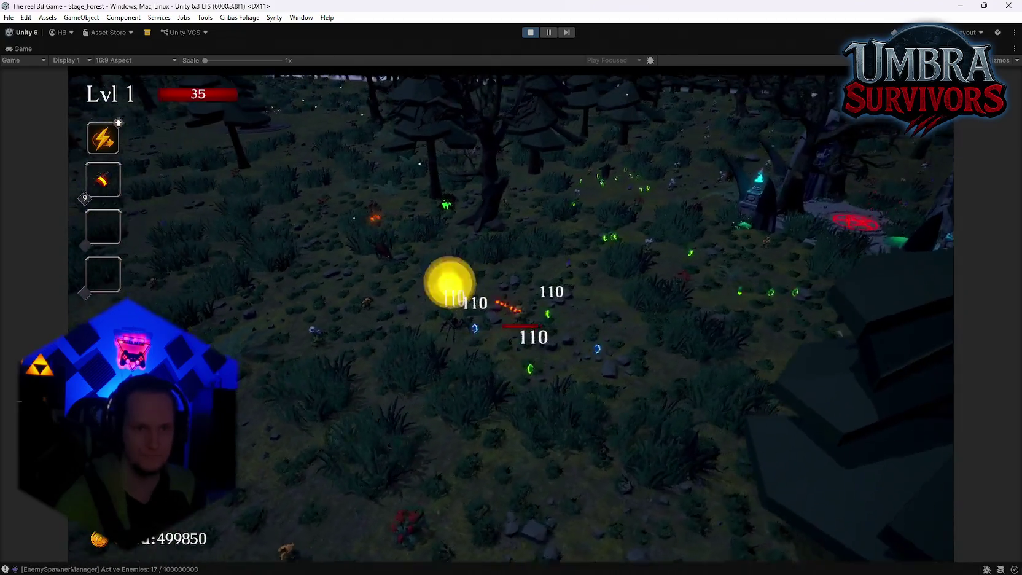
pyautogui.scroll(5, 511, 316)
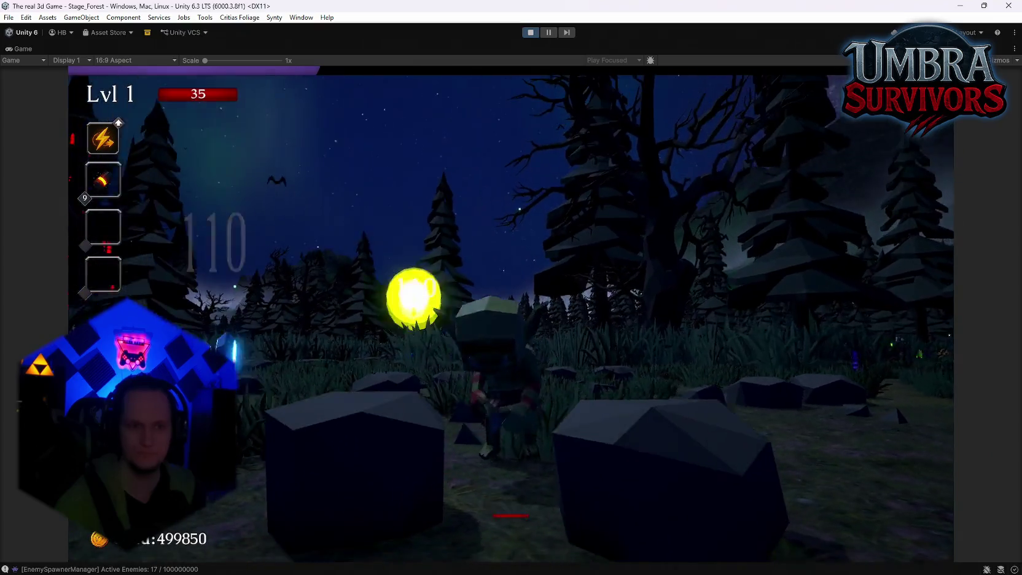
pyautogui.scroll(-5, 511, 317)
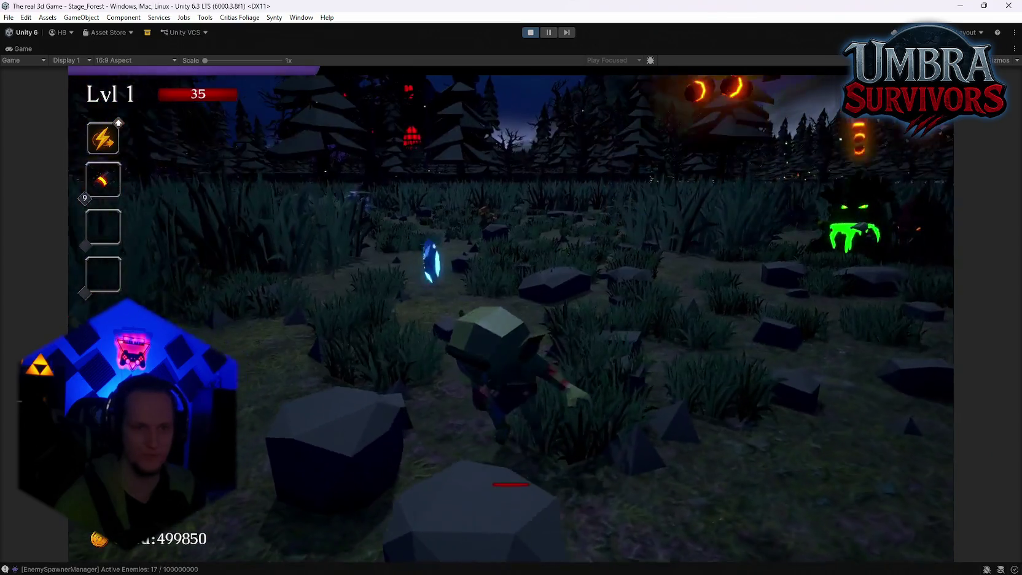
pyautogui.press('Escape')
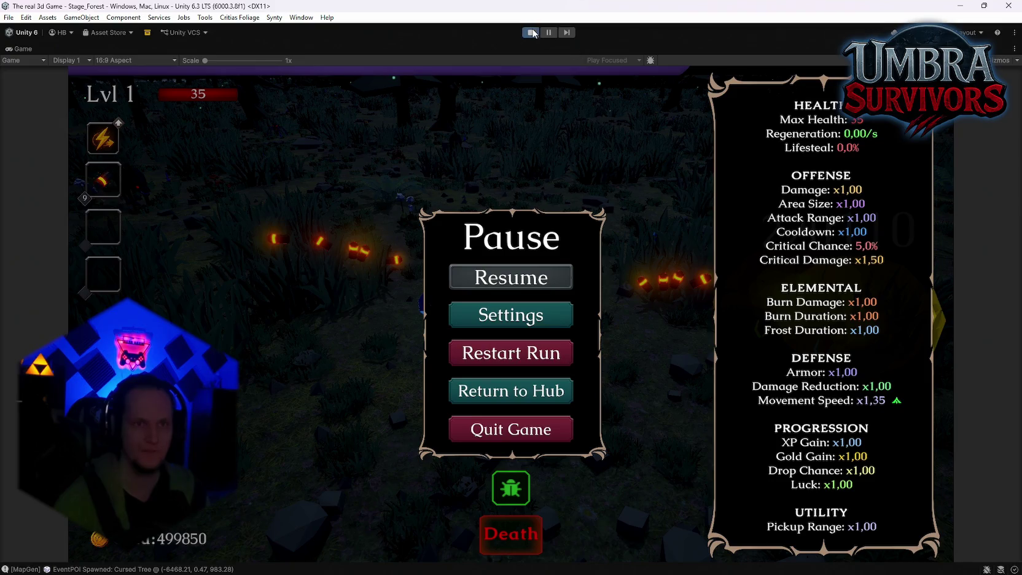
# Step: Stop play mode and fly the Scene view over to the hub's fenced clearing
pyautogui.click(530, 32)
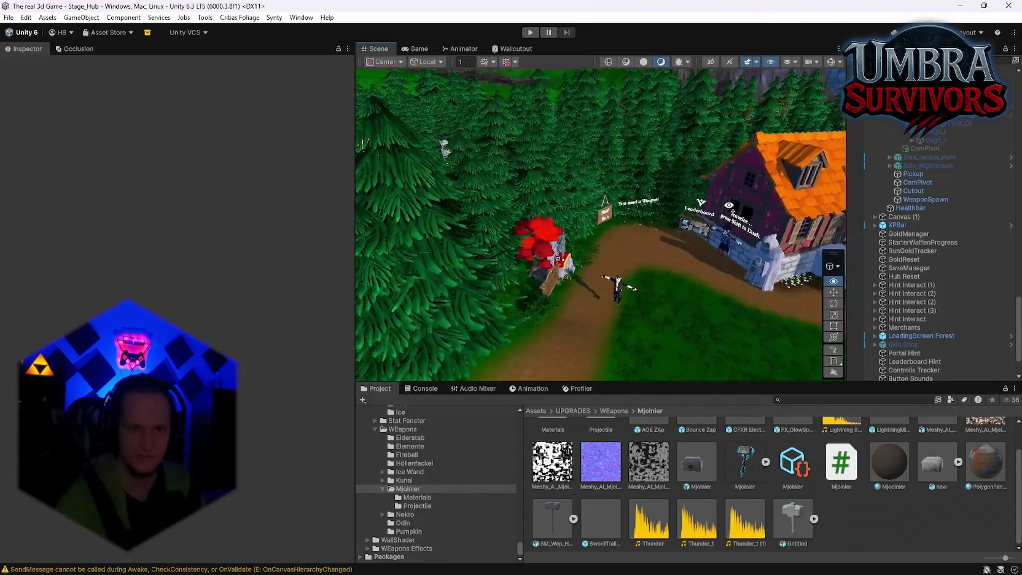
pyautogui.moveTo(728, 205)
pyautogui.mouseDown()
pyautogui.moveTo(635, 237)
pyautogui.moveTo(96, 210)
pyautogui.moveTo(290, 242)
pyautogui.moveTo(423, 236)
pyautogui.moveTo(308, 228)
pyautogui.moveTo(558, 197)
pyautogui.moveTo(706, 252)
pyautogui.mouseUp()
# Step: Open the Problem MONTAG.txt notes file in Notepad
pyautogui.moveTo(632, 566)
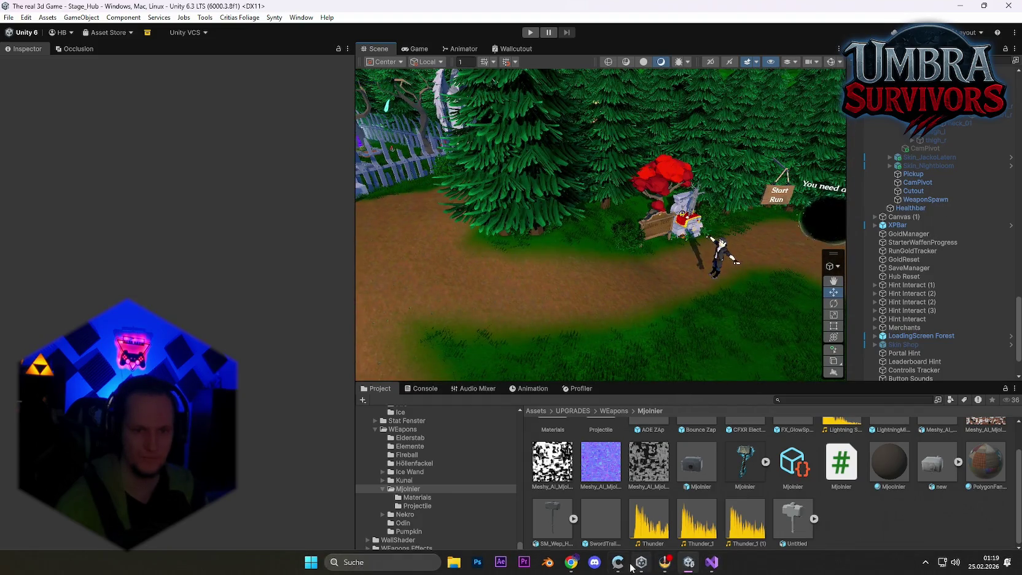
pyautogui.click(437, 558)
pyautogui.write('pro')
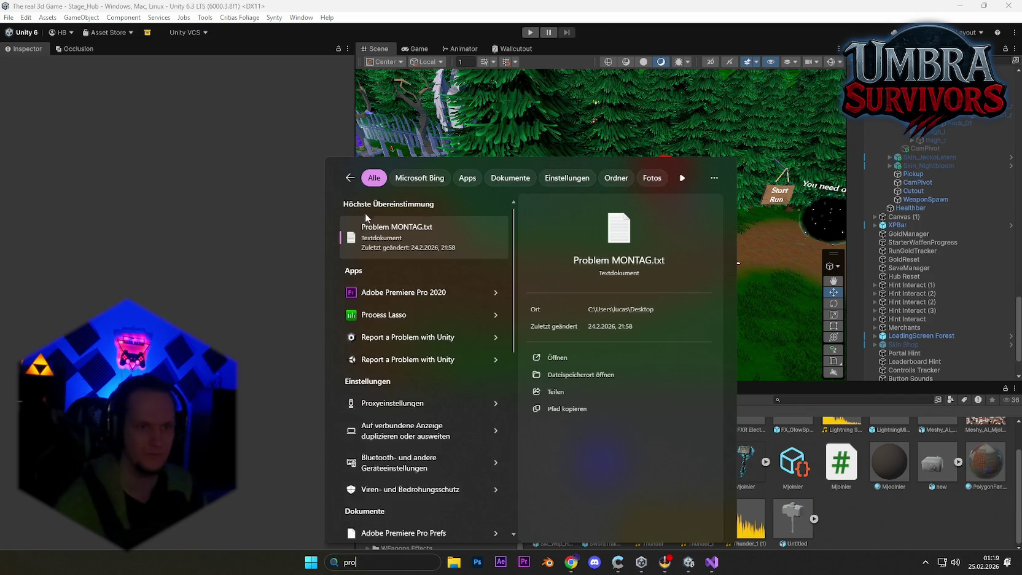
pyautogui.click(507, 288)
pyautogui.scroll(-15, 306, 285)
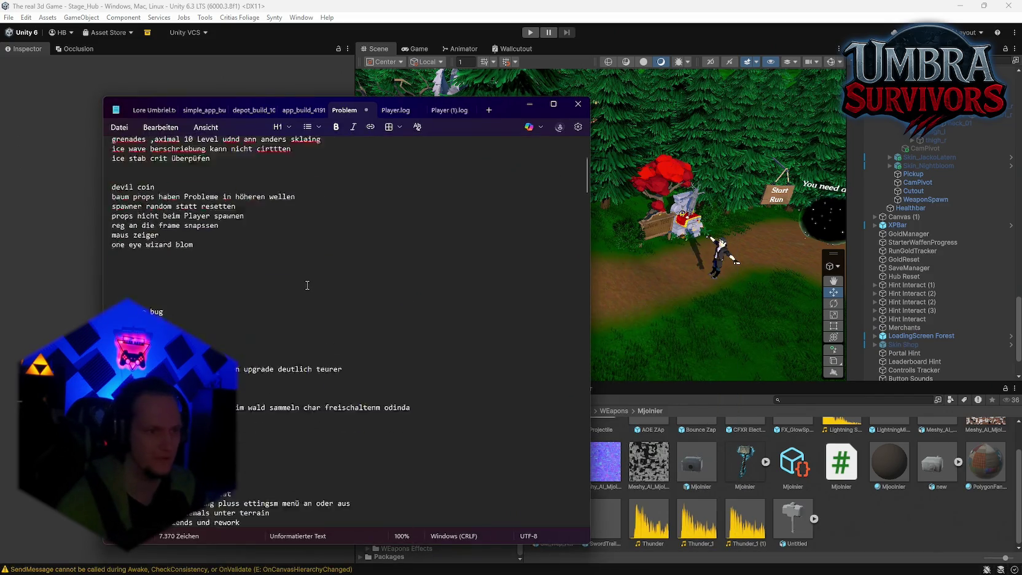
pyautogui.scroll(-10, 306, 285)
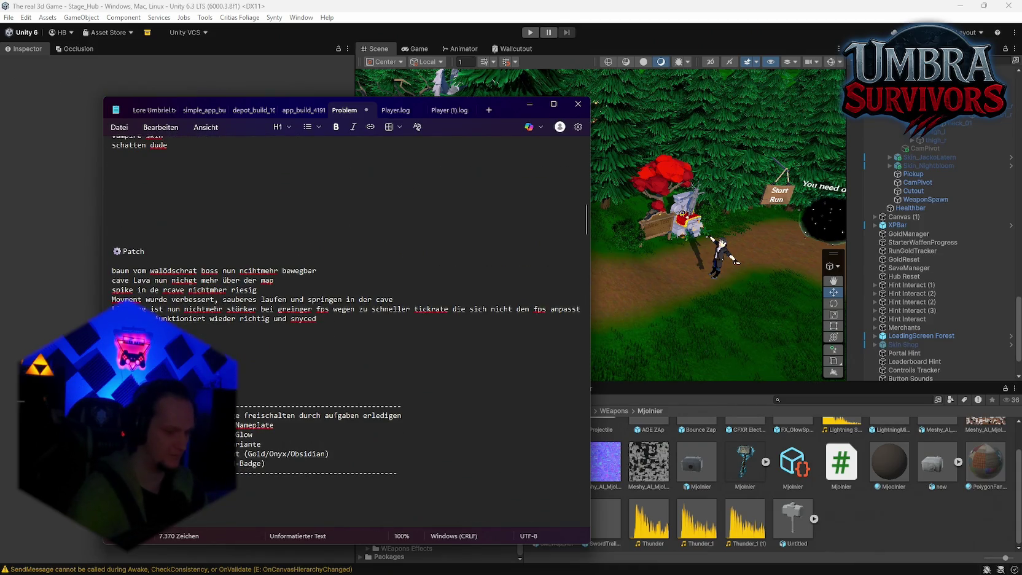
# Step: Add new Patch entries: a fixxt line and the 'projectile aussehen rework' line
pyautogui.write('fixe')
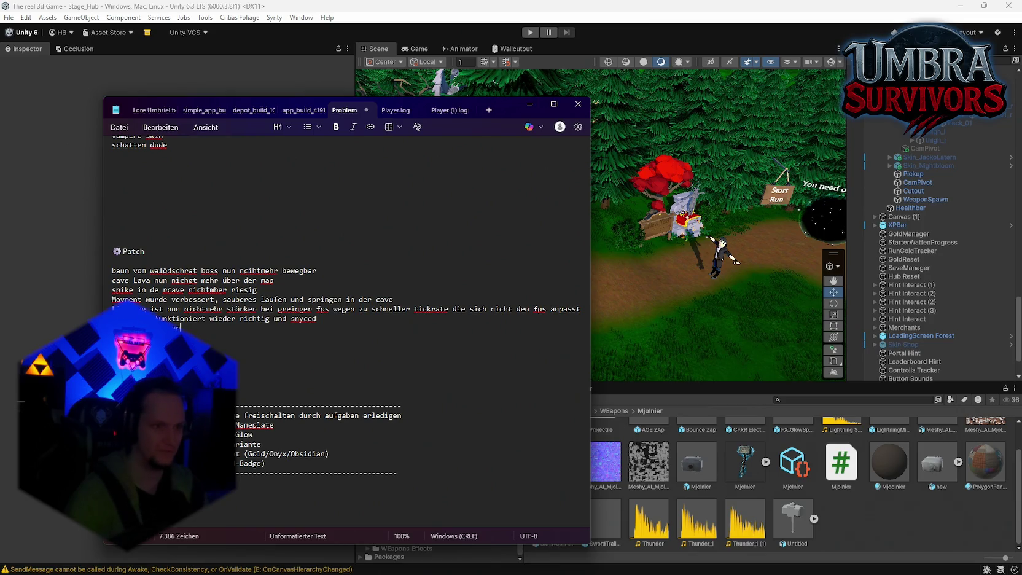
pyautogui.press('BackSpace')
pyautogui.press('BackSpace')
pyautogui.write('ieler')
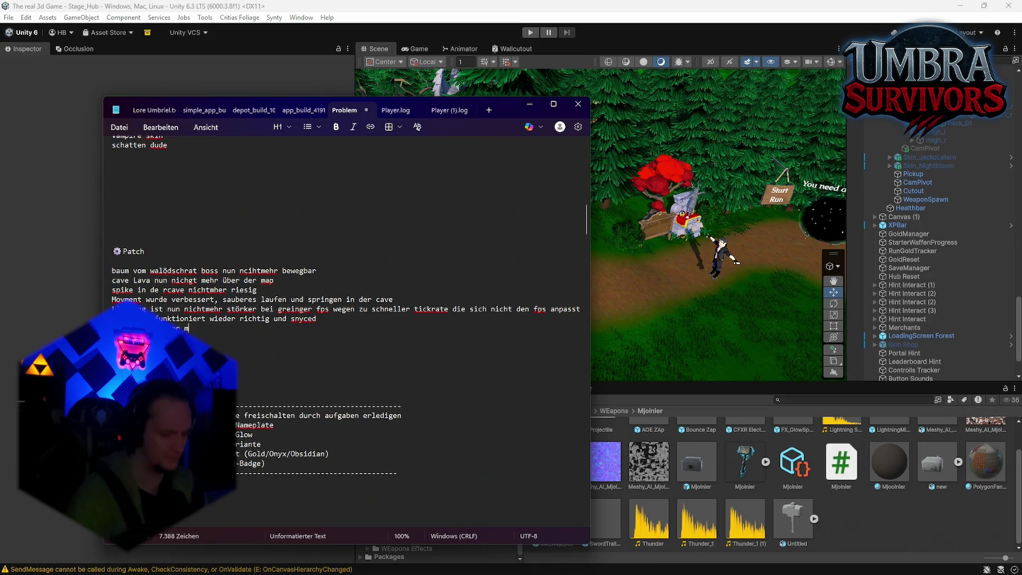
pyautogui.write('e')
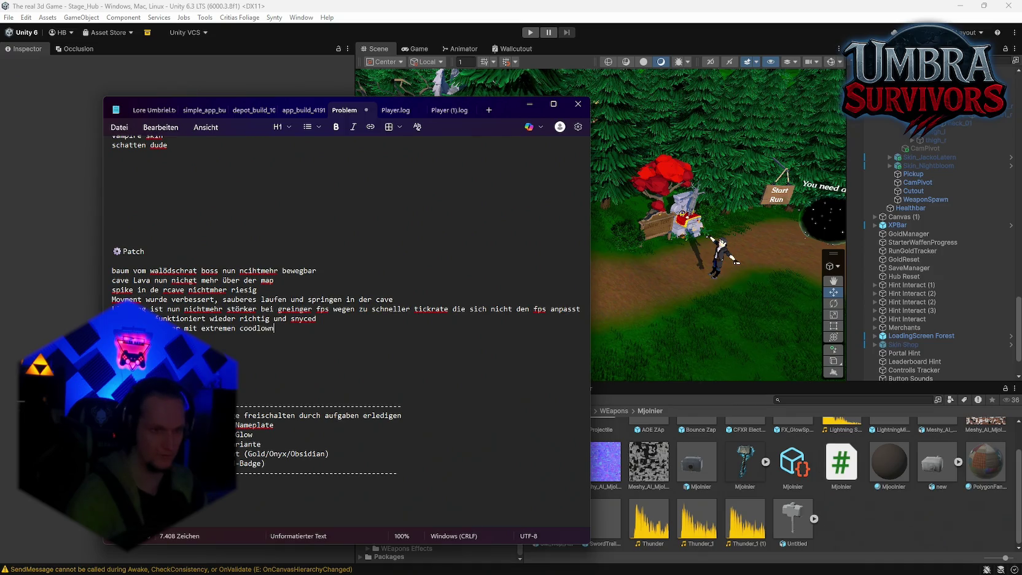
pyautogui.write(' xxt')
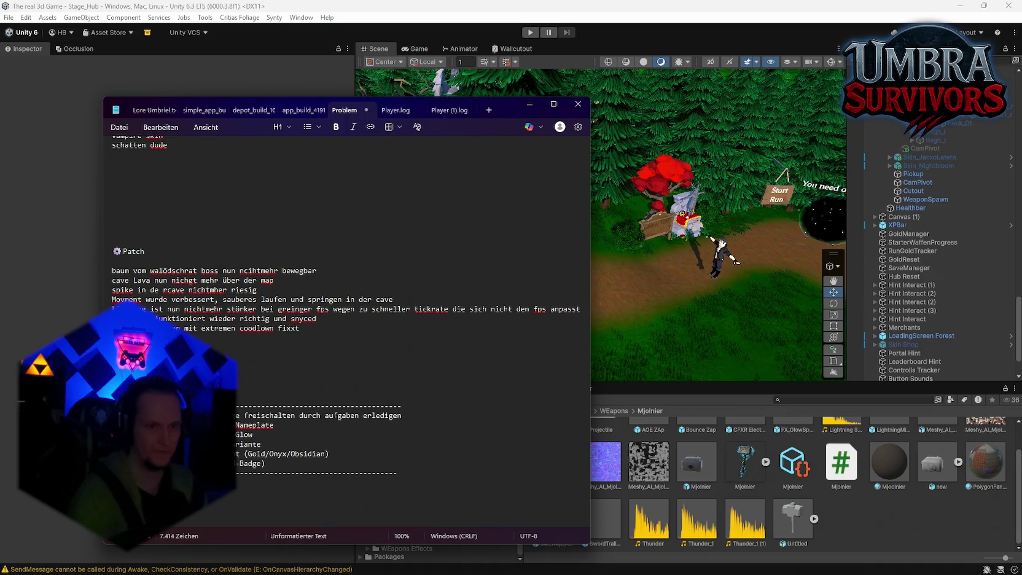
pyautogui.rightClick(297, 343)
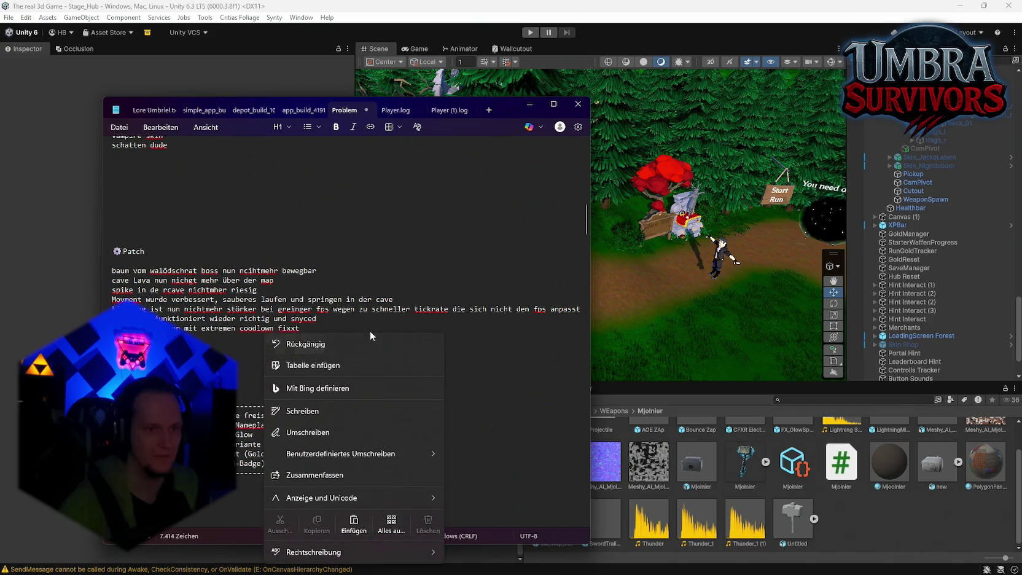
pyautogui.press('Escape')
pyautogui.scroll(5, 307, 276)
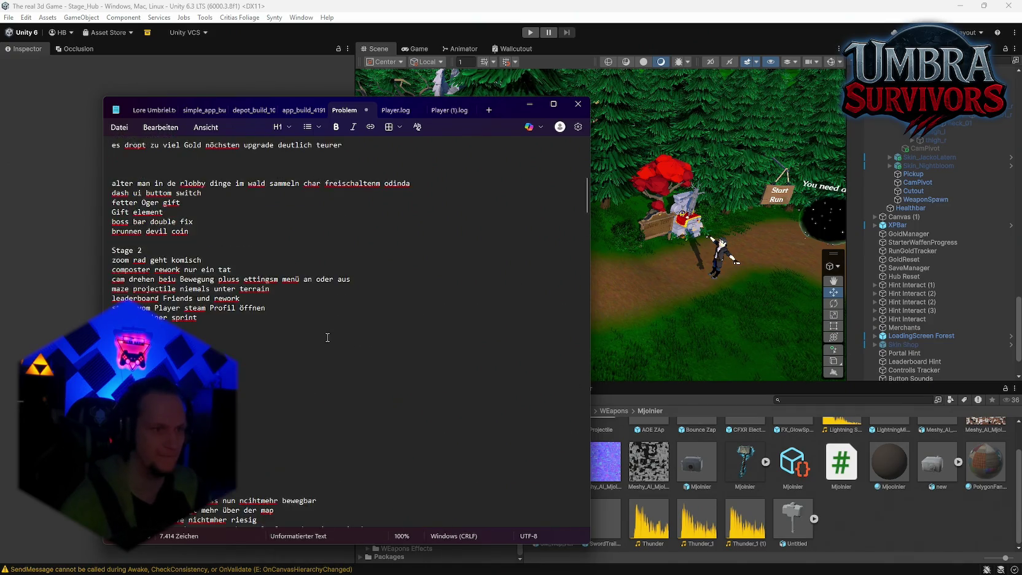
pyautogui.scroll(-5, 319, 332)
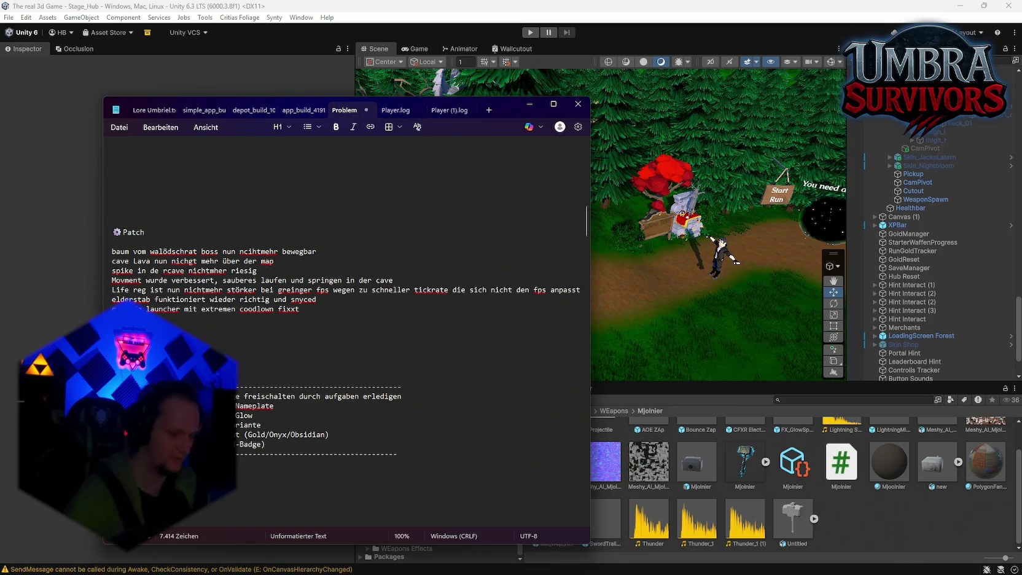
pyautogui.press('Return')
pyautogui.write('Neue ')
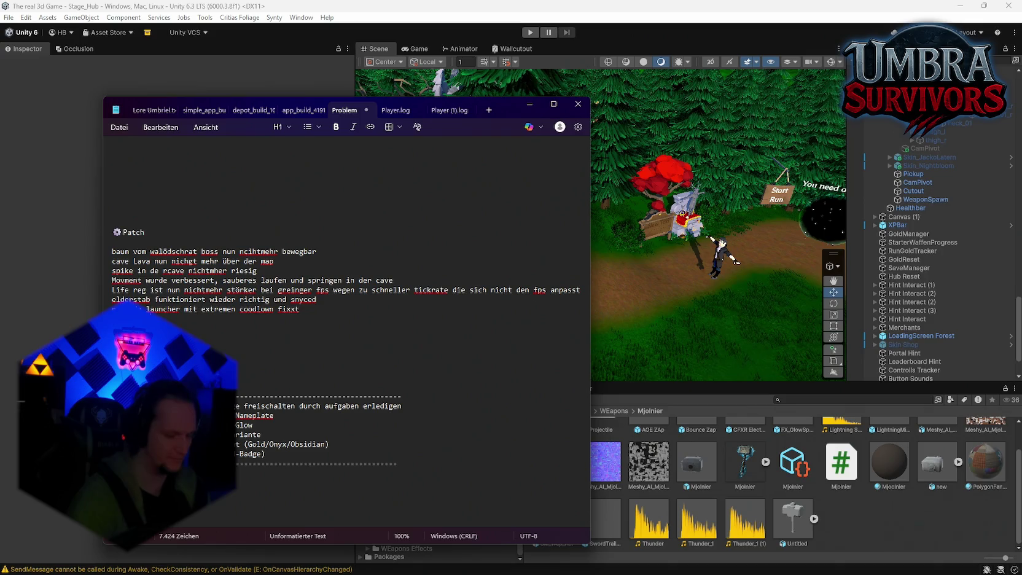
pyautogui.write('ile au')
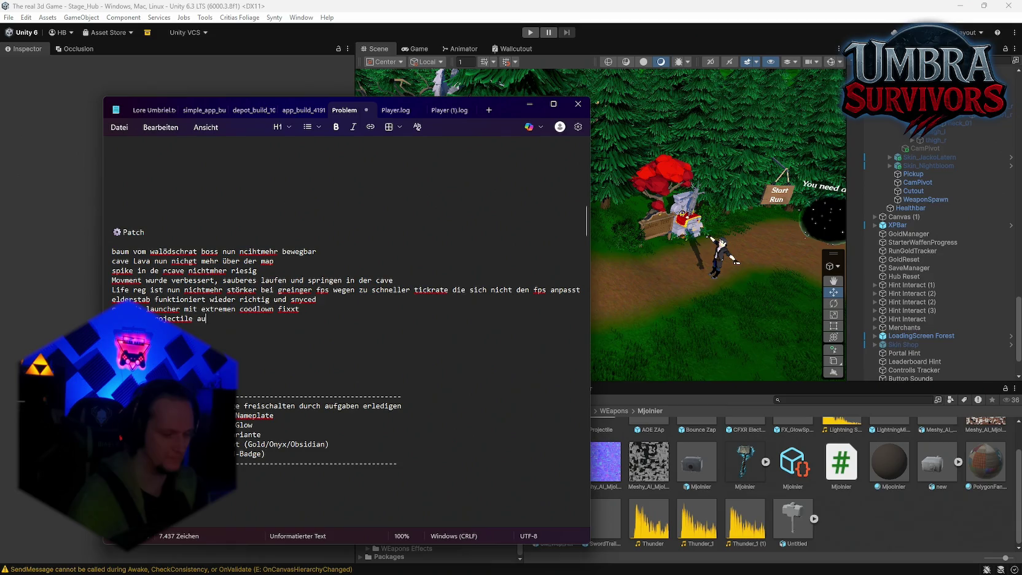
pyautogui.write('work')
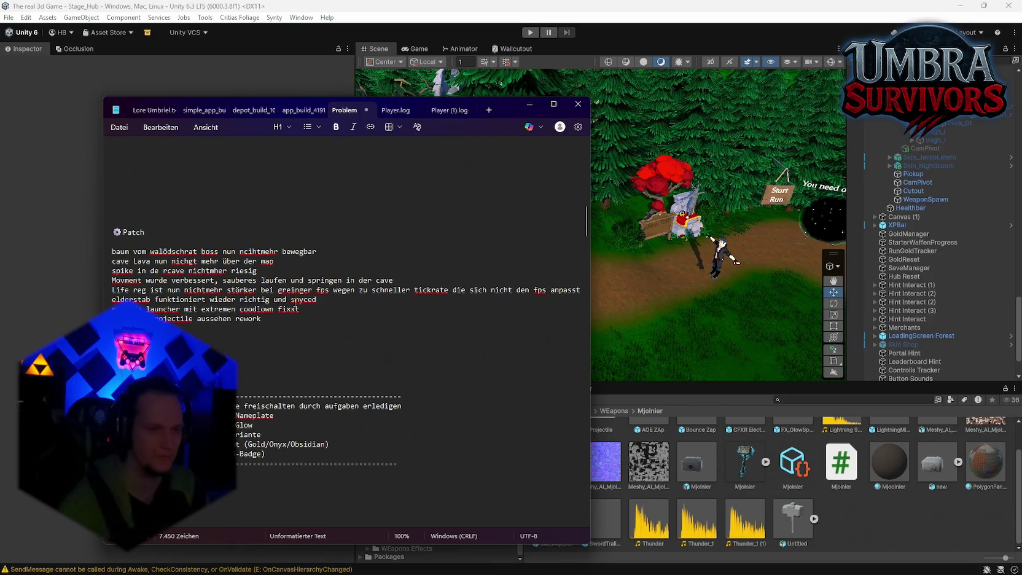
# Step: Delete the grenades maximum-level-10 scaling note from the Problem list
pyautogui.scroll(7, 289, 320)
pyautogui.scroll(7, 289, 320)
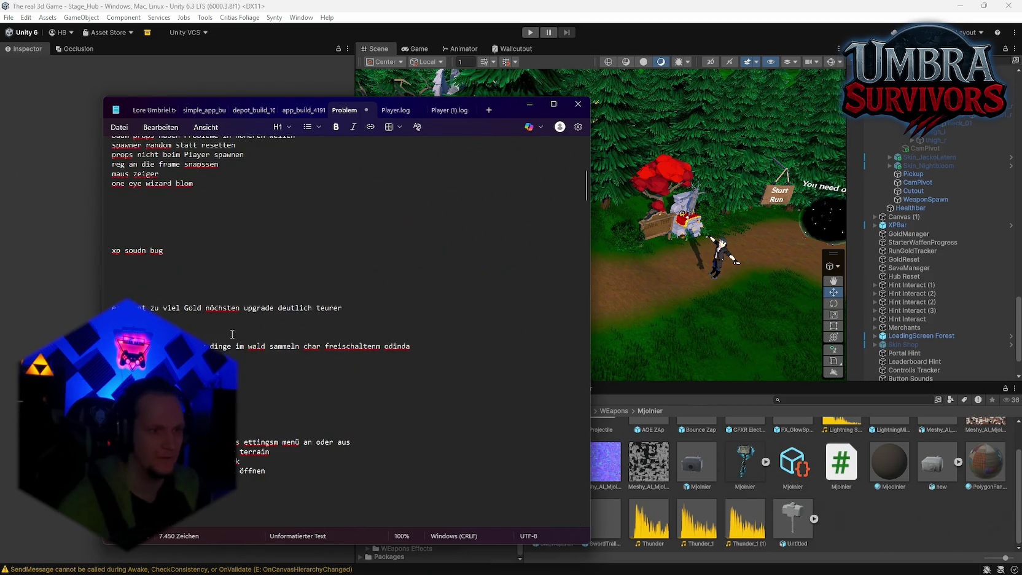
pyautogui.scroll(10, 197, 318)
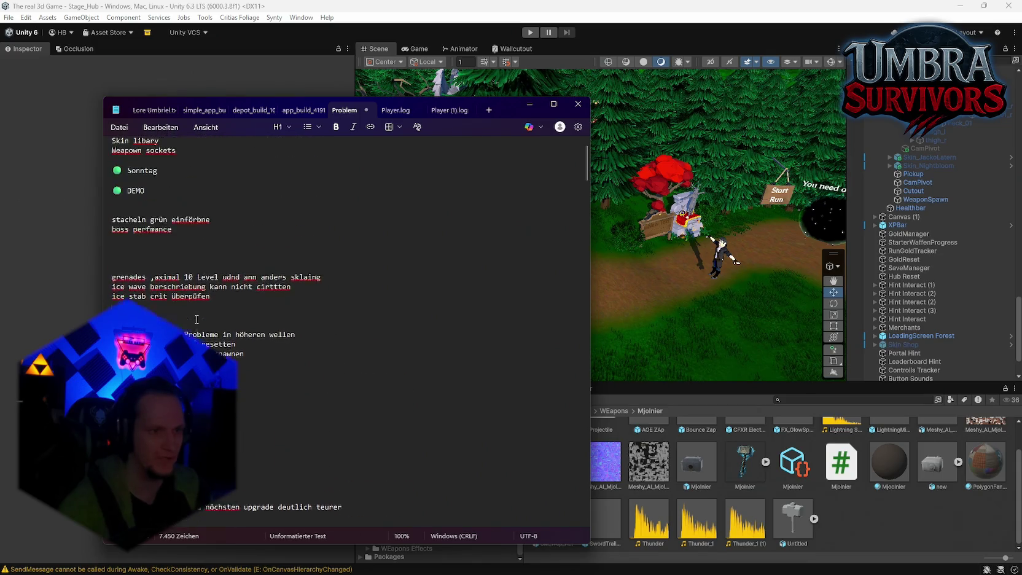
pyautogui.tripleClick(333, 313)
pyautogui.press('BackSpace')
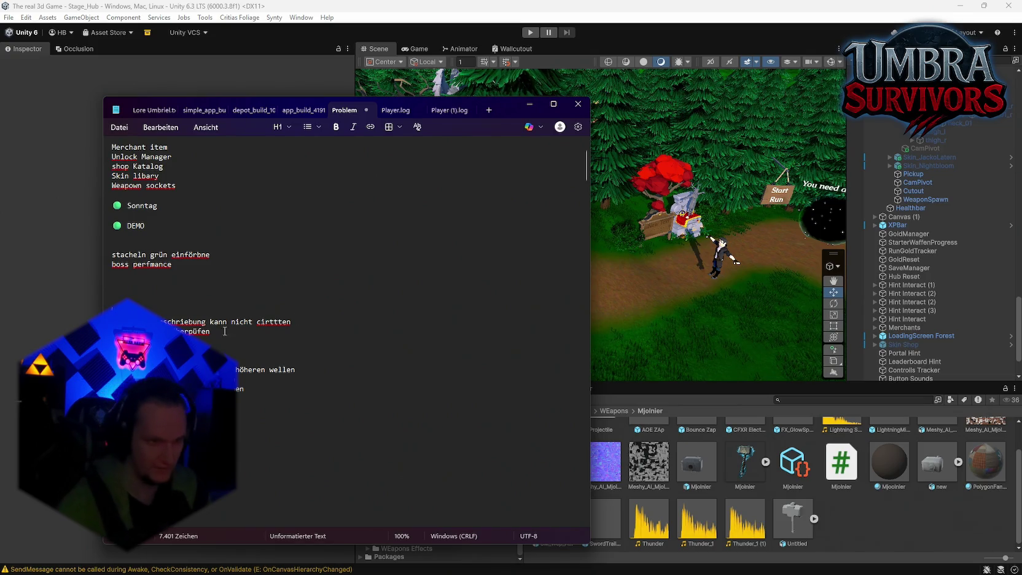
pyautogui.scroll(-2, 242, 352)
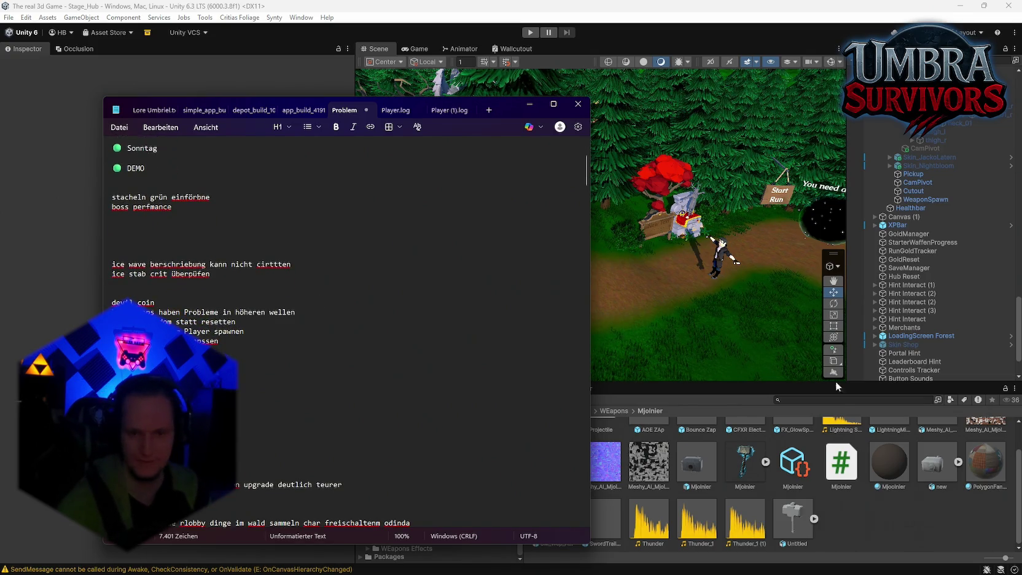
# Step: Review the IceWand and IceWandTrigger scripts in the Ice Wand weapon folder
pyautogui.click(859, 530)
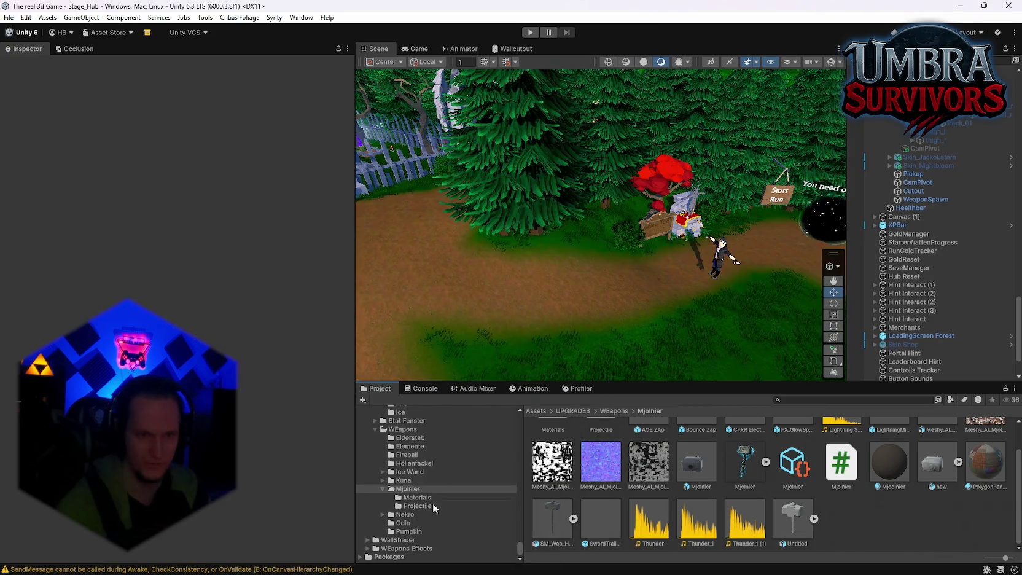
pyautogui.scroll(2, 429, 506)
pyautogui.click(420, 503)
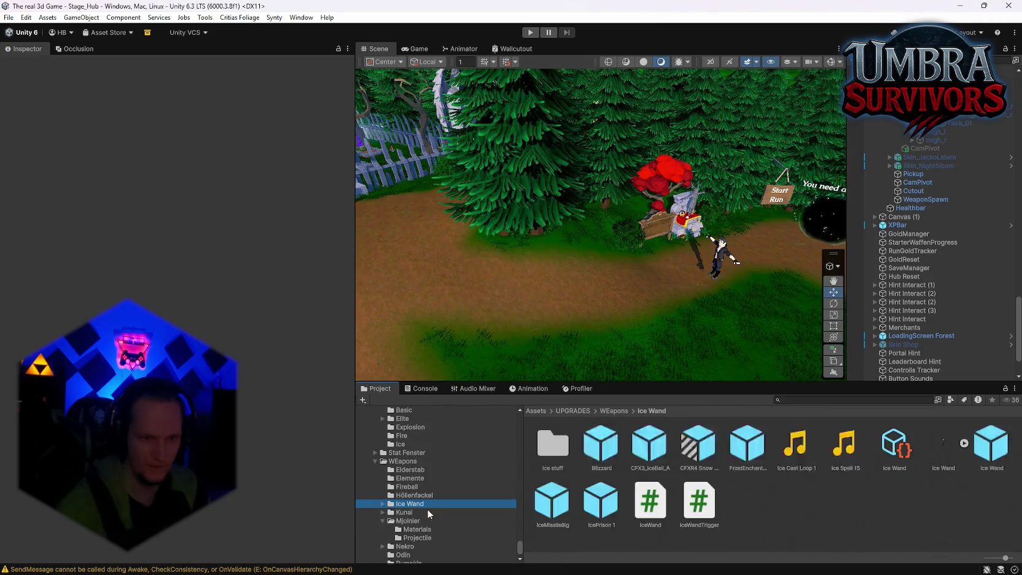
pyautogui.doubleClick(551, 447)
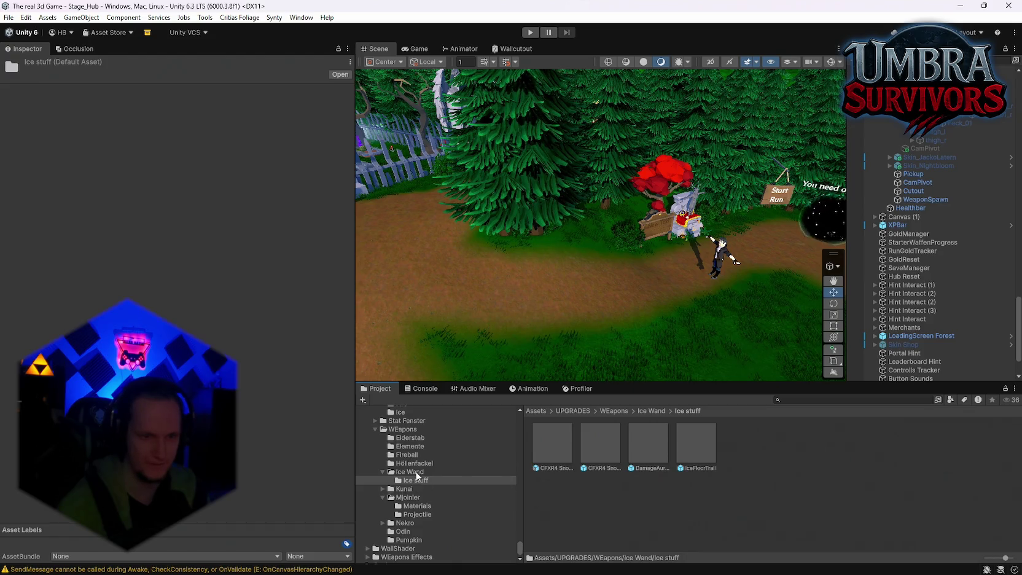
pyautogui.click(416, 472)
pyautogui.click(650, 509)
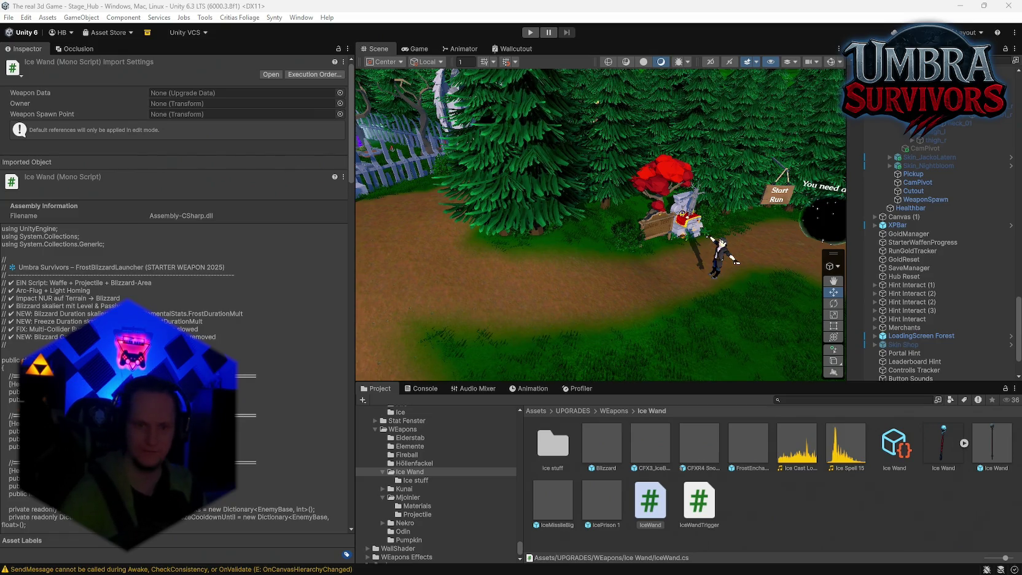
pyautogui.click(712, 507)
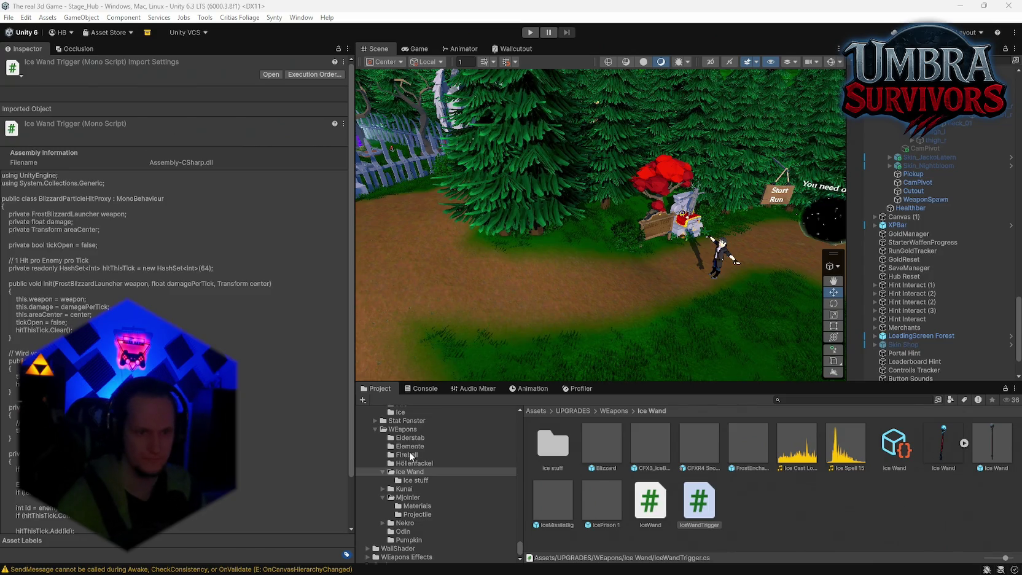
# Step: Review the FireBallWeapon script, then open ItemPool/Passive/Wurf 2/Ice Wave
pyautogui.click(410, 456)
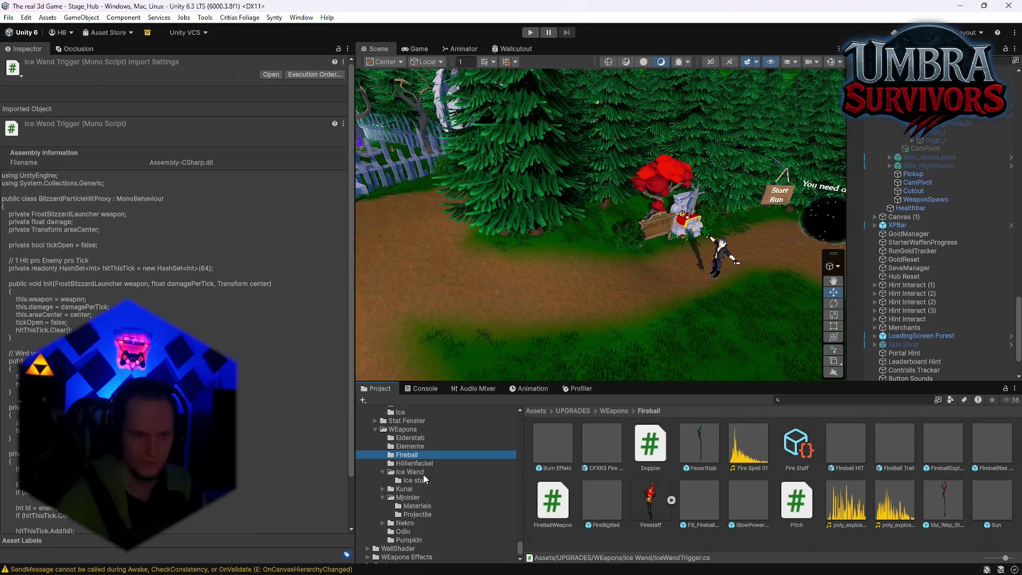
pyautogui.click(553, 502)
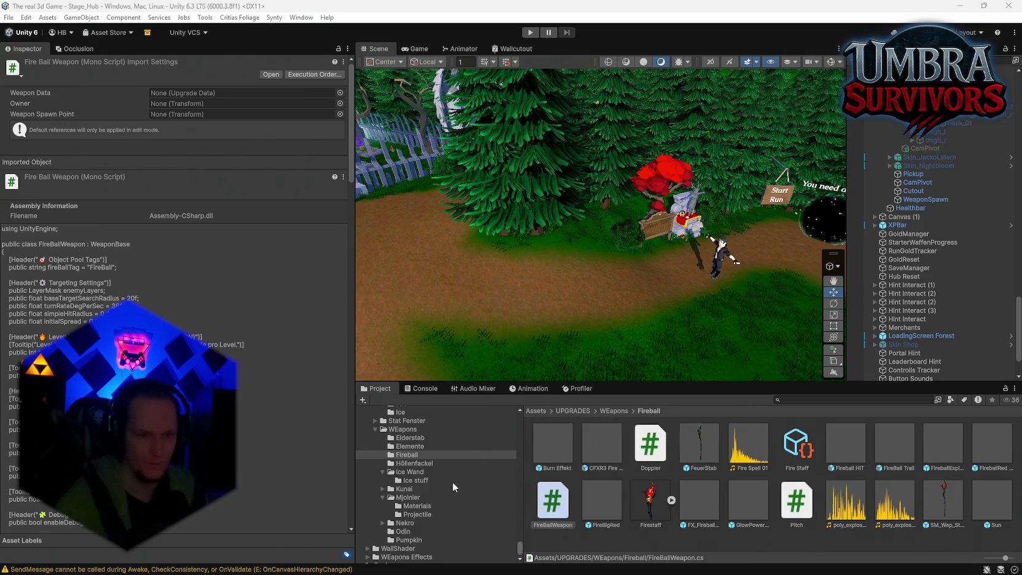
pyautogui.scroll(2, 425, 469)
pyautogui.scroll(6, 442, 489)
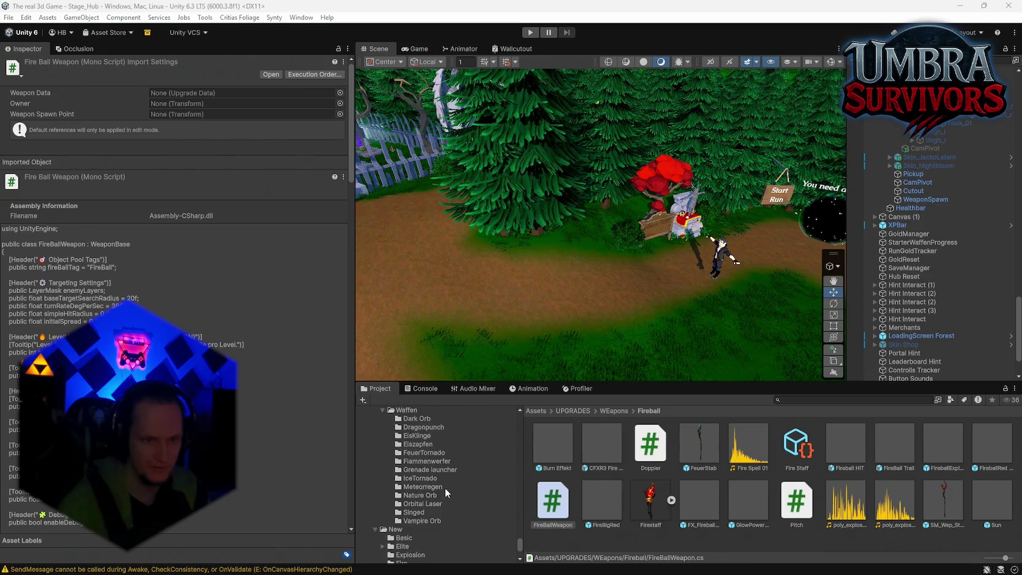
pyautogui.scroll(2, 444, 491)
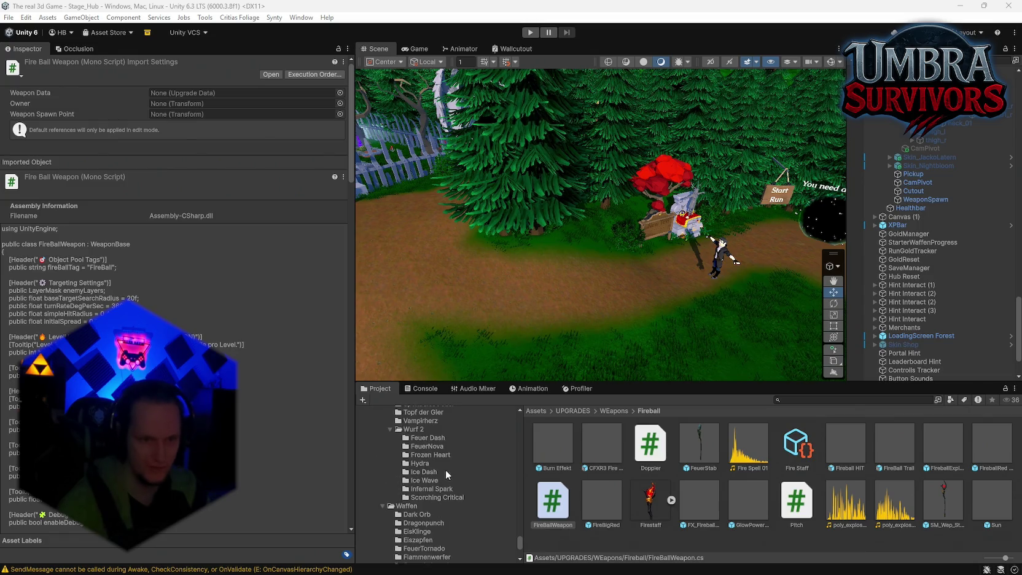
pyautogui.click(430, 480)
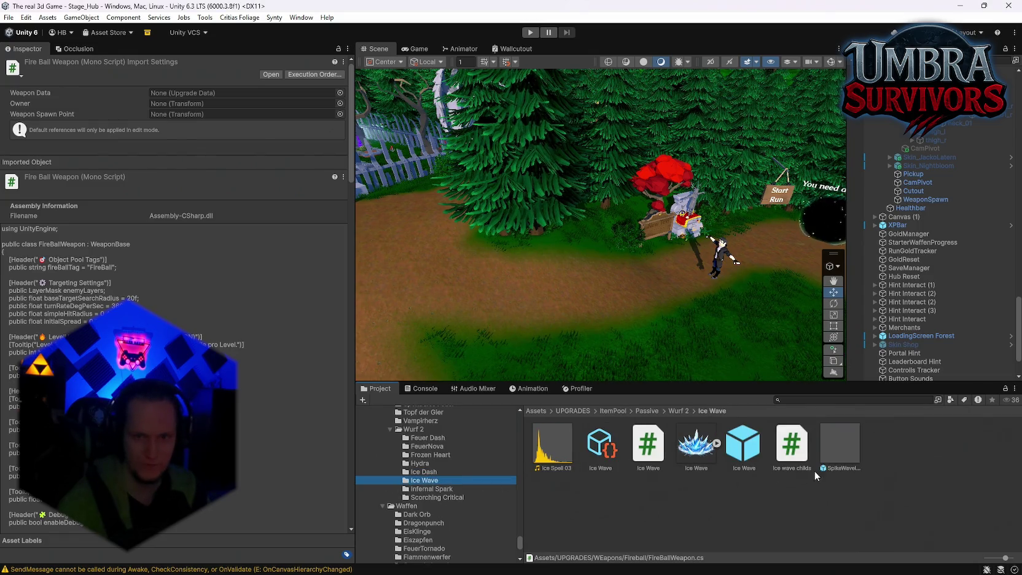
# Step: Open the SpikeWaveIce prefab, replay its ice-spike burst repeatedly, and view the Ice Wave upgrade data
pyautogui.doubleClick(832, 449)
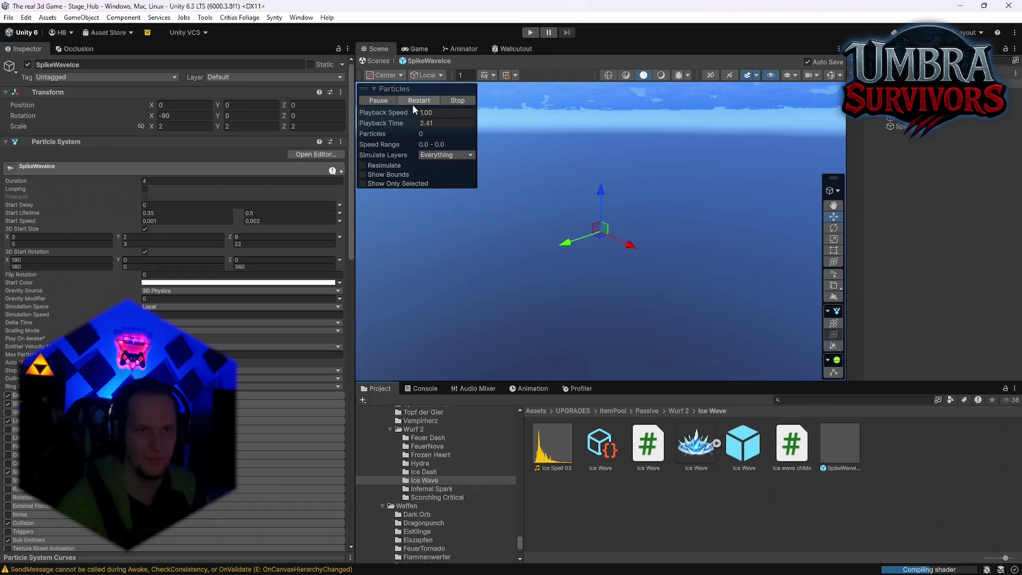
pyautogui.click(412, 102)
pyautogui.click(412, 100)
pyautogui.click(411, 100)
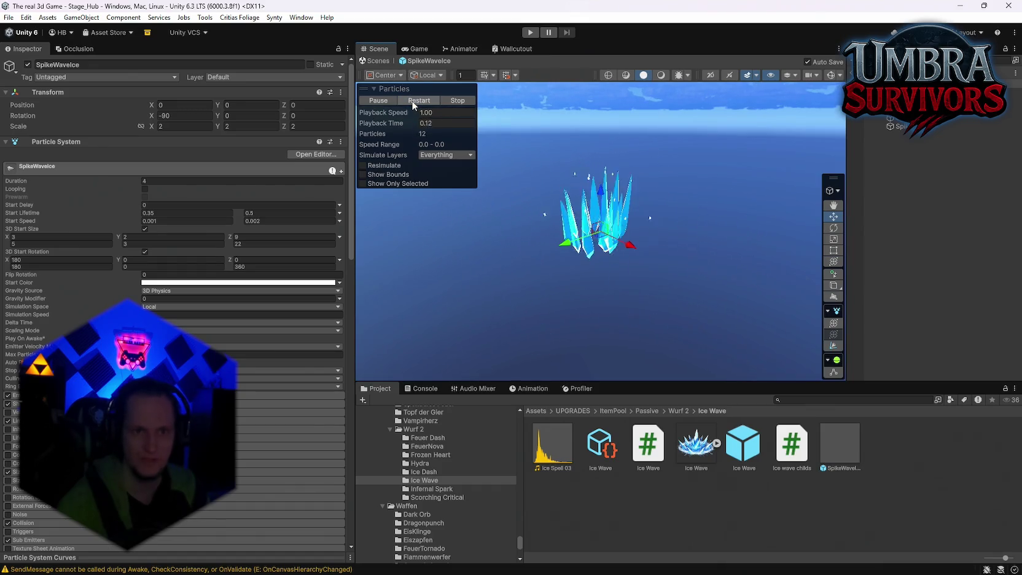
pyautogui.click(412, 100)
pyautogui.click(411, 100)
pyautogui.click(411, 100)
pyautogui.click(412, 99)
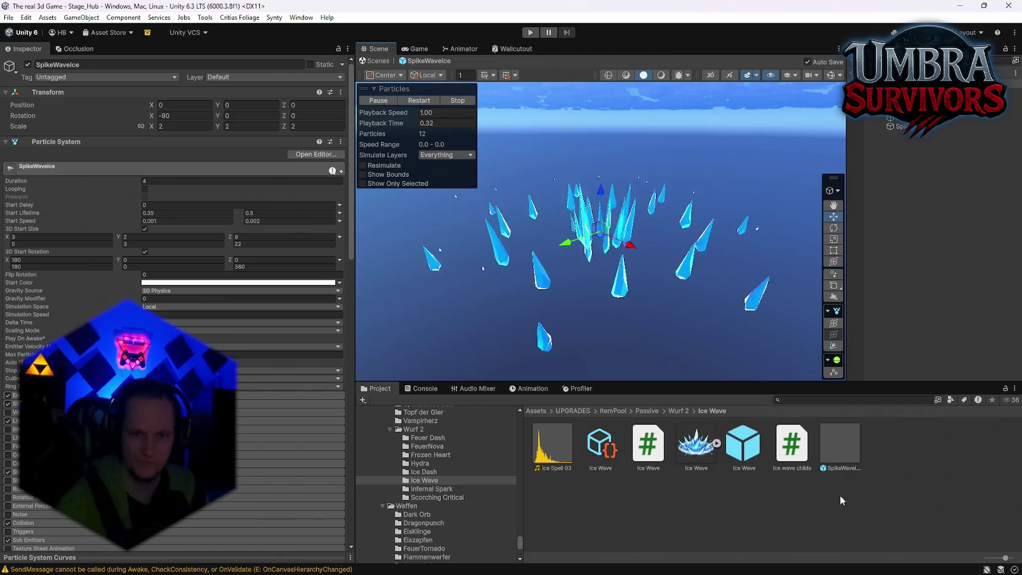
pyautogui.click(605, 453)
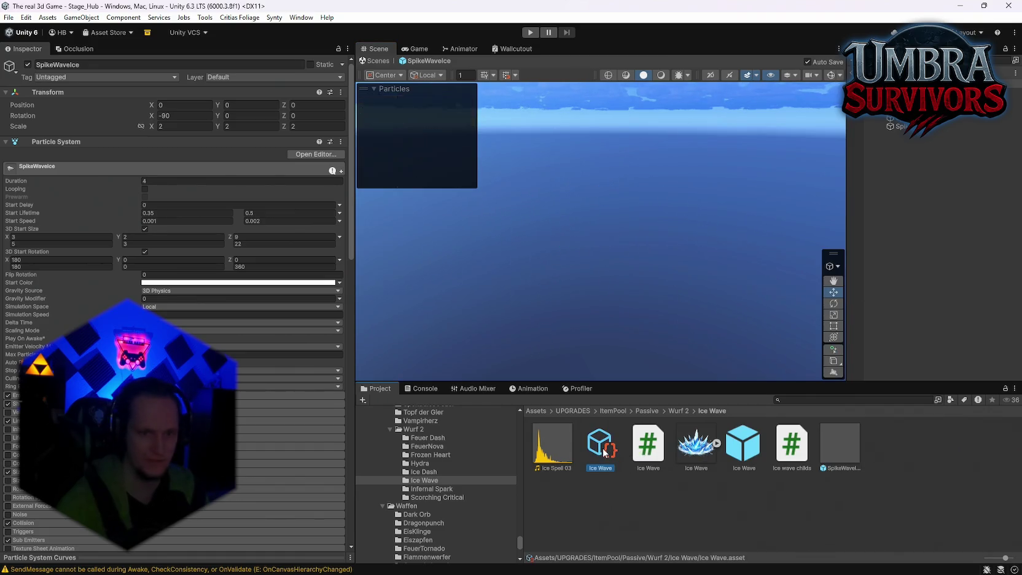
pyautogui.click(92, 150)
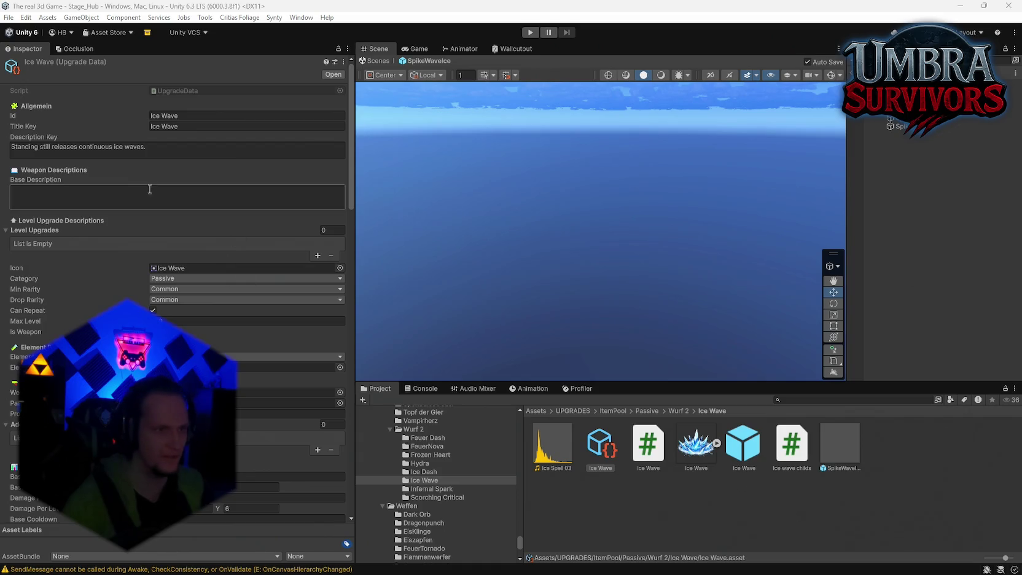
# Step: Paste a colour-tagged Ice Wave description, then replace it with the version tagging only 'Standing still' and 'crits'
pyautogui.click(159, 152)
pyautogui.write('<color=#BFEFFF>Standing still</color> releases <color=#7FDFFF>continuous ice waves</color>. <color=#AFC7D8>Cannot trigger crits</color>')
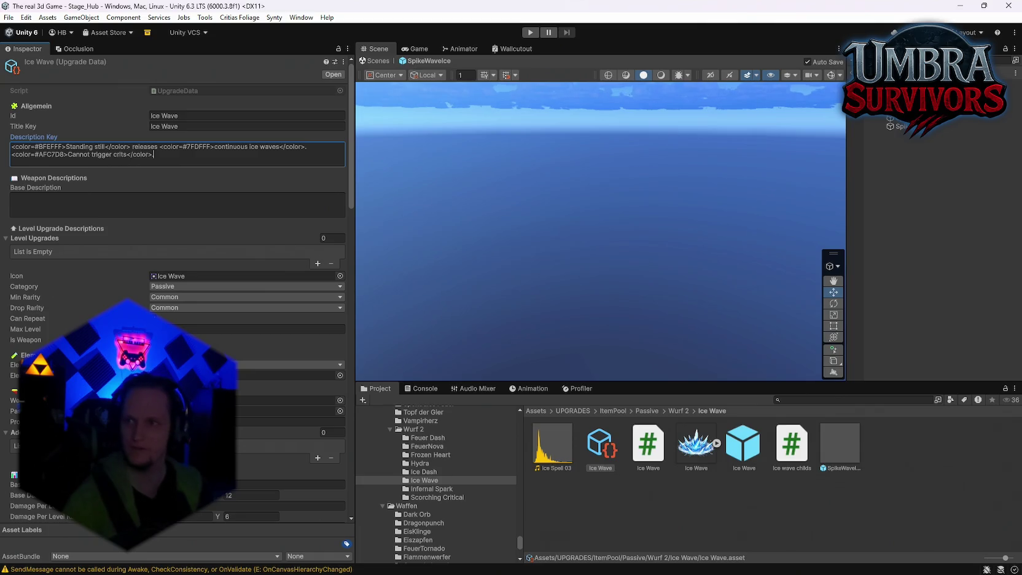
pyautogui.hotkey('alt', 'Tab')
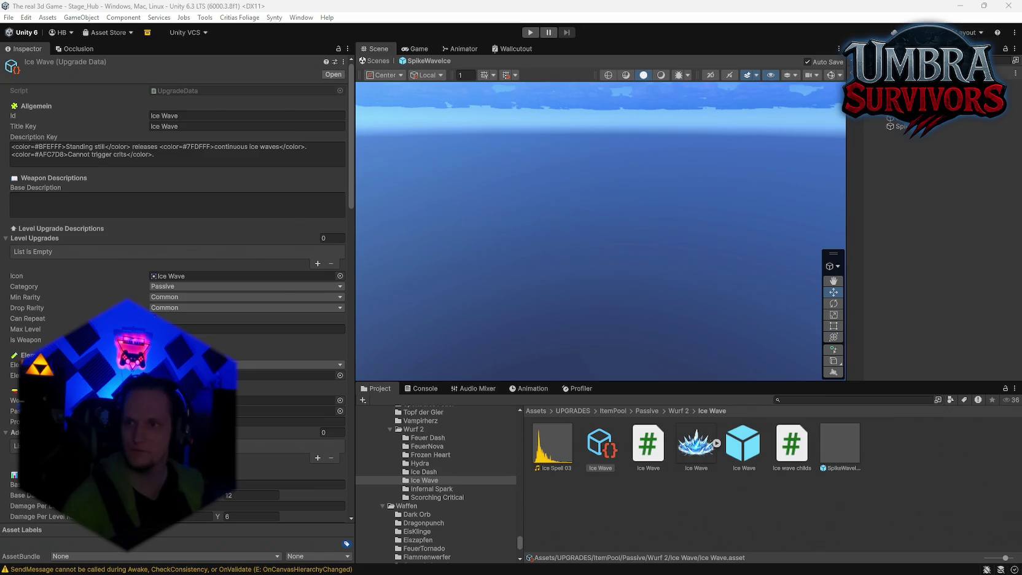
pyautogui.click(165, 153)
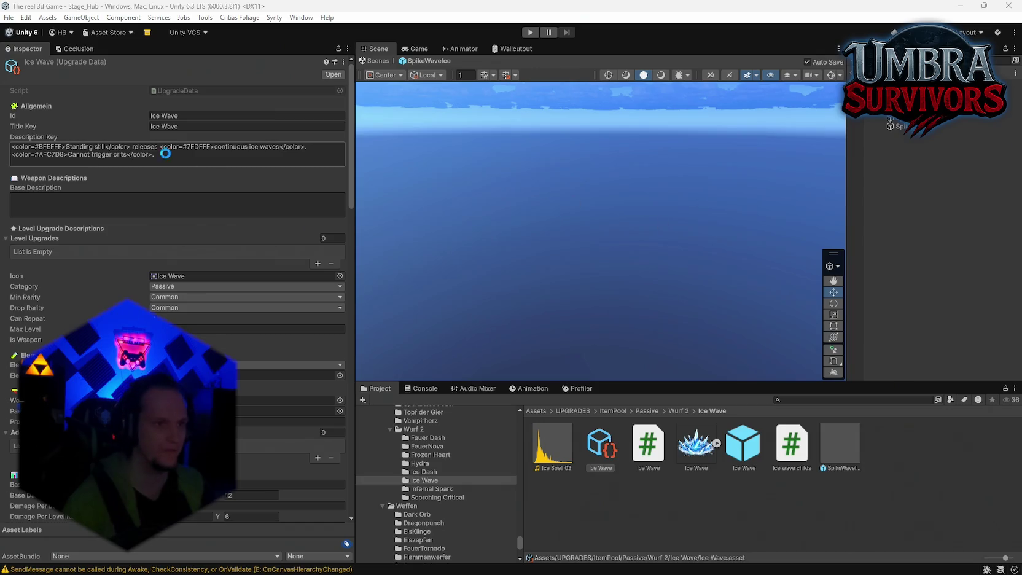
pyautogui.hotkey('ctrl', 'a')
pyautogui.write('<color=#BFEFFF>Standing still</color> releases continuous ice waves. Cannot trigger <color=#AFC7D8>crits</color>.')
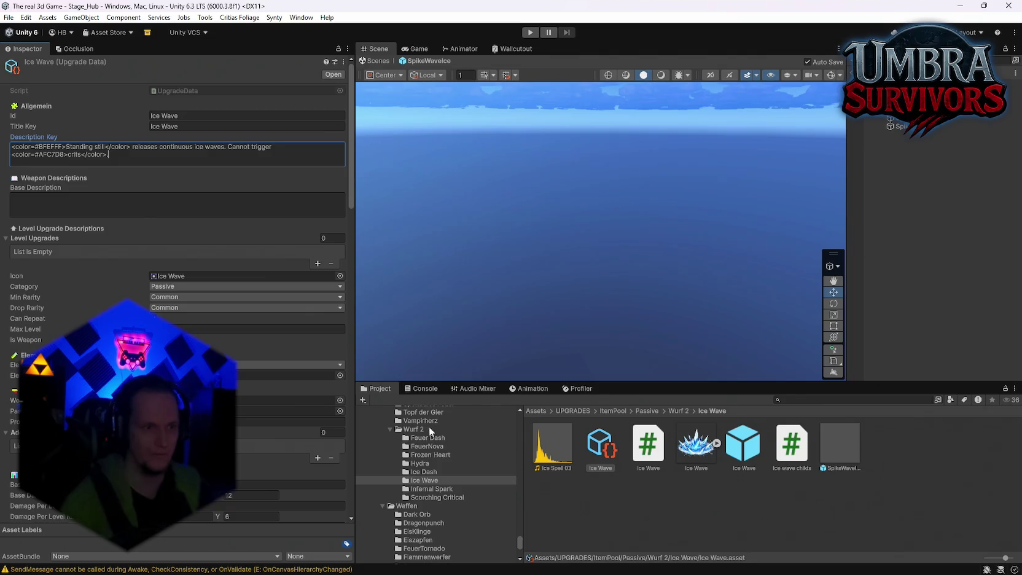
# Step: Copy the Ice Wave crit note onto a new line at the end of the Patch list
pyautogui.moveTo(663, 535)
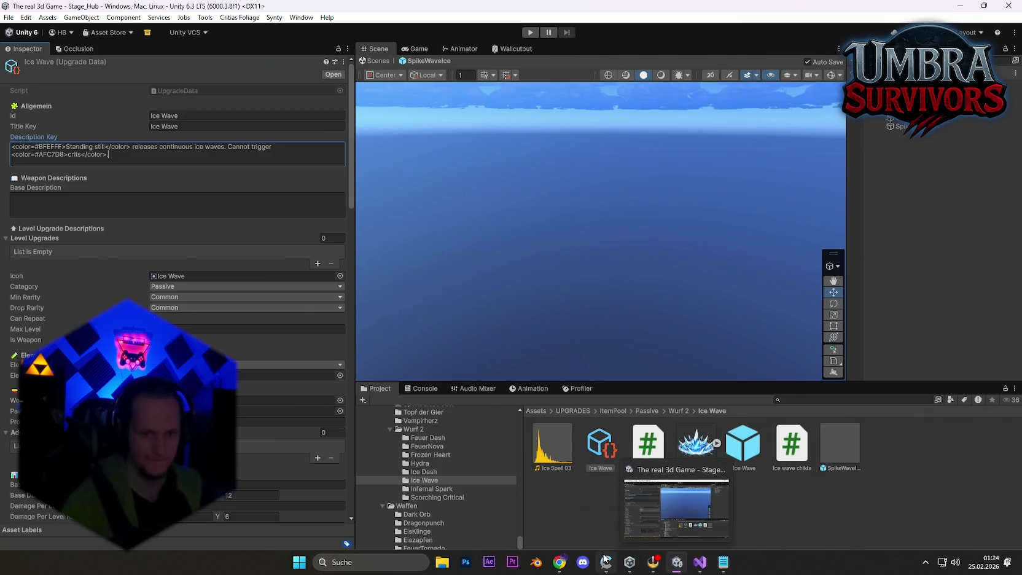
pyautogui.click(723, 562)
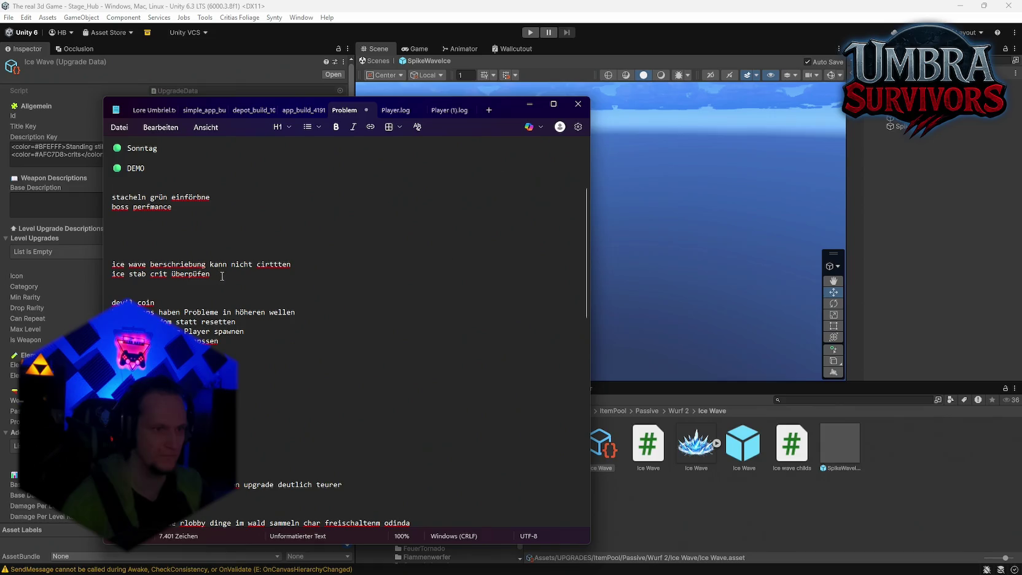
pyautogui.moveTo(292, 265); pyautogui.dragTo(115, 261)
pyautogui.scroll(-20, 283, 328)
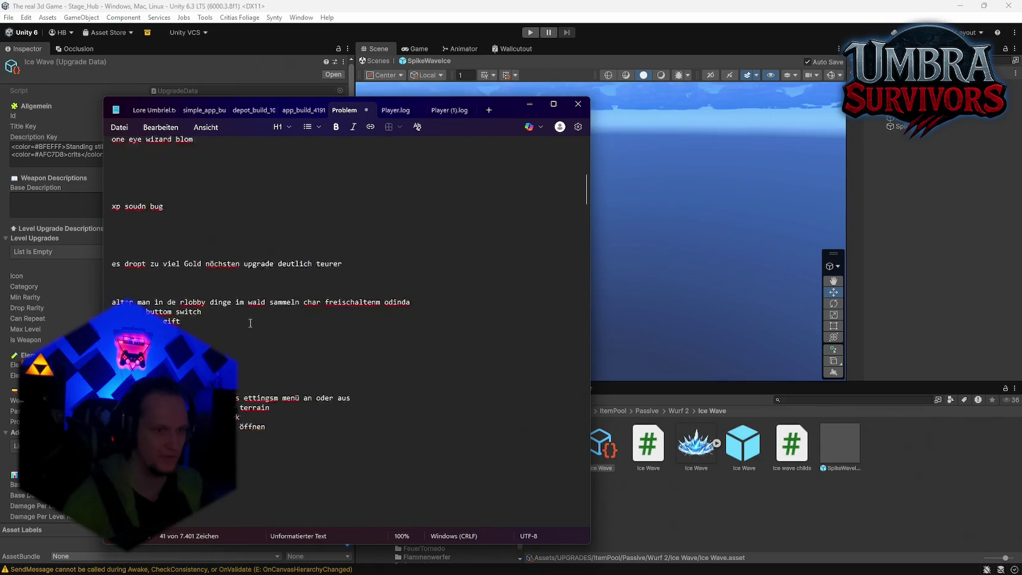
pyautogui.click(280, 338)
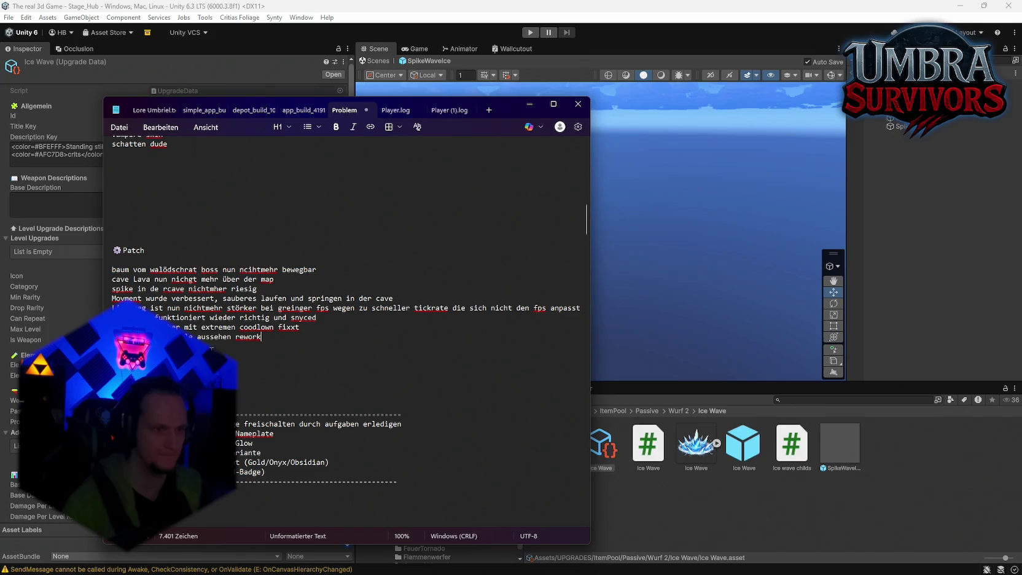
pyautogui.press('Return')
pyautogui.hotkey('ctrl', 'v')
# Step: Finish the line with 'bearbeitet', save the notes, and minimize Notepad
pyautogui.hotkey('shift', 'Home')
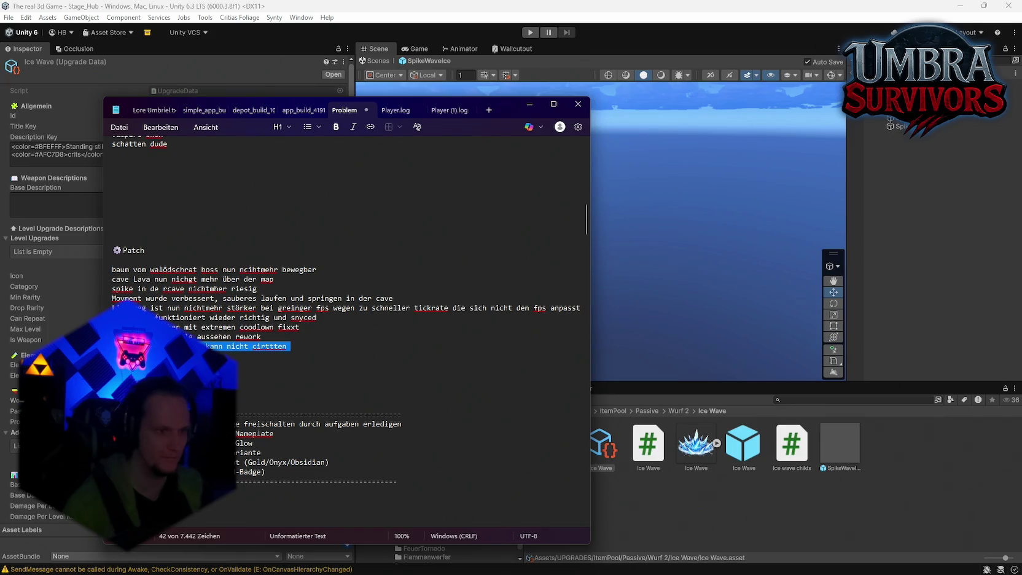
pyautogui.press('Home')
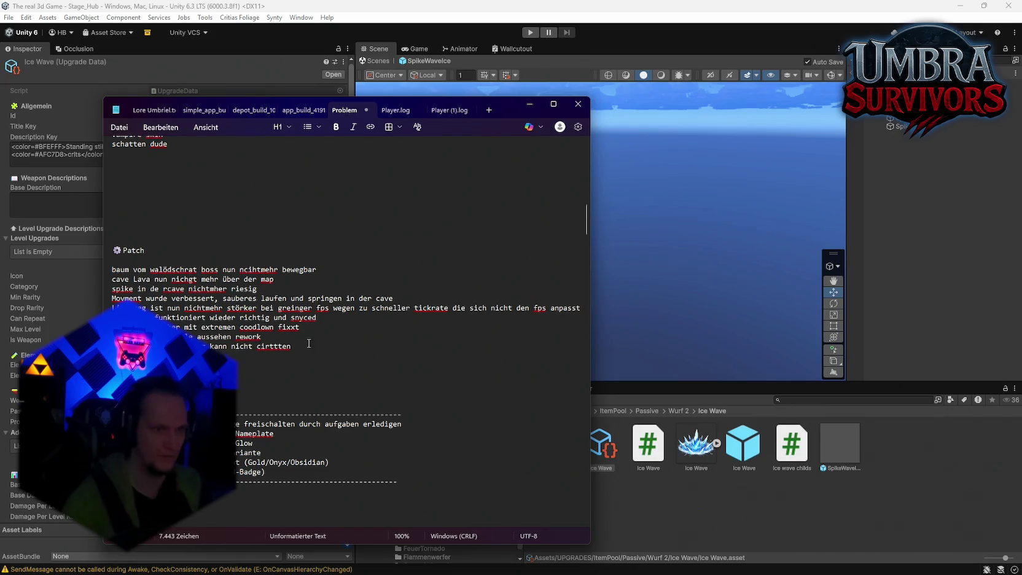
pyautogui.click(300, 346)
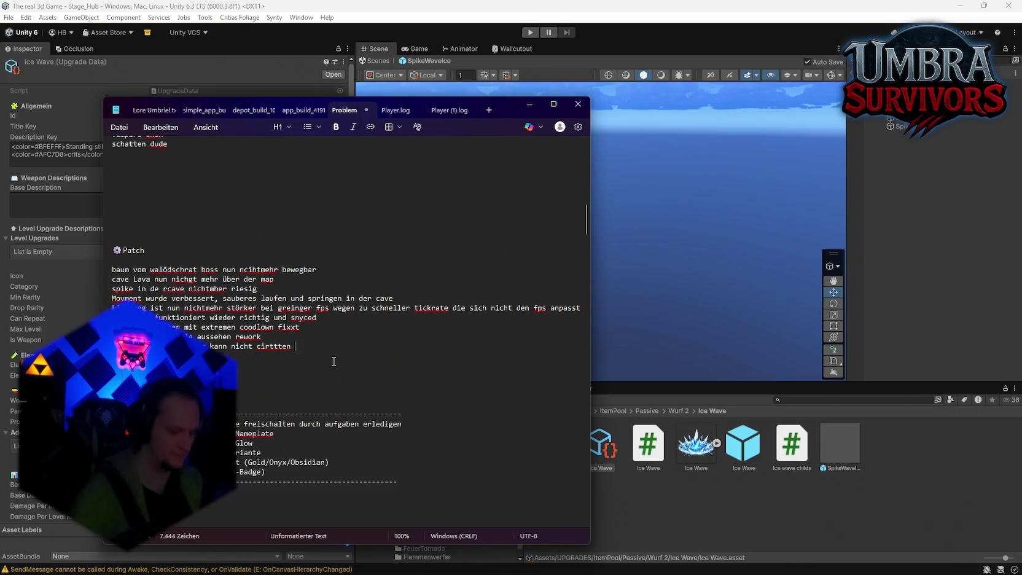
pyautogui.write('bearbeitet')
pyautogui.hotkey('ctrl', 's')
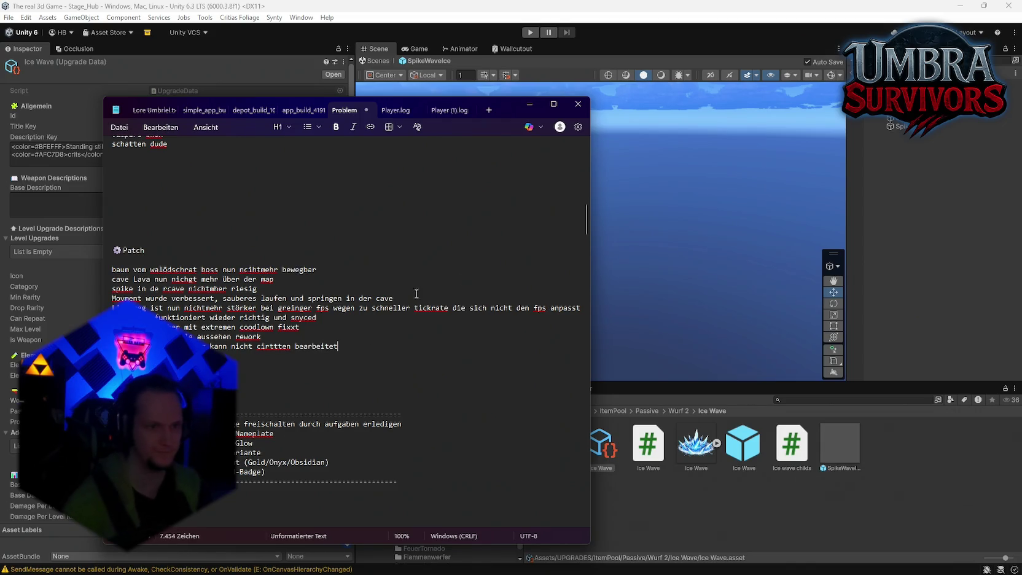
pyautogui.click(530, 104)
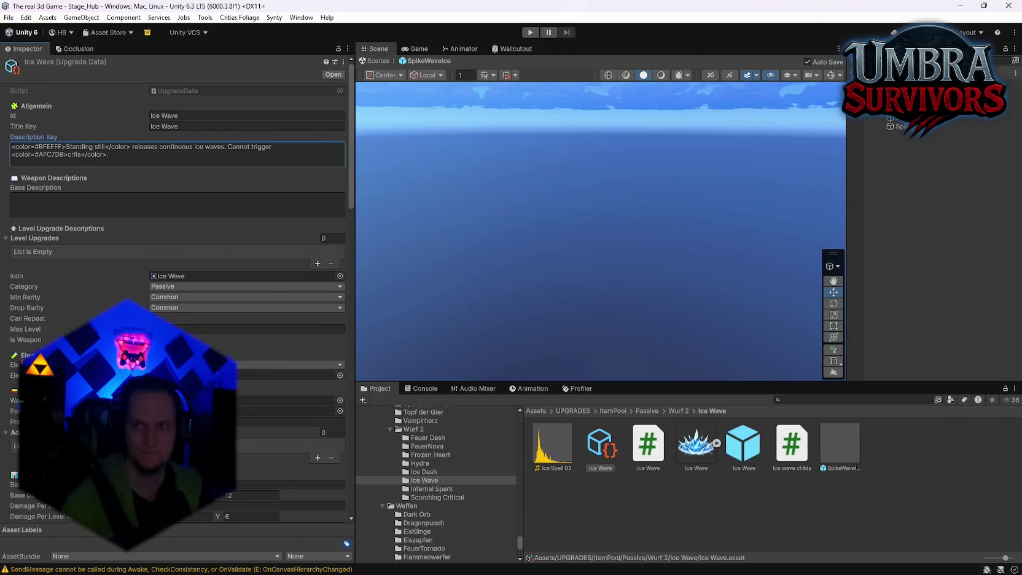
pyautogui.hotkey('alt', 'Tab')
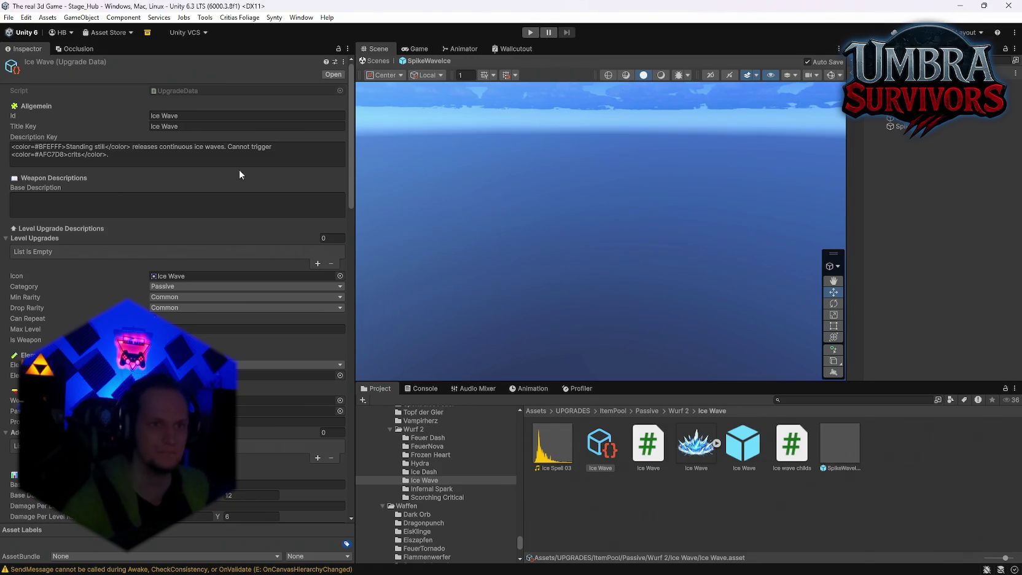
# Step: Playtest by walking the character through the gate into the throne room, pause, then stop
pyautogui.click(532, 33)
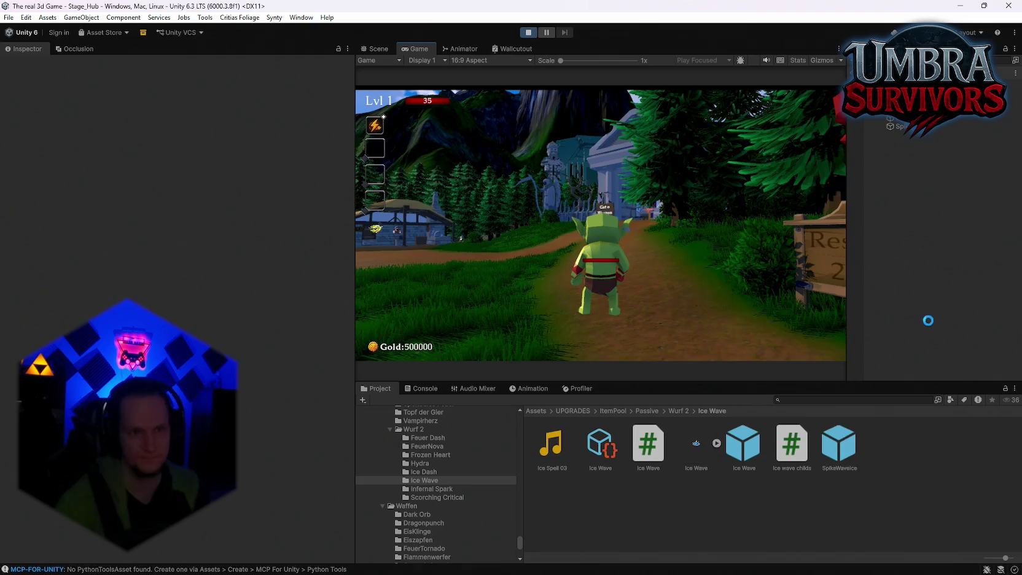
pyautogui.click(571, 207)
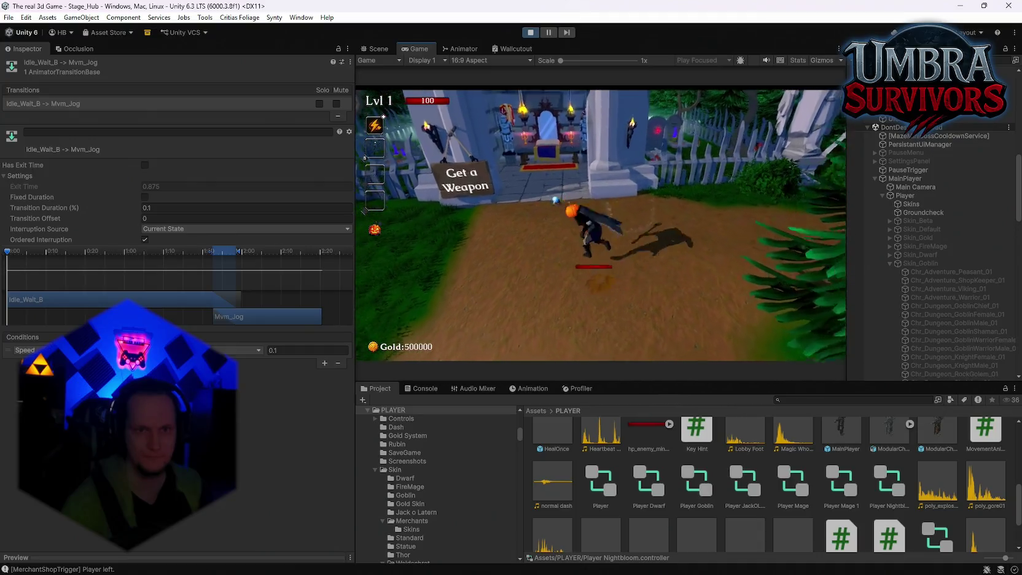
pyautogui.press('w')
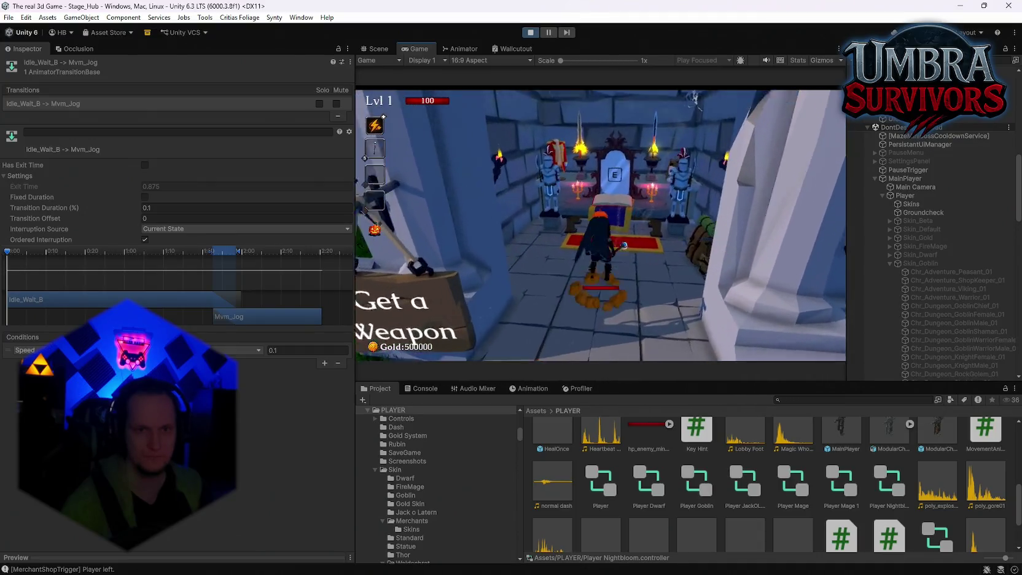
pyautogui.press('Escape')
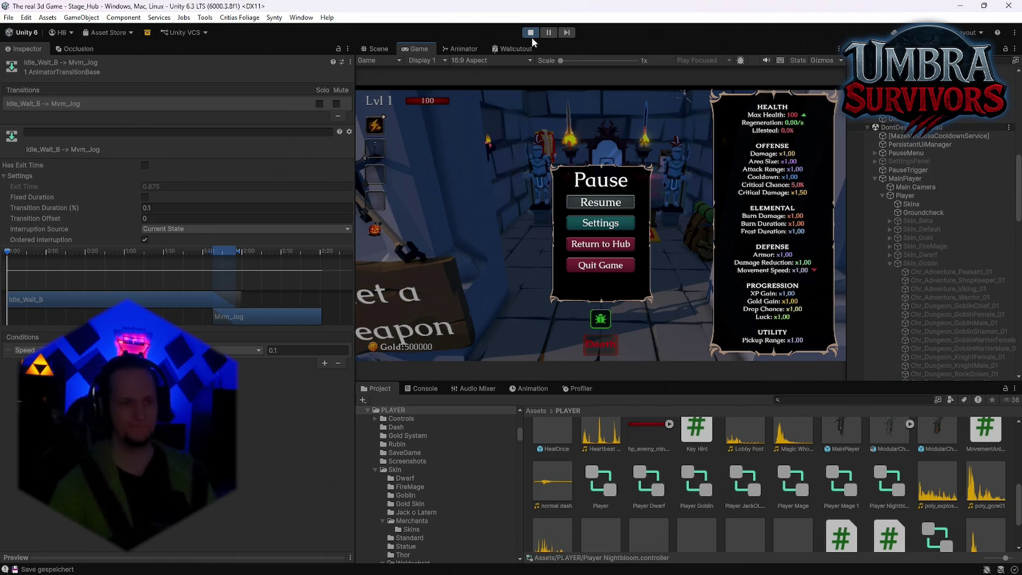
pyautogui.click(529, 34)
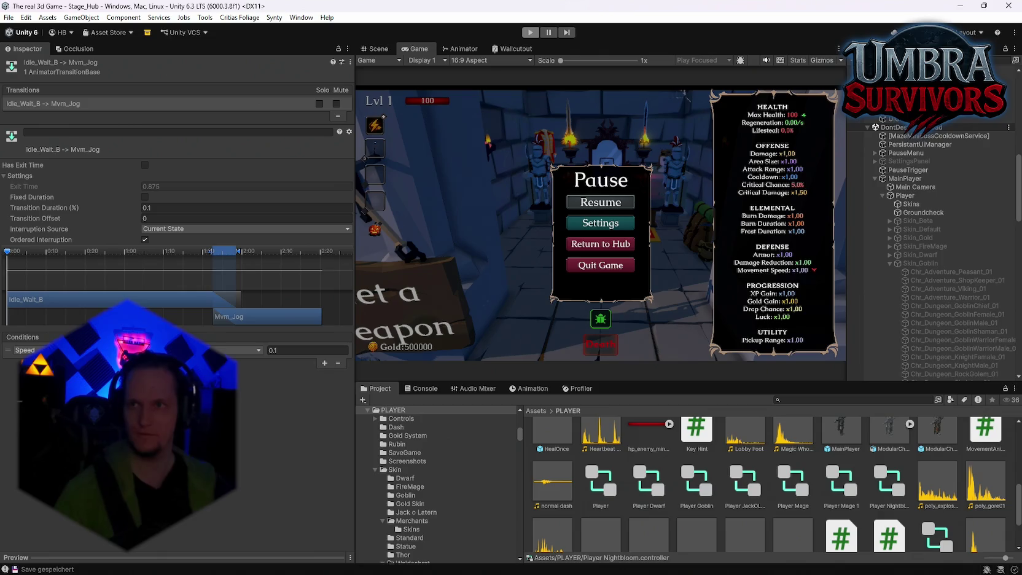
# Step: Delete the ice wave and ice stab notes from the Problem list
pyautogui.moveTo(756, 570)
pyautogui.click(725, 562)
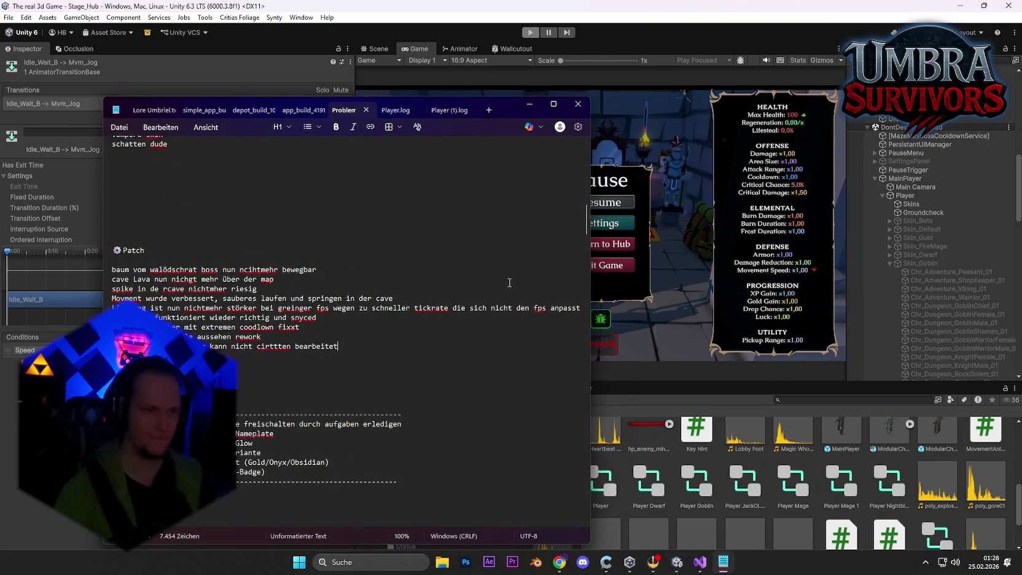
pyautogui.scroll(10, 298, 338)
pyautogui.scroll(6, 184, 264)
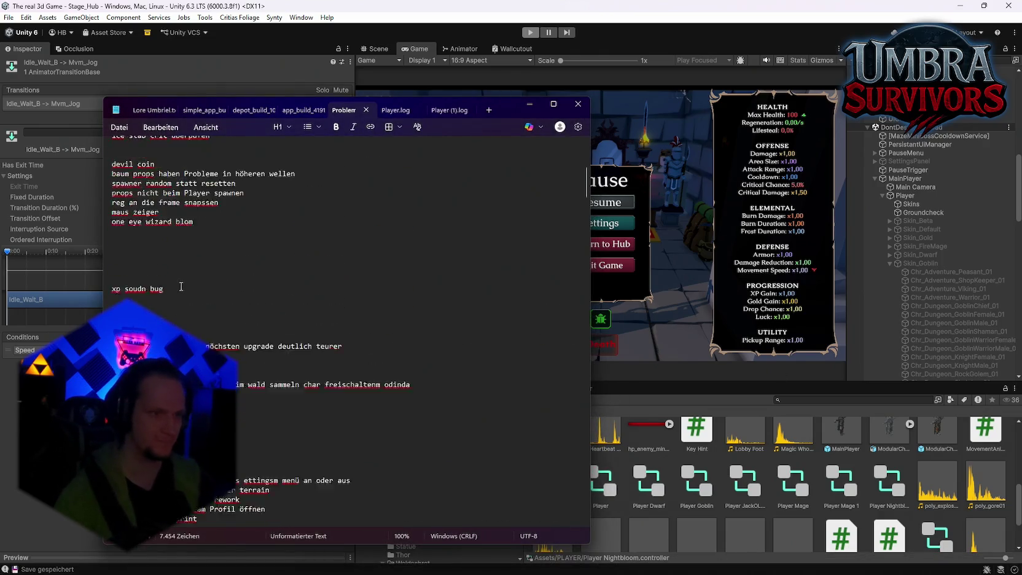
pyautogui.moveTo(226, 223); pyautogui.dragTo(112, 211)
pyautogui.press('BackSpace')
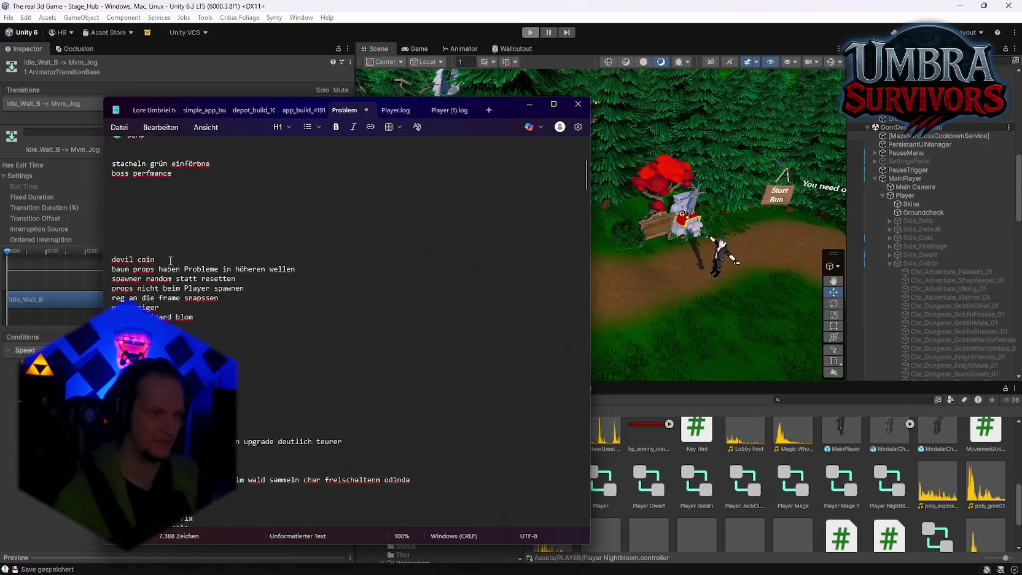
pyautogui.scroll(-1, 183, 251)
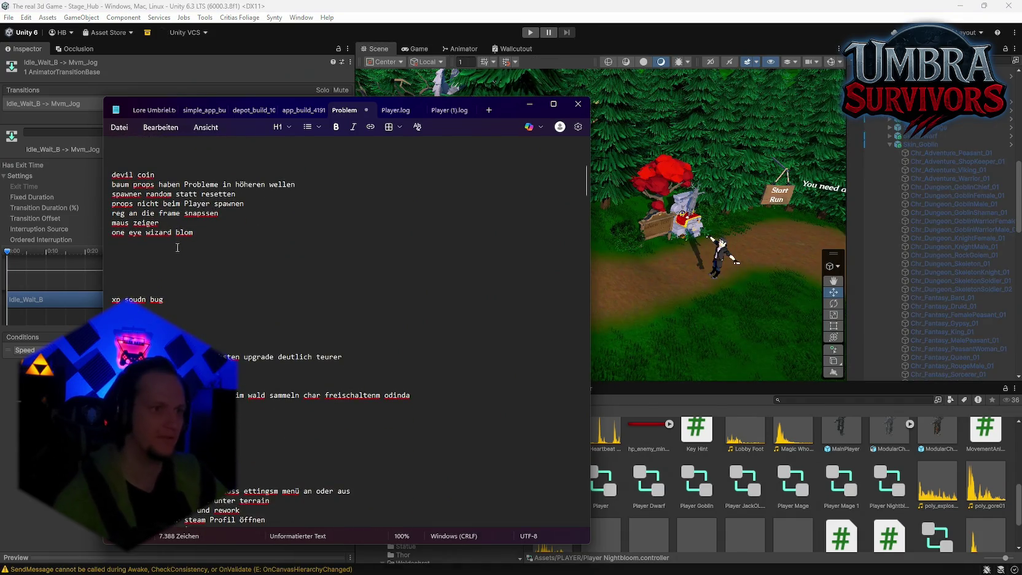
# Step: Reorder the devil coin, baum props, spawner, props and one eye wizard lines; delete 'reg an die frame snapssen'
pyautogui.tripleClick(159, 233)
pyautogui.moveTo(159, 233); pyautogui.dragTo(131, 177)
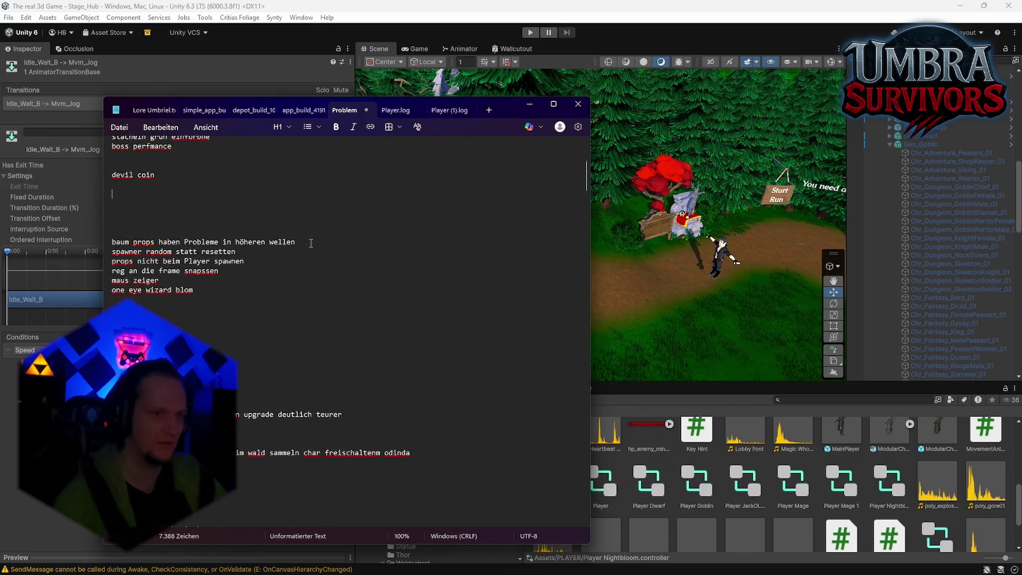
pyautogui.moveTo(310, 243)
pyautogui.mouseDown()
pyautogui.moveTo(117, 243)
pyautogui.moveTo(130, 195)
pyautogui.mouseUp()
pyautogui.click(183, 224)
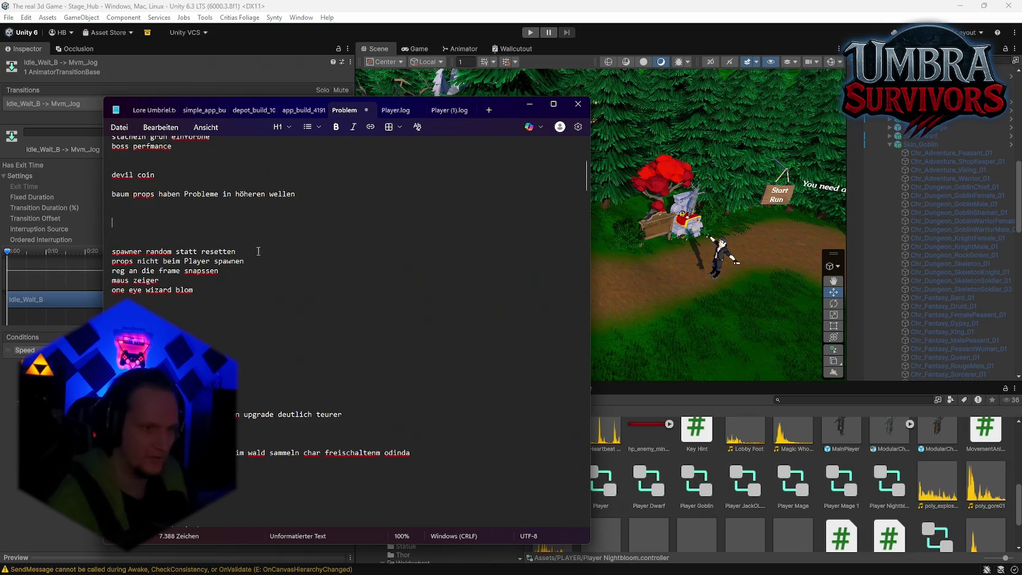
pyautogui.moveTo(239, 250)
pyautogui.mouseDown()
pyautogui.moveTo(104, 255)
pyautogui.moveTo(125, 212)
pyautogui.moveTo(116, 205)
pyautogui.mouseUp()
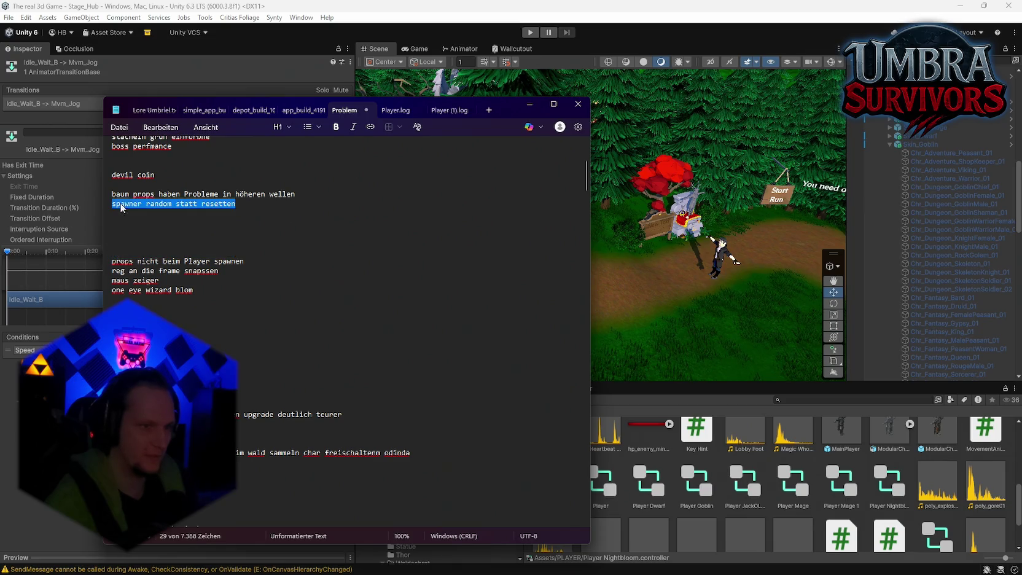
pyautogui.click(203, 228)
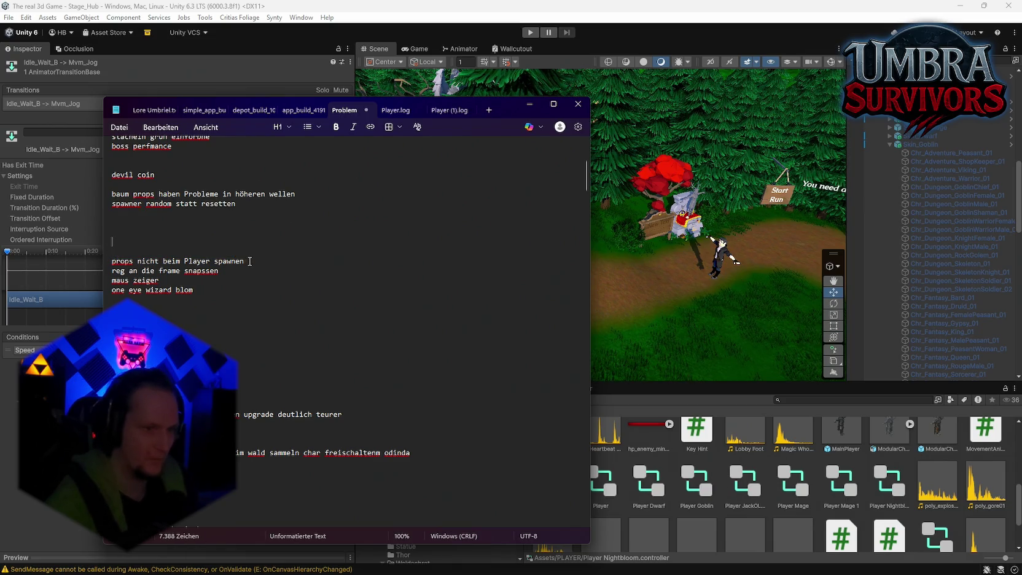
pyautogui.moveTo(244, 261)
pyautogui.mouseDown()
pyautogui.moveTo(109, 263)
pyautogui.moveTo(123, 214)
pyautogui.mouseUp()
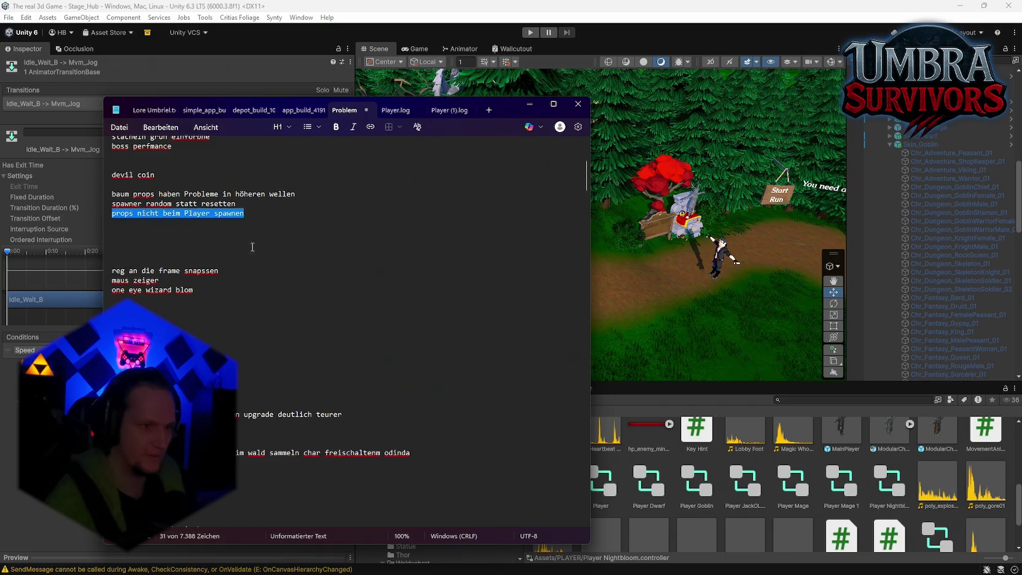
pyautogui.click(251, 248)
pyautogui.moveTo(227, 271); pyautogui.dragTo(115, 261)
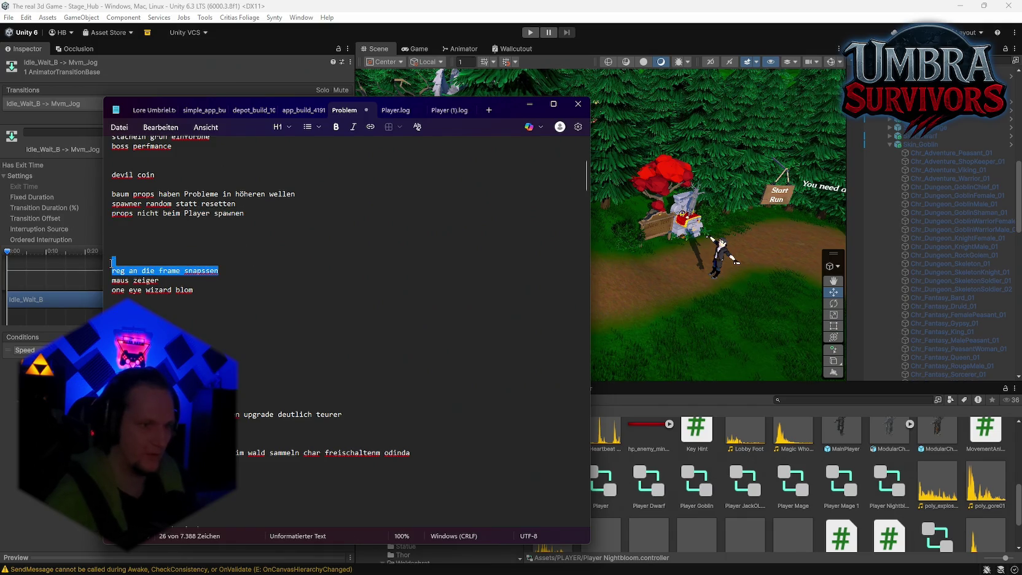
pyautogui.press('Delete')
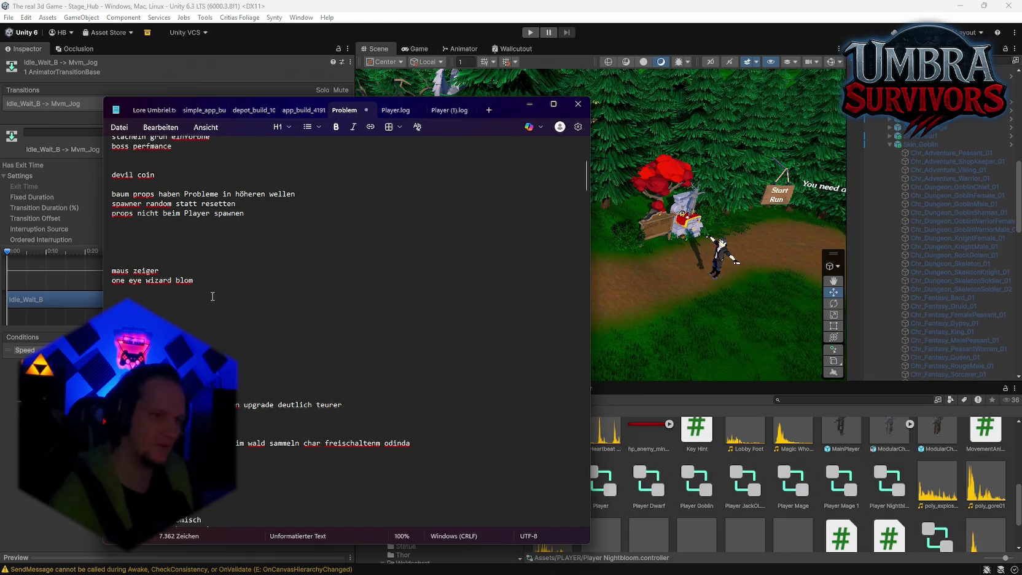
pyautogui.moveTo(194, 281)
pyautogui.mouseDown()
pyautogui.moveTo(103, 284)
pyautogui.moveTo(121, 240)
pyautogui.mouseUp()
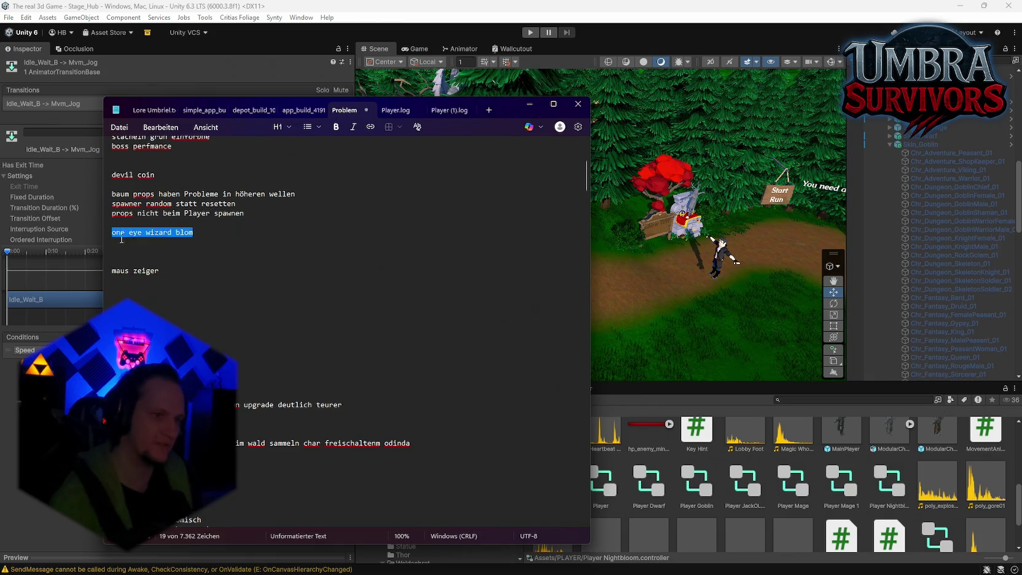
pyautogui.click(216, 266)
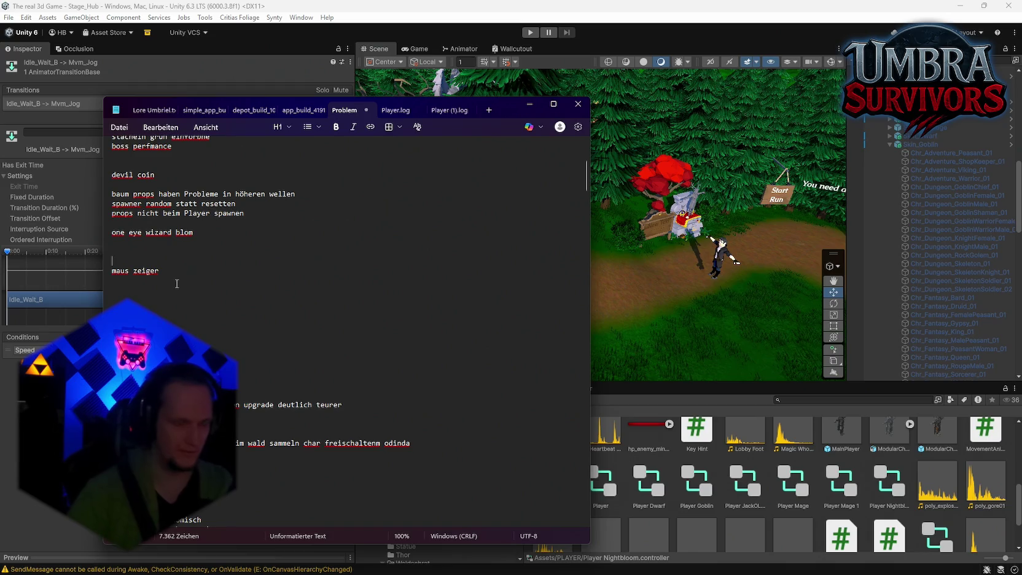
# Step: Tidy the line ending after 'maus zeiger' and check the boss perfmance line
pyautogui.moveTo(194, 283)
pyautogui.mouseDown()
pyautogui.moveTo(110, 268)
pyautogui.moveTo(189, 268)
pyautogui.mouseUp()
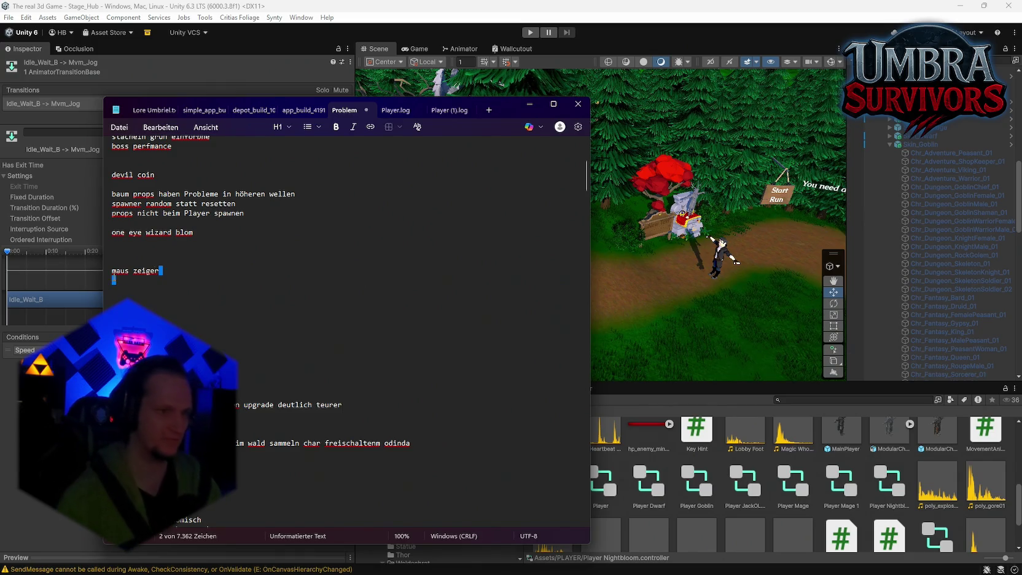
pyautogui.hotkey('shift', 'Left')
pyautogui.hotkey('shift', 'Left')
pyautogui.hotkey('shift', 'Left')
pyautogui.click(195, 271)
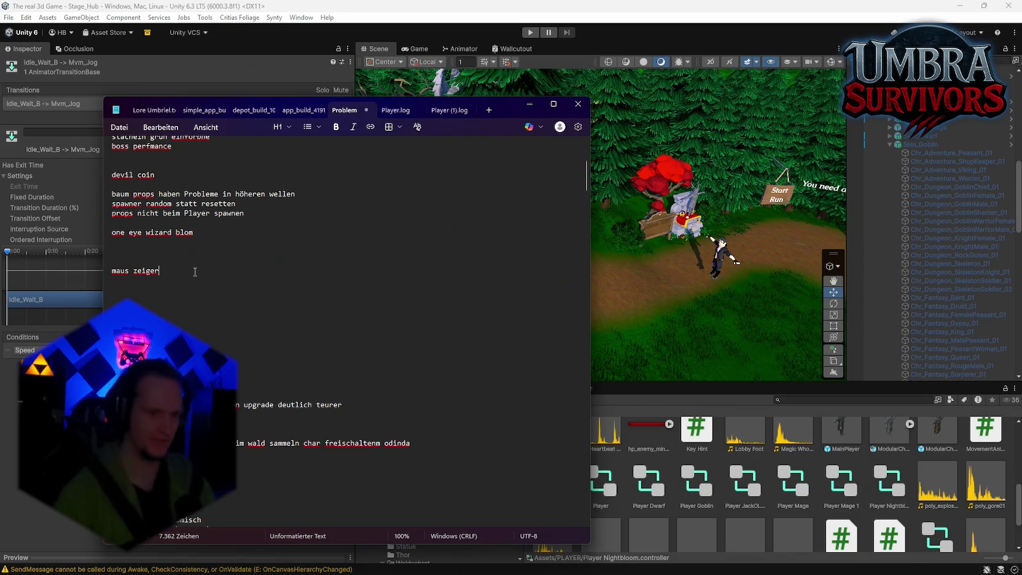
pyautogui.scroll(4, 258, 271)
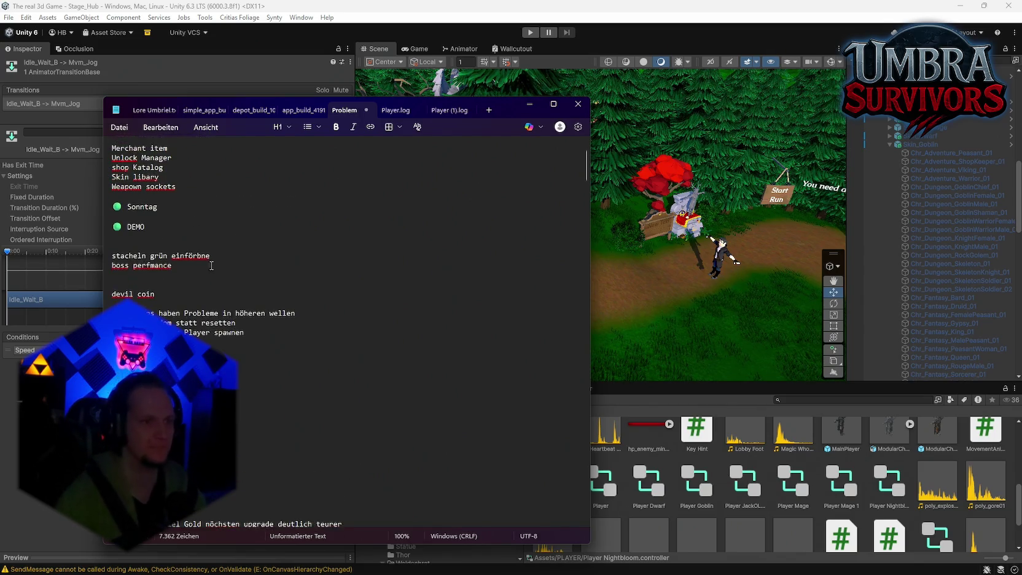
pyautogui.tripleClick(226, 256)
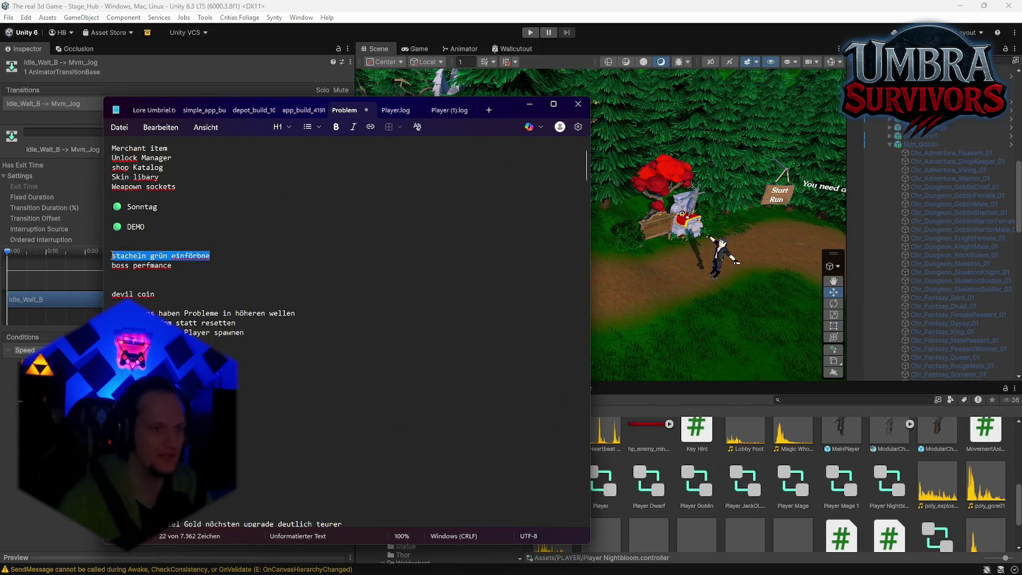
pyautogui.tripleClick(221, 267)
pyautogui.click(211, 269)
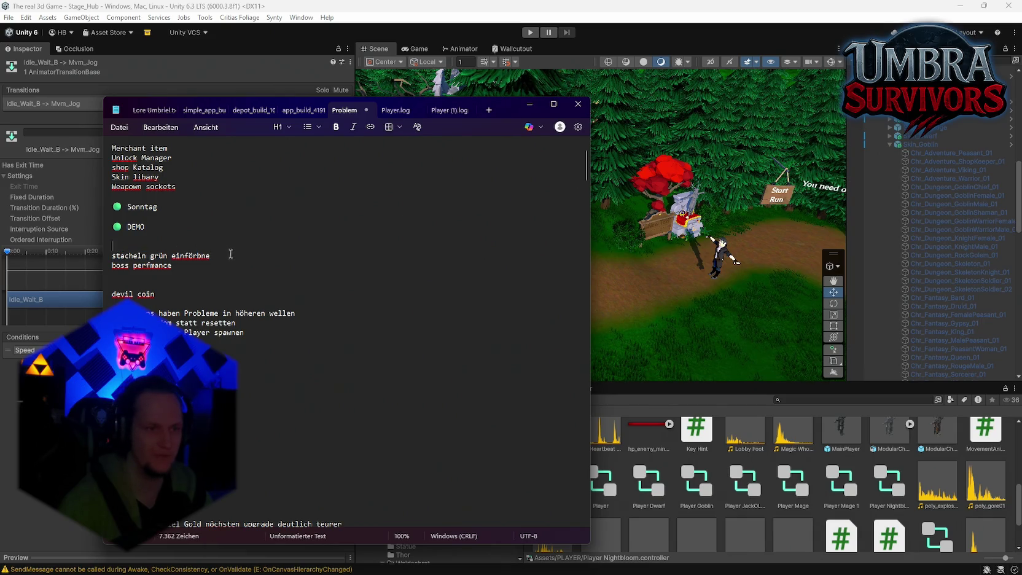
# Step: Delete the 'stacheln grün einförbne' line and deselect the boss perfmance note
pyautogui.tripleClick(126, 255)
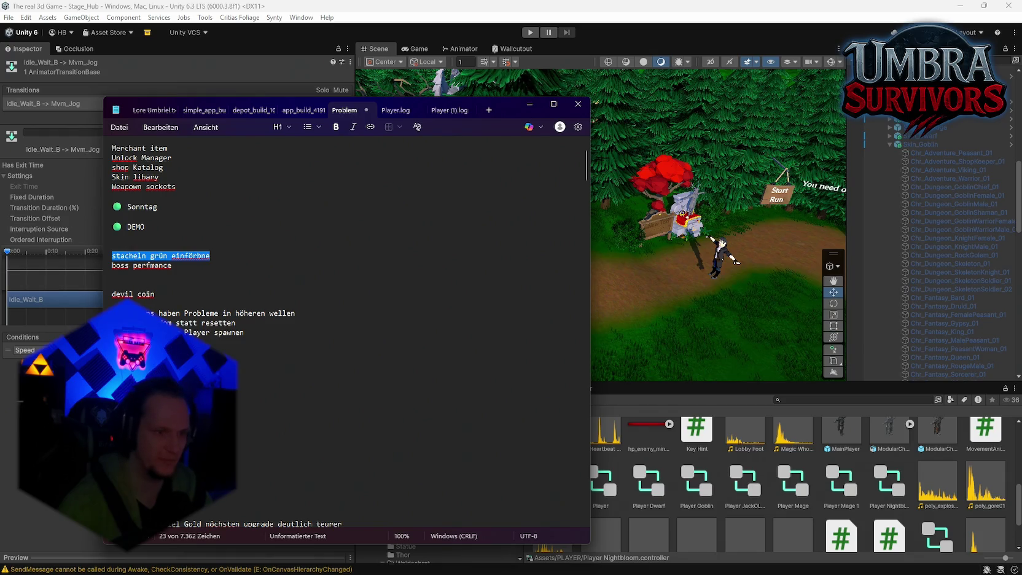
pyautogui.press('BackSpace')
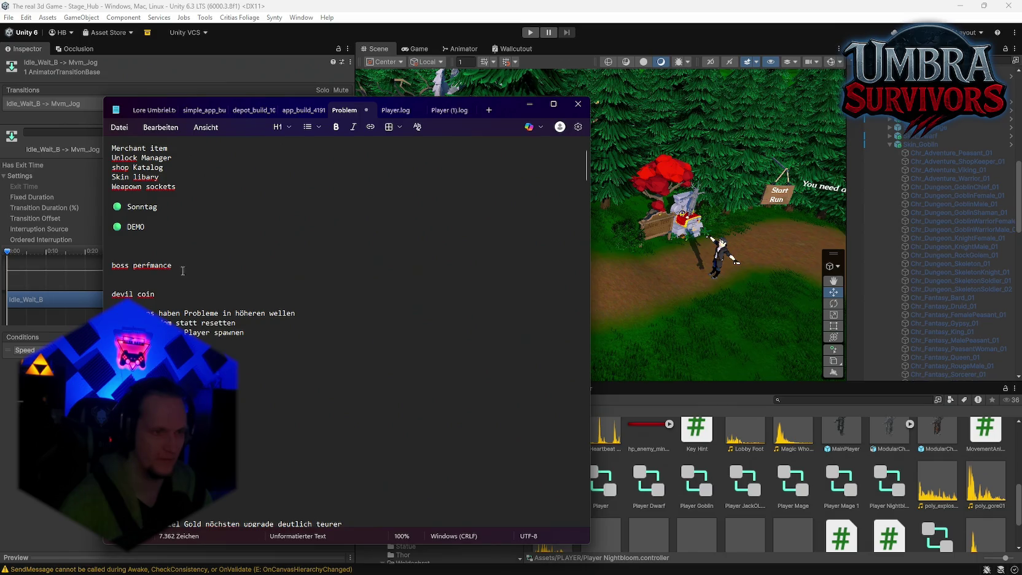
pyautogui.moveTo(175, 266); pyautogui.dragTo(102, 269)
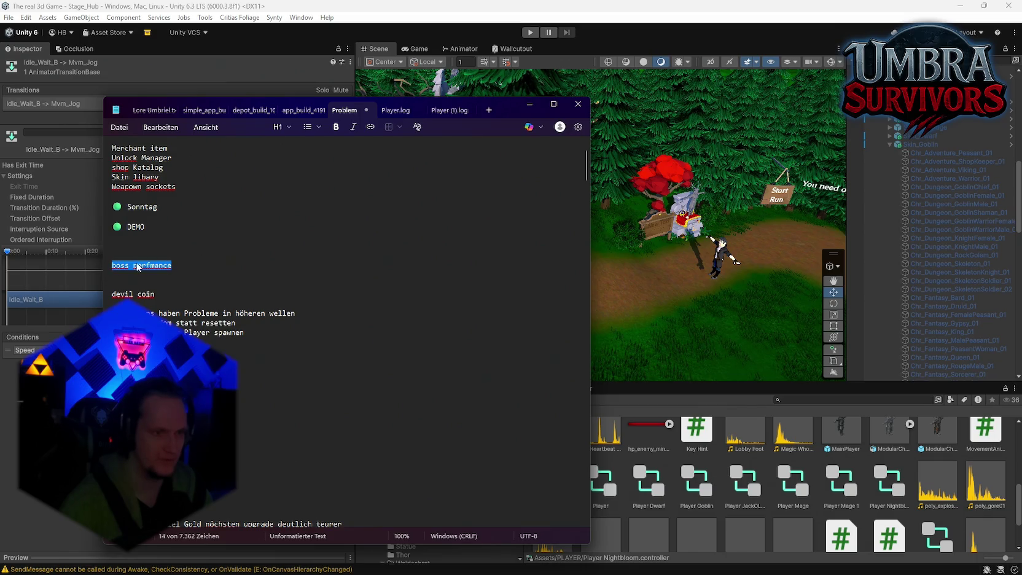
pyautogui.click(229, 276)
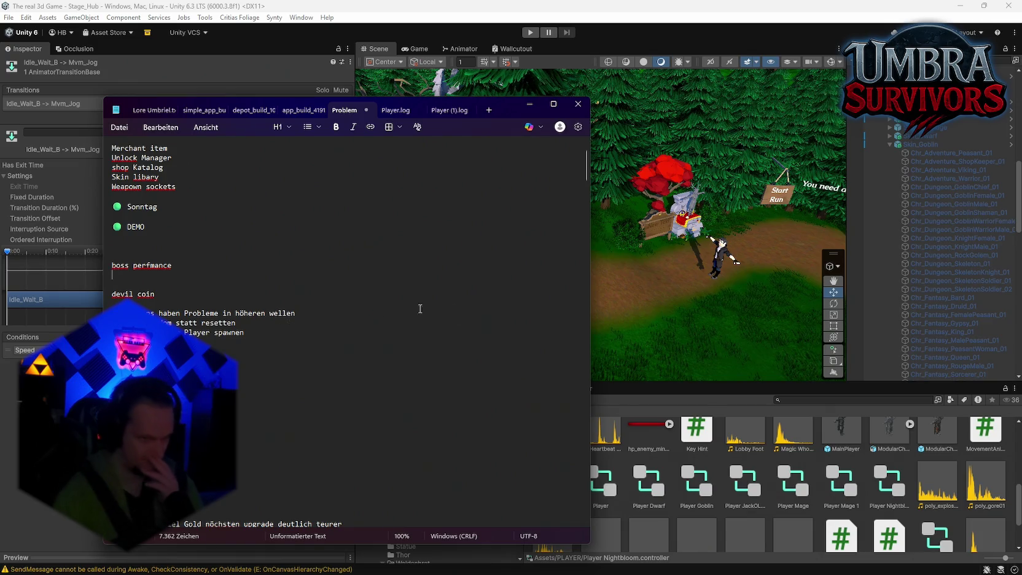
pyautogui.click(792, 400)
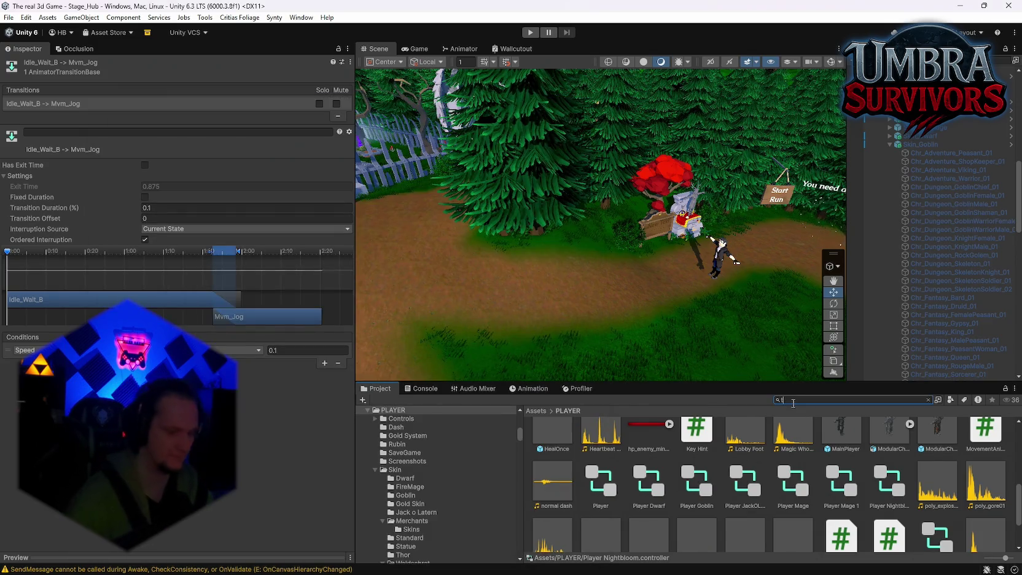
# Step: Search 'tree', open the Tree Stump event POI folder, and inspect its script and Polygonal Treant Green prefab
pyautogui.write('ree')
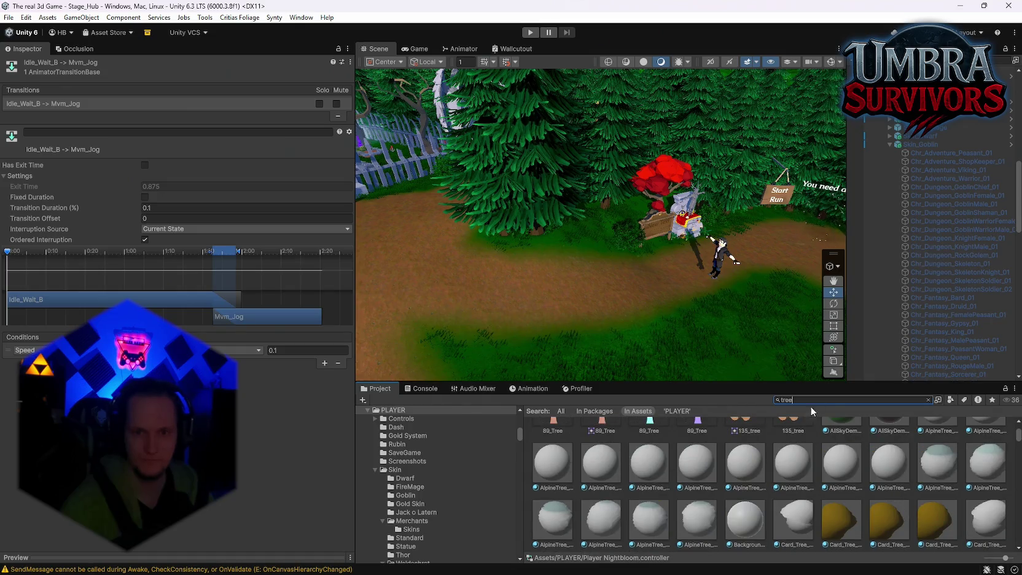
pyautogui.scroll(5, 801, 438)
pyautogui.doubleClick(621, 497)
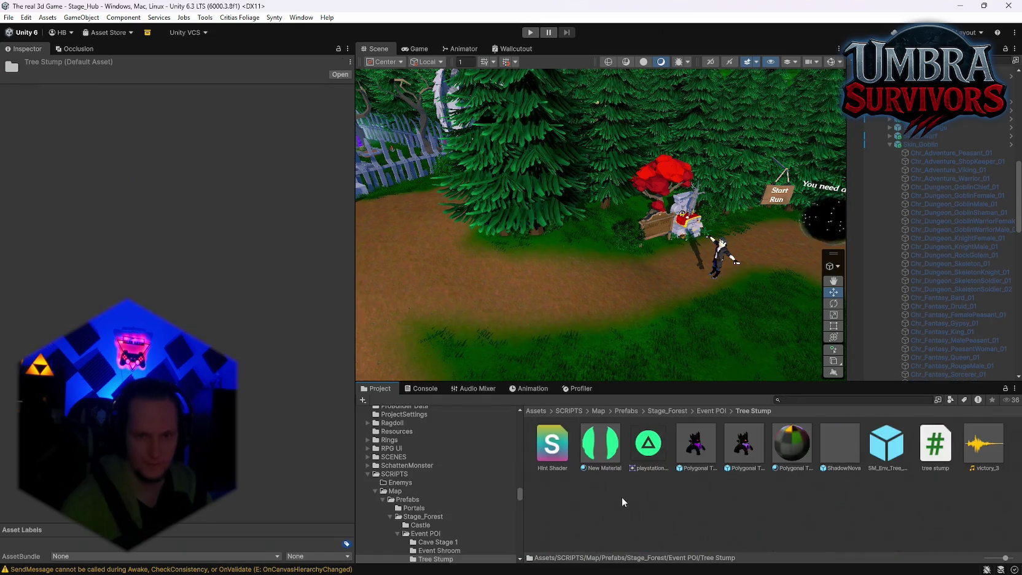
pyautogui.click(935, 443)
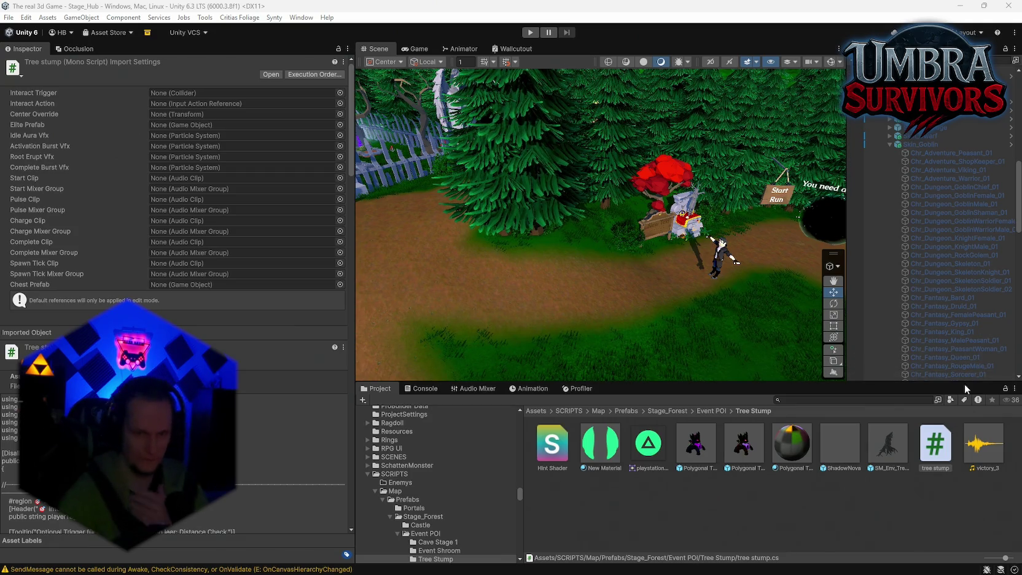
pyautogui.click(744, 445)
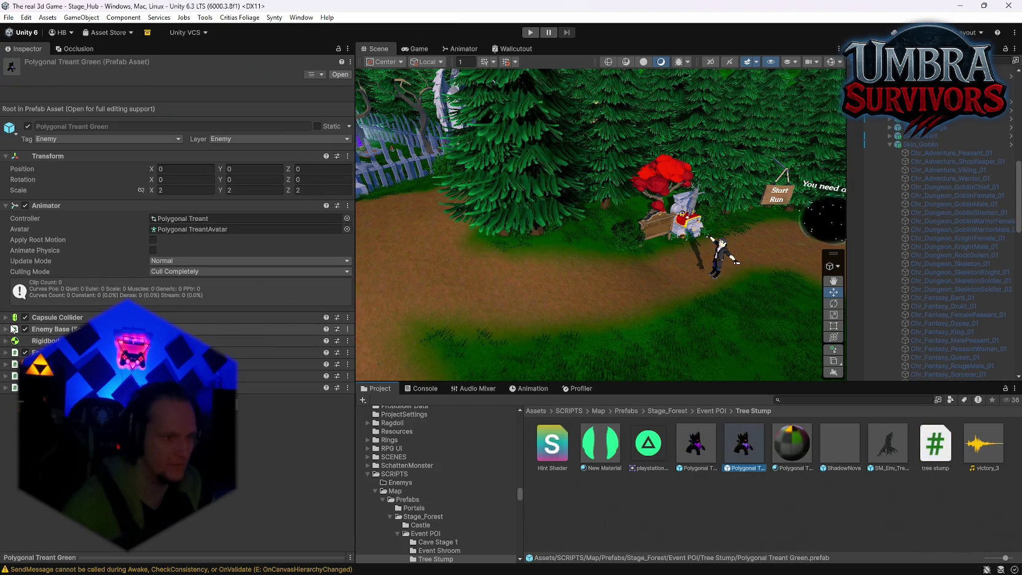
# Step: Expand Enemy Base and compare Max Health between the Green and Blue treant prefabs
pyautogui.click(7, 329)
pyautogui.scroll(-1, 172, 307)
pyautogui.click(184, 338)
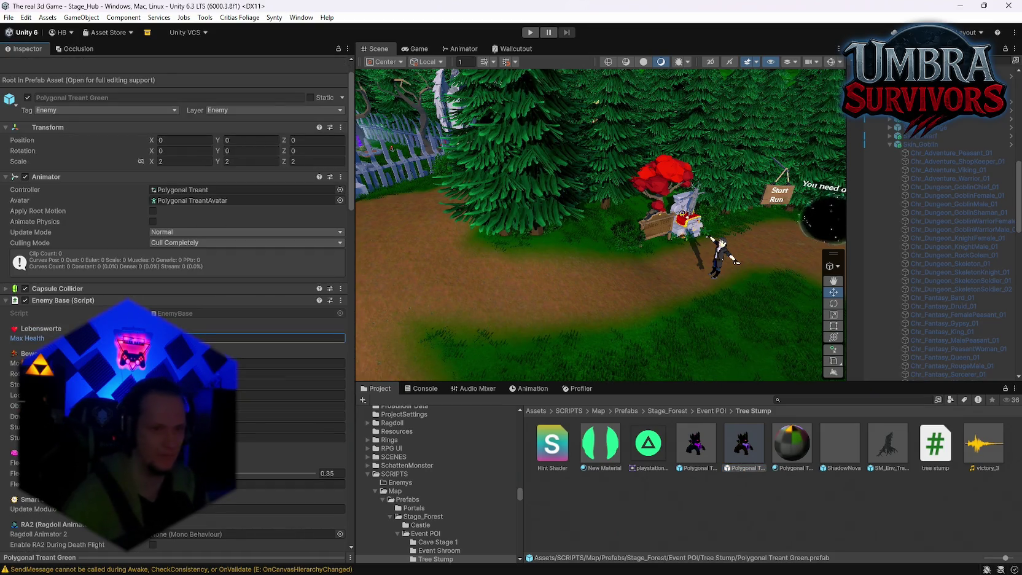
pyautogui.click(678, 466)
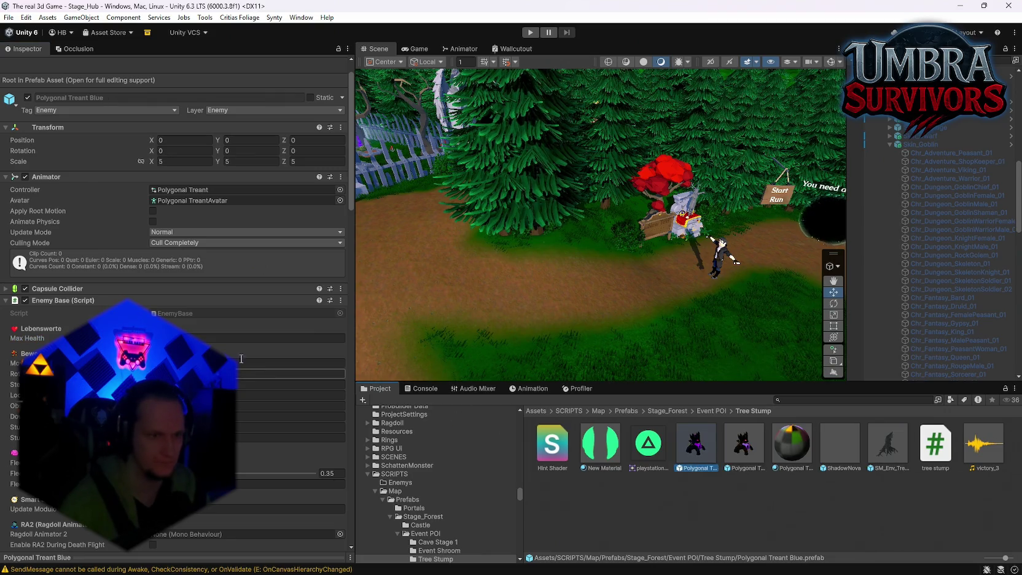
pyautogui.click(193, 337)
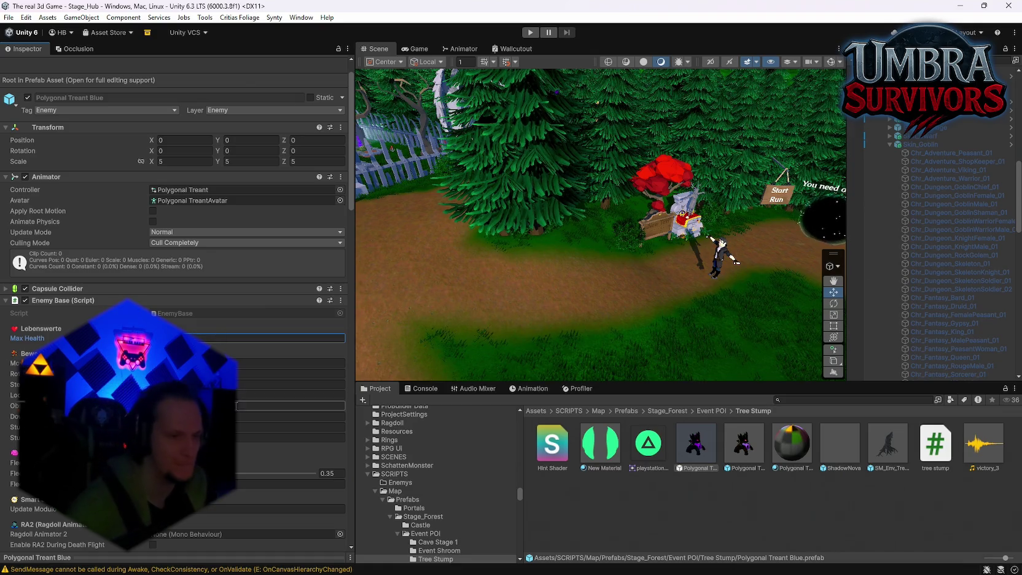
pyautogui.click(743, 443)
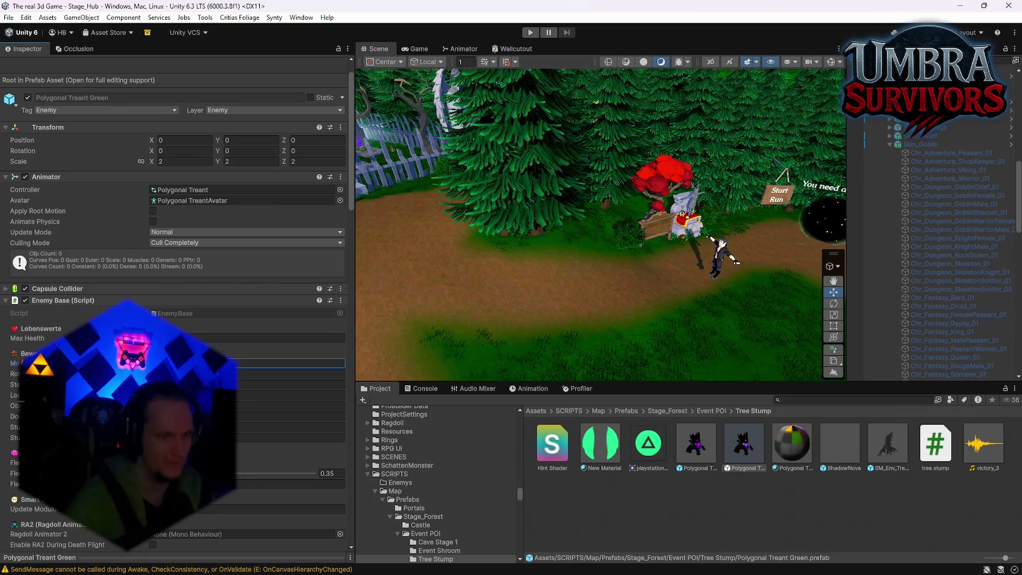
pyautogui.click(696, 444)
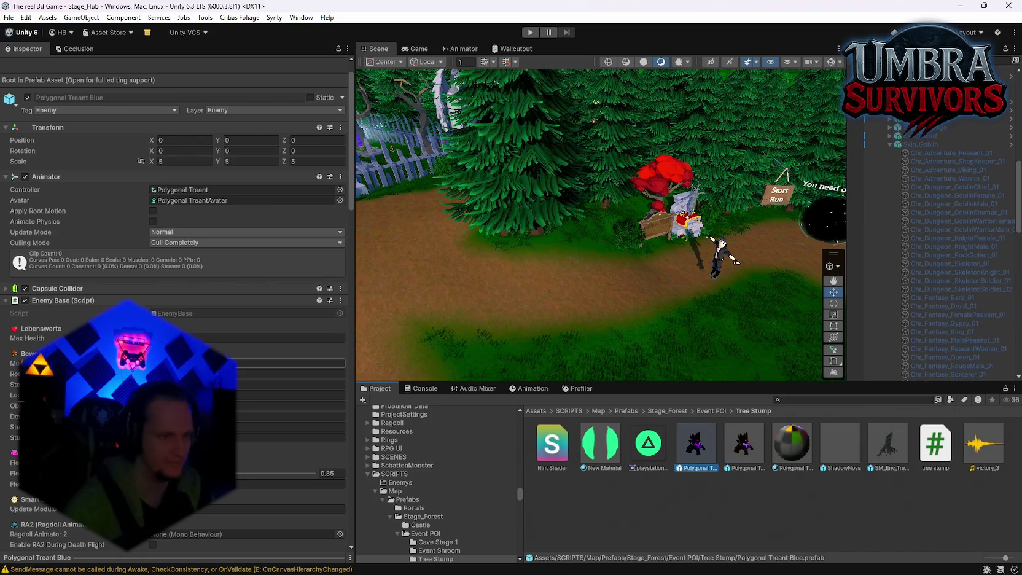
# Step: Set the Blue treant's Contact Damage to 25 after checking the Green treant's value
pyautogui.scroll(-20, 288, 363)
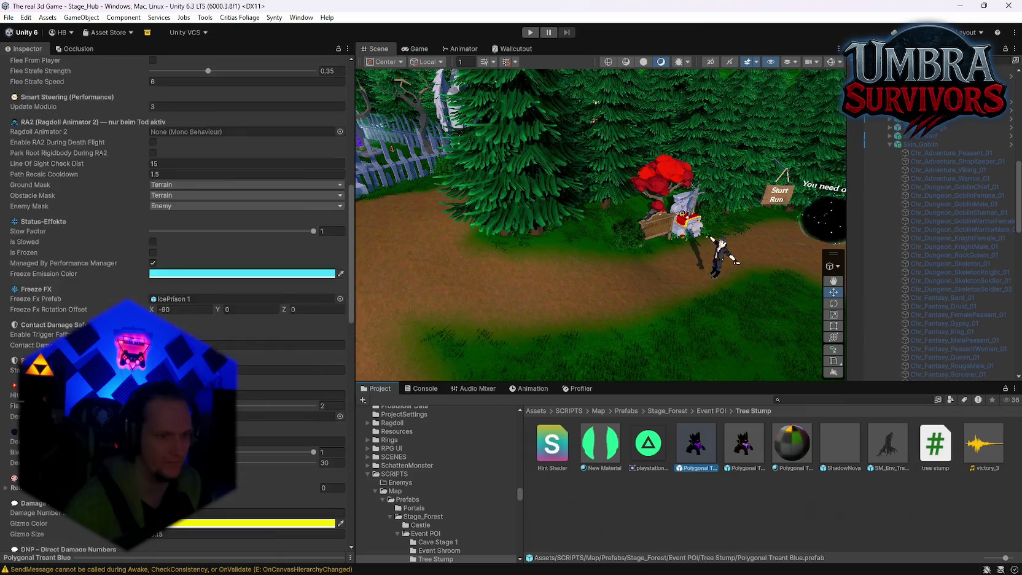
pyautogui.scroll(-12, 289, 363)
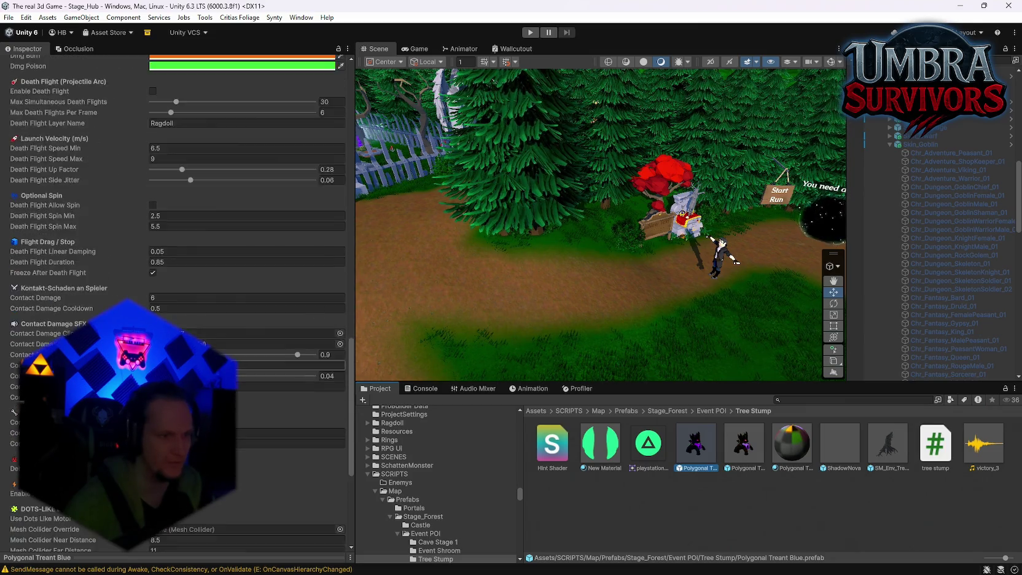
pyautogui.scroll(-6, 289, 363)
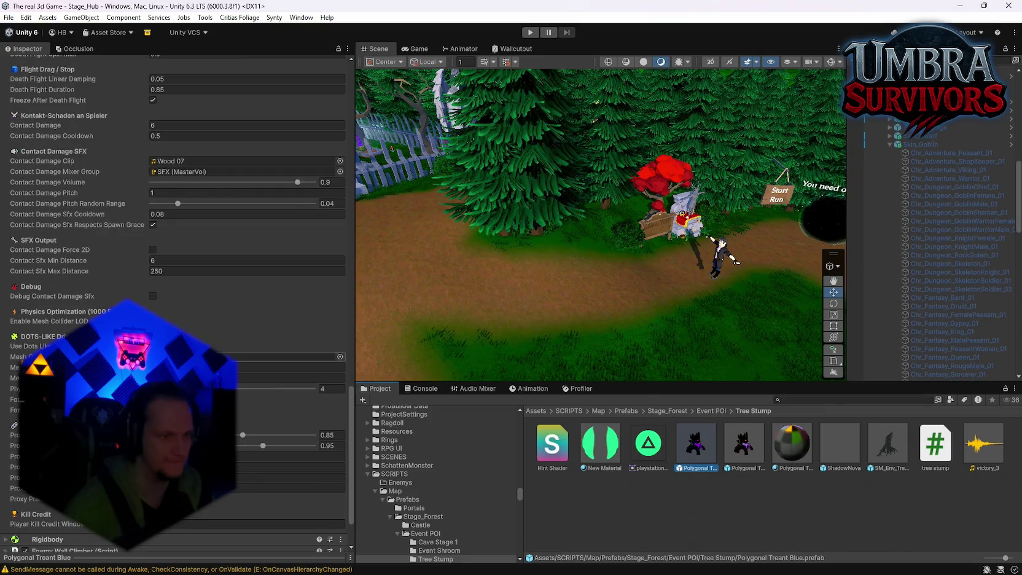
pyautogui.scroll(8, 289, 363)
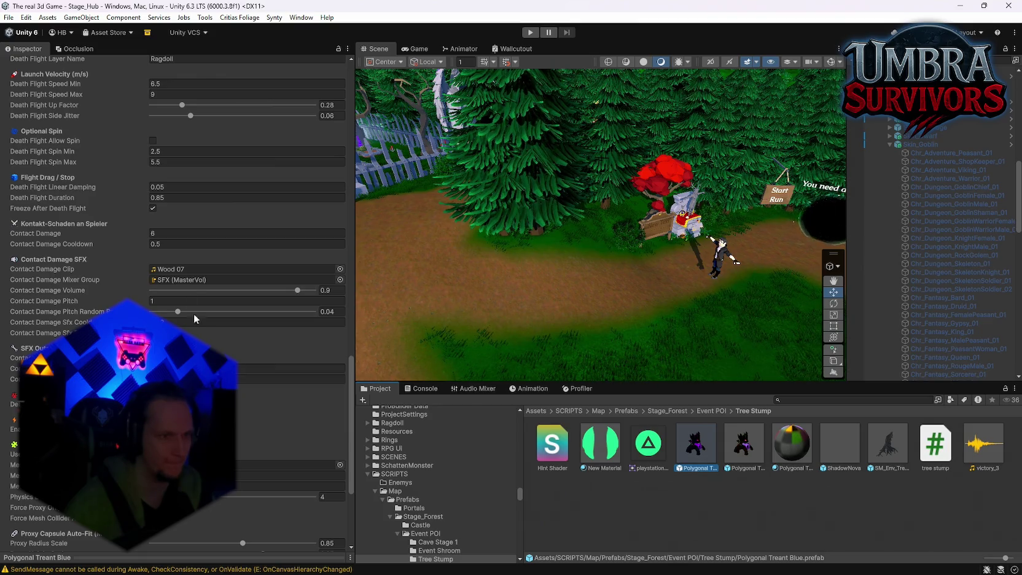
pyautogui.click(172, 235)
pyautogui.write('12')
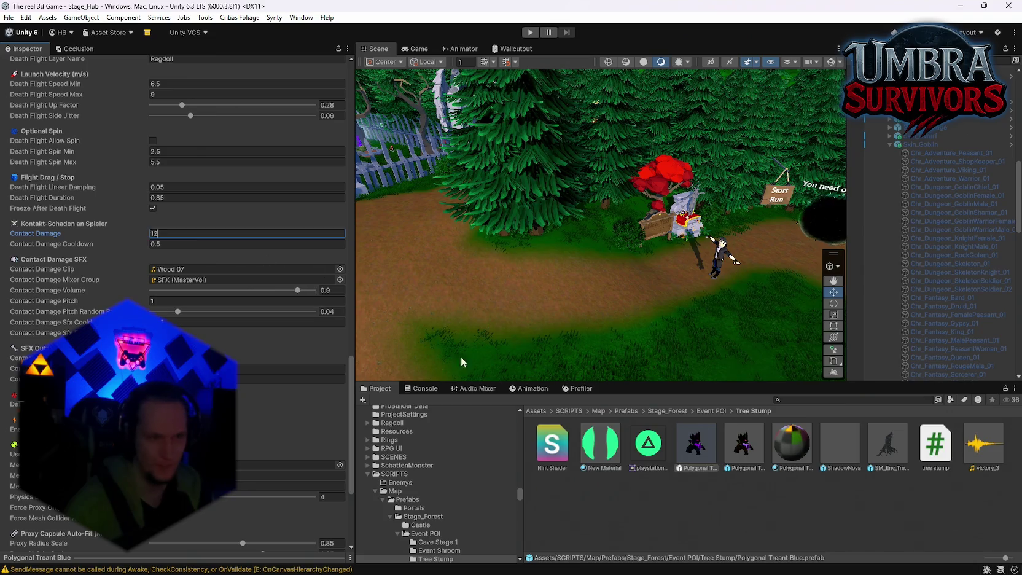
pyautogui.click(740, 451)
pyautogui.click(694, 445)
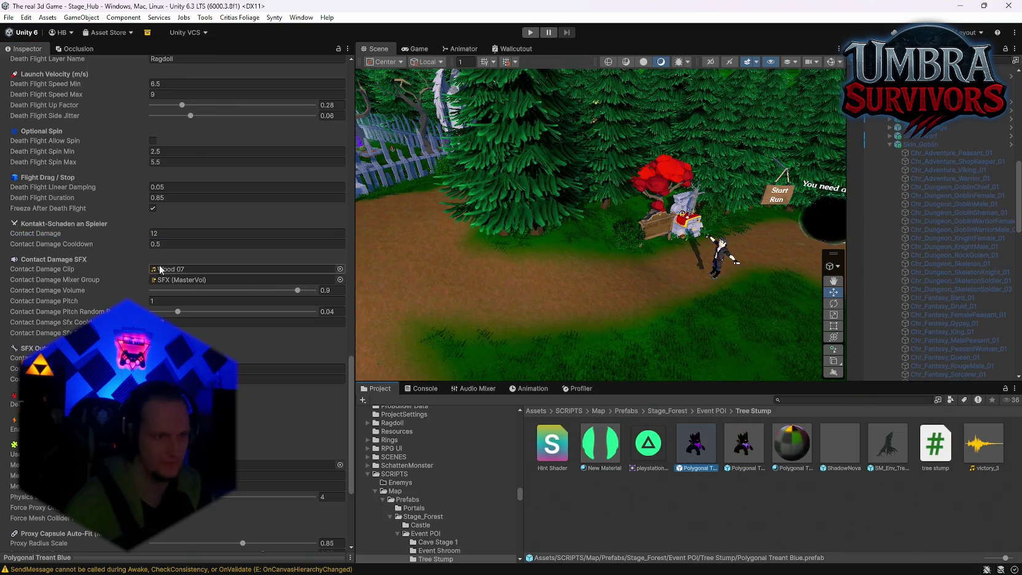
pyautogui.click(184, 234)
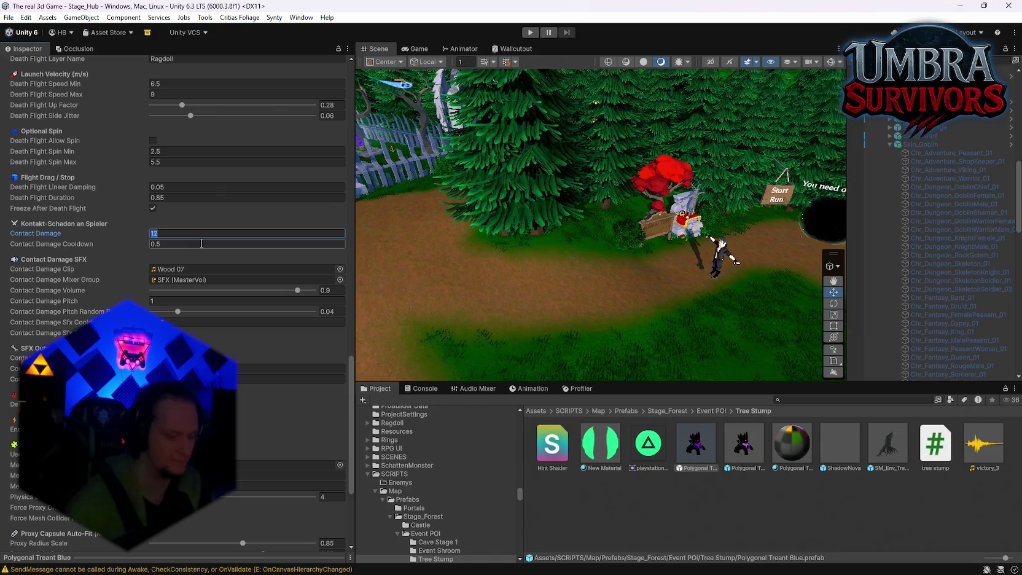
pyautogui.write('25')
pyautogui.press('Return')
pyautogui.click(743, 451)
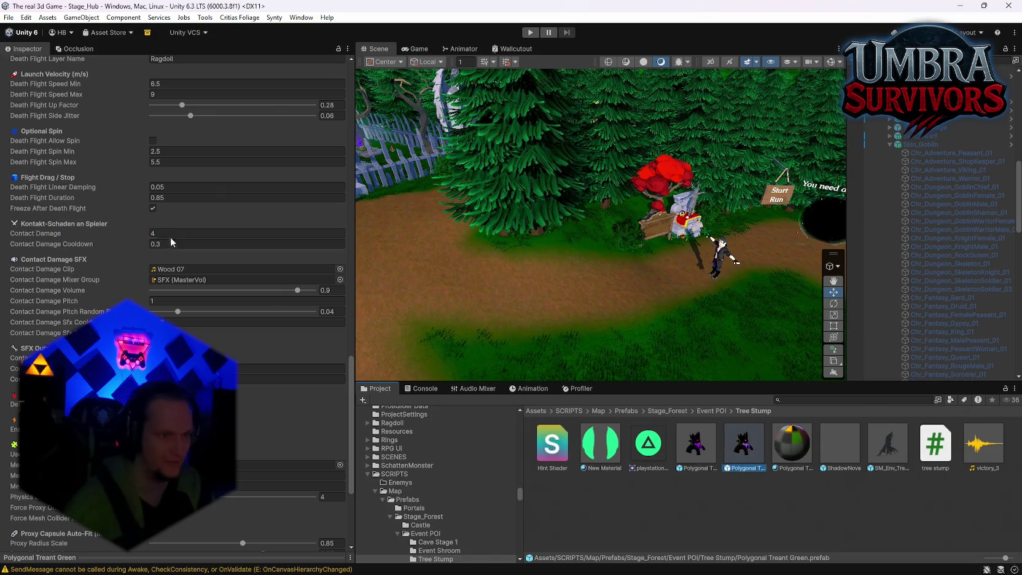
pyautogui.click(195, 233)
pyautogui.write('12')
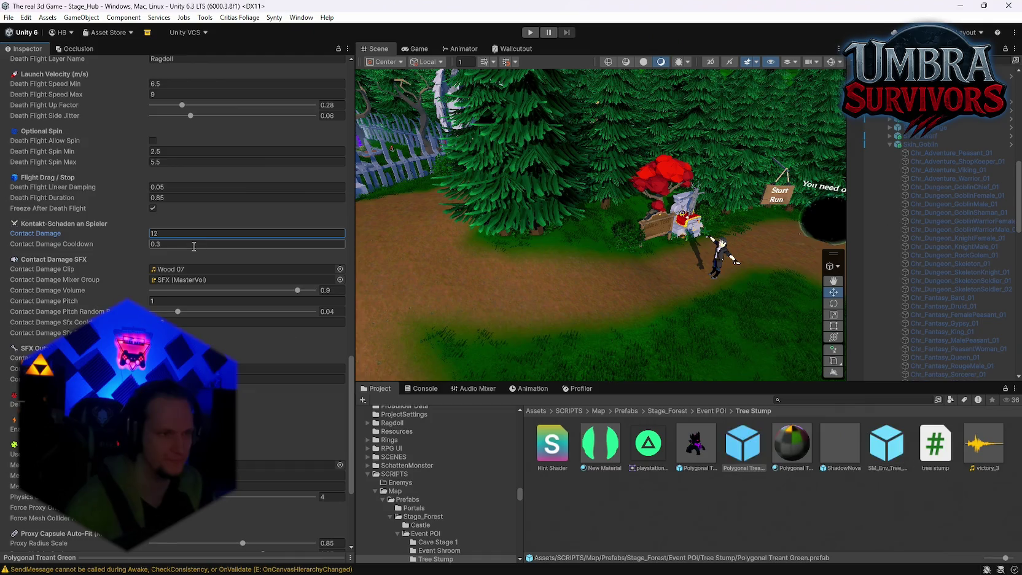
# Step: Compare health and move speed of the Blue and Green treants (Green: 700 health, speed 12)
pyautogui.scroll(5, 195, 244)
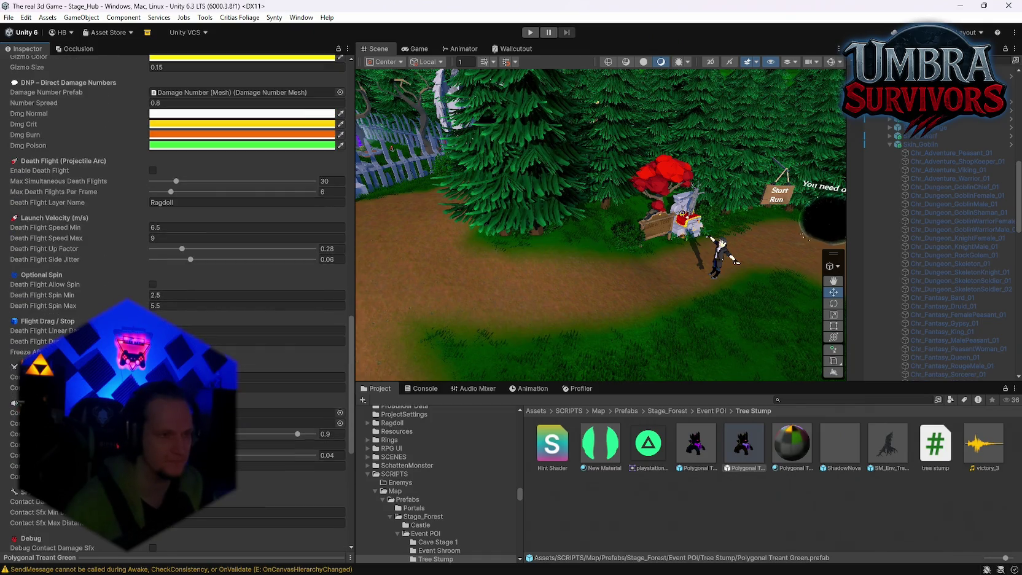
pyautogui.scroll(1, 180, 310)
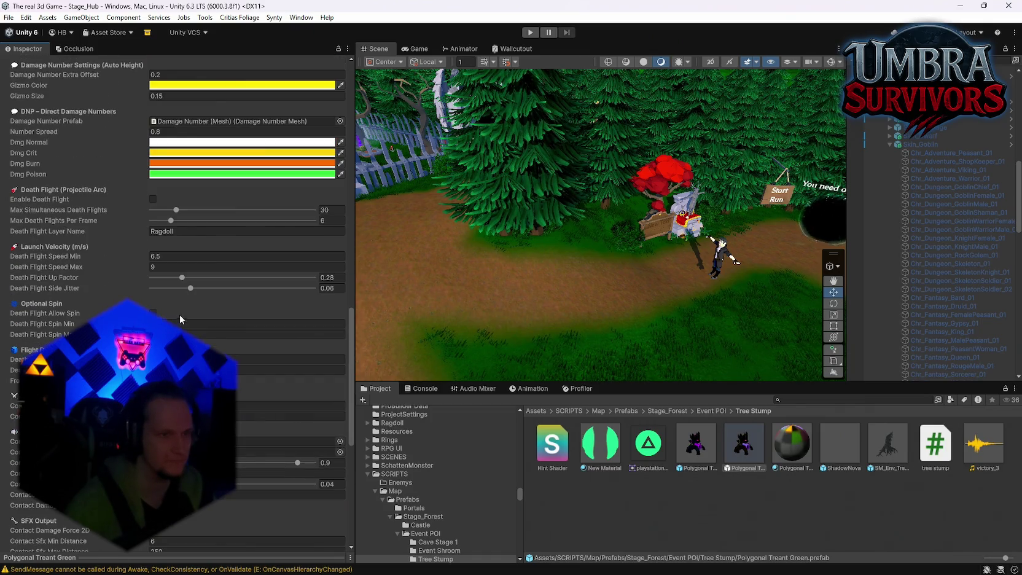
pyautogui.scroll(7, 184, 307)
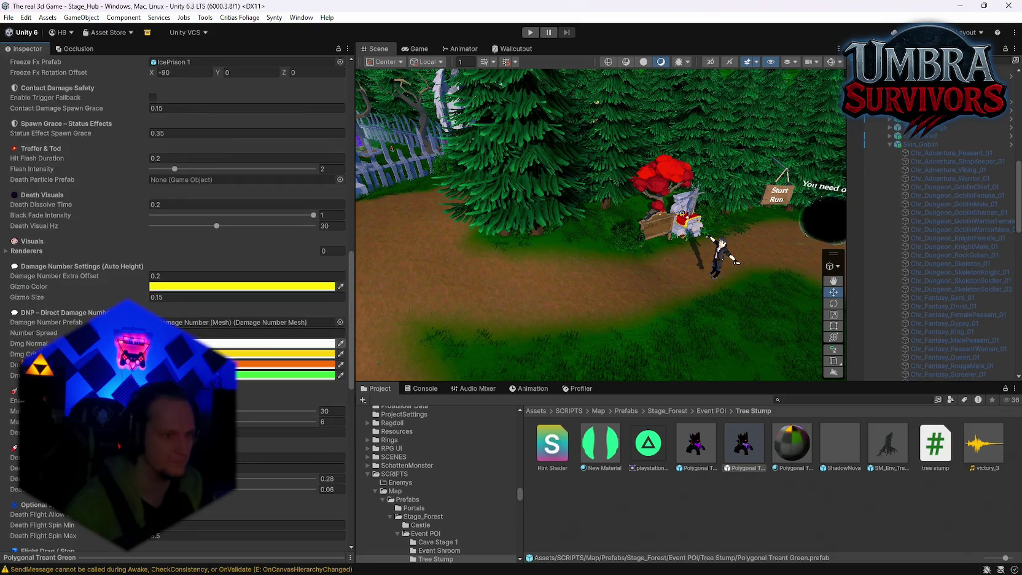
pyautogui.scroll(12, 184, 308)
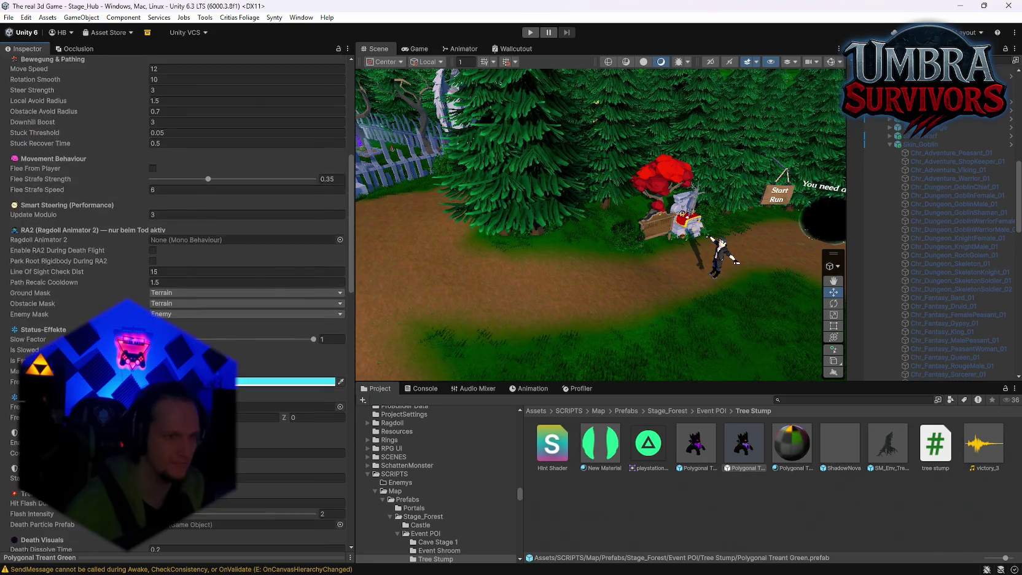
pyautogui.scroll(3, 240, 346)
pyautogui.scroll(2, 277, 300)
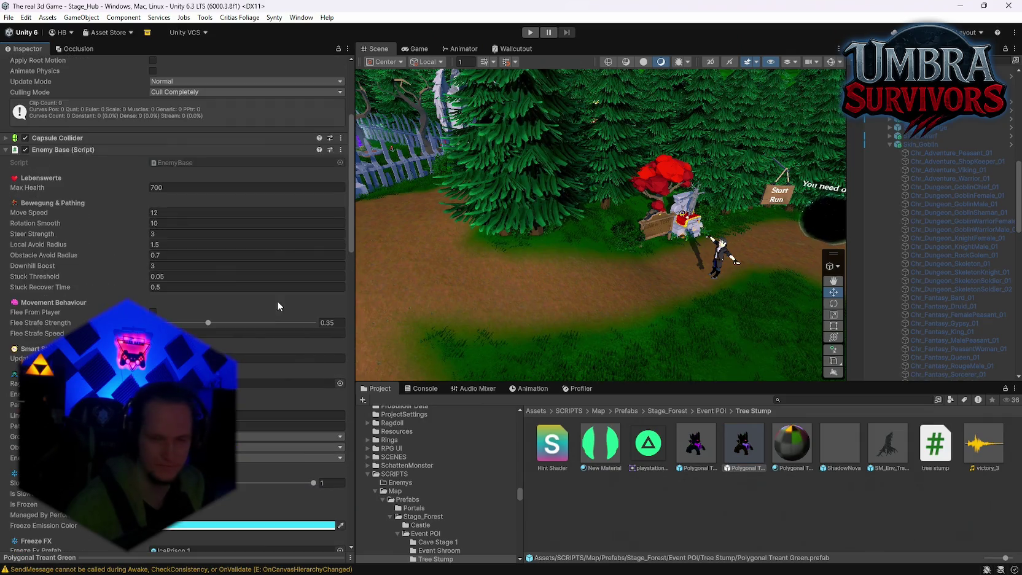
pyautogui.click(704, 452)
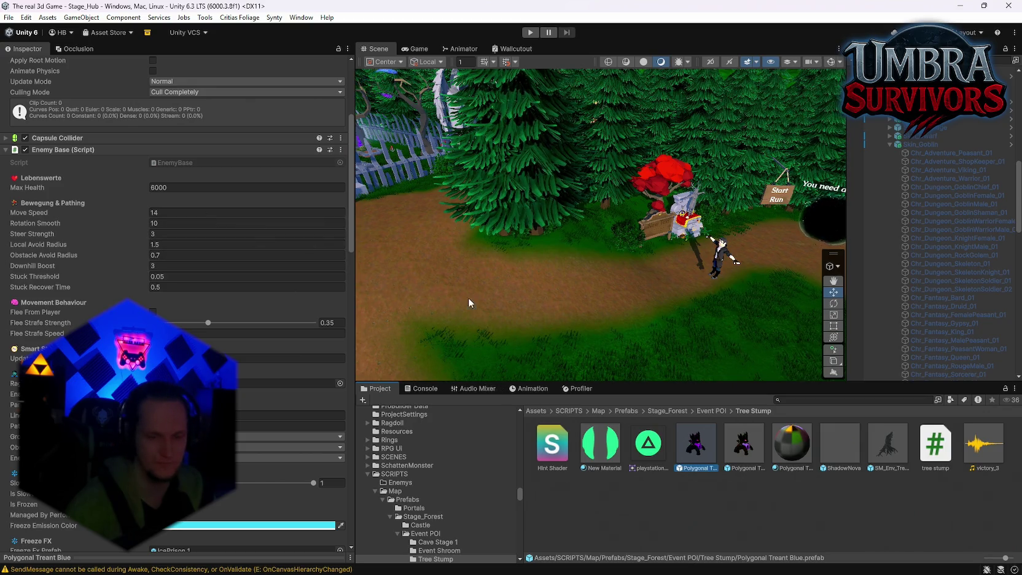
pyautogui.click(743, 447)
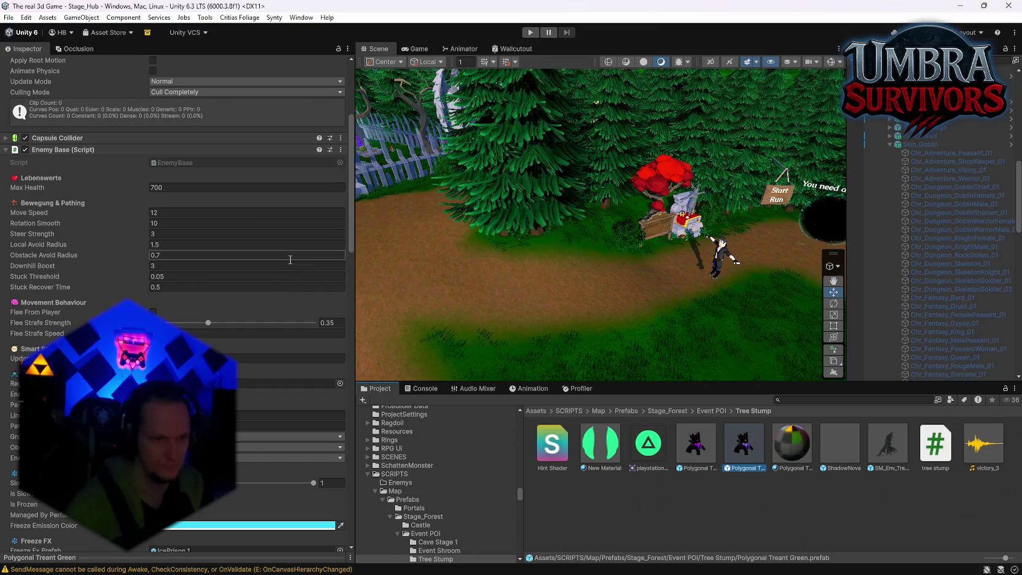
pyautogui.scroll(-3, 285, 322)
pyautogui.scroll(3, 285, 322)
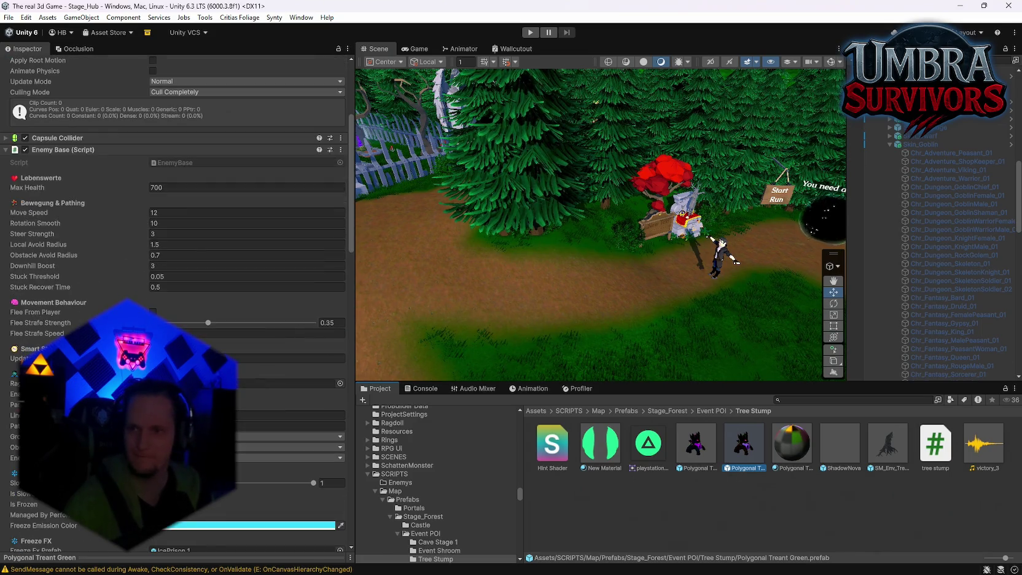
pyautogui.scroll(-1, 246, 276)
pyautogui.scroll(-2, 241, 388)
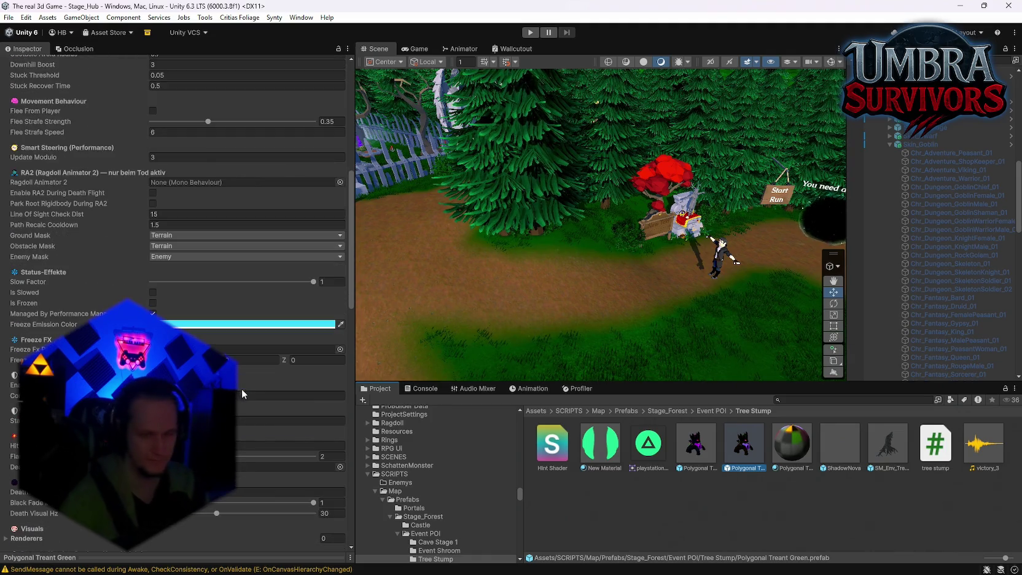
pyautogui.scroll(10, 916, 269)
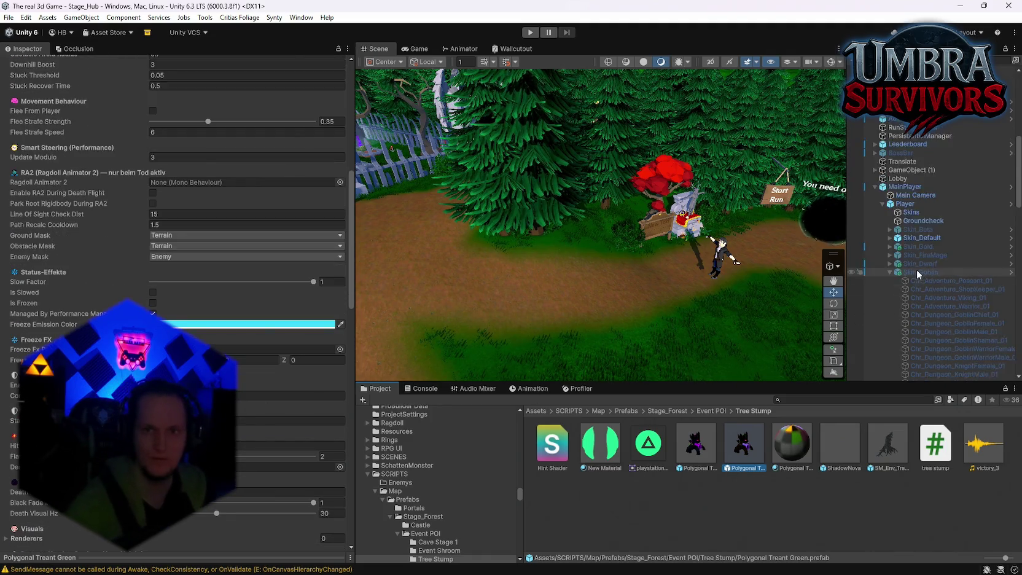
# Step: Glance at the recently opened scenes list, then dismiss it
pyautogui.click(8, 17)
pyautogui.moveTo(41, 58)
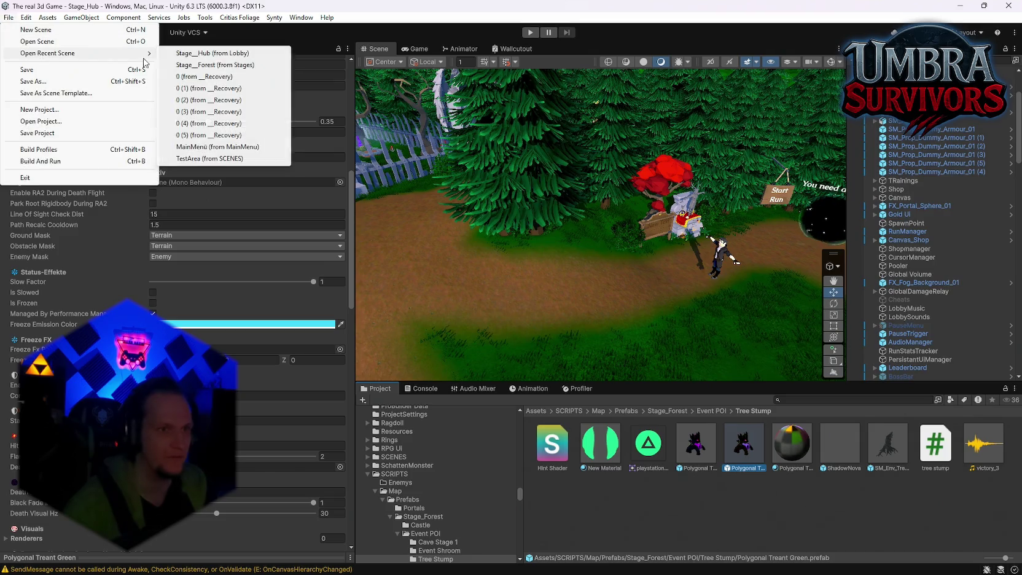
pyautogui.click(610, 512)
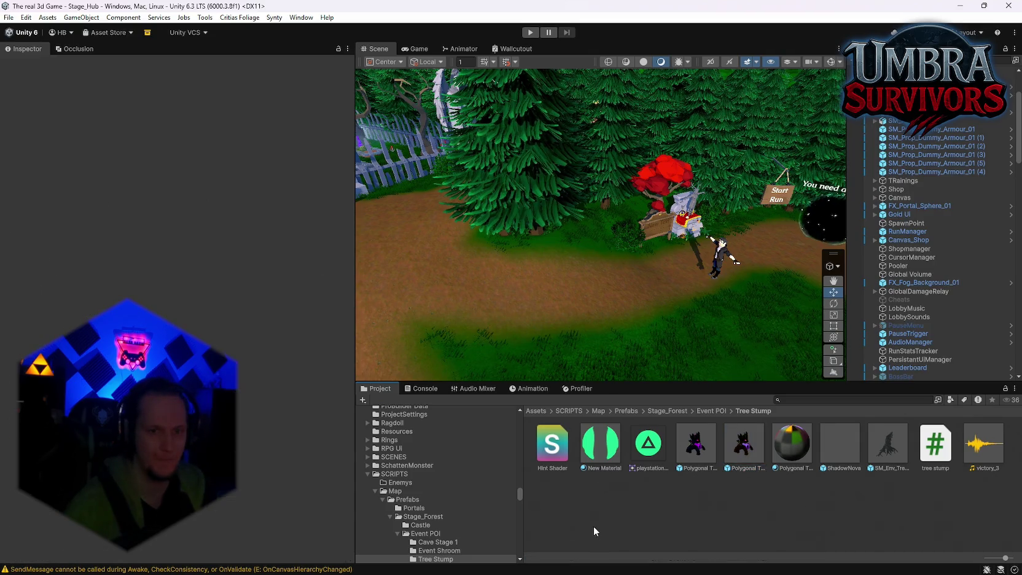
pyautogui.moveTo(489, 571)
# Step: Add 'Points of interest rate verringern' on the line below Sonntag in the notes
pyautogui.click(722, 562)
pyautogui.scroll(3, 386, 322)
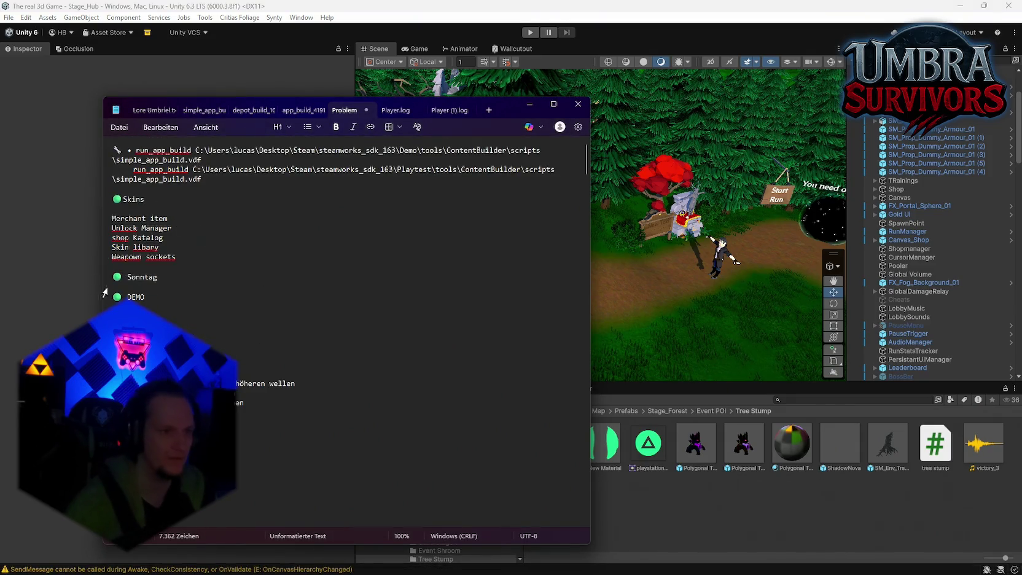
pyautogui.click(199, 288)
pyautogui.write('Points o')
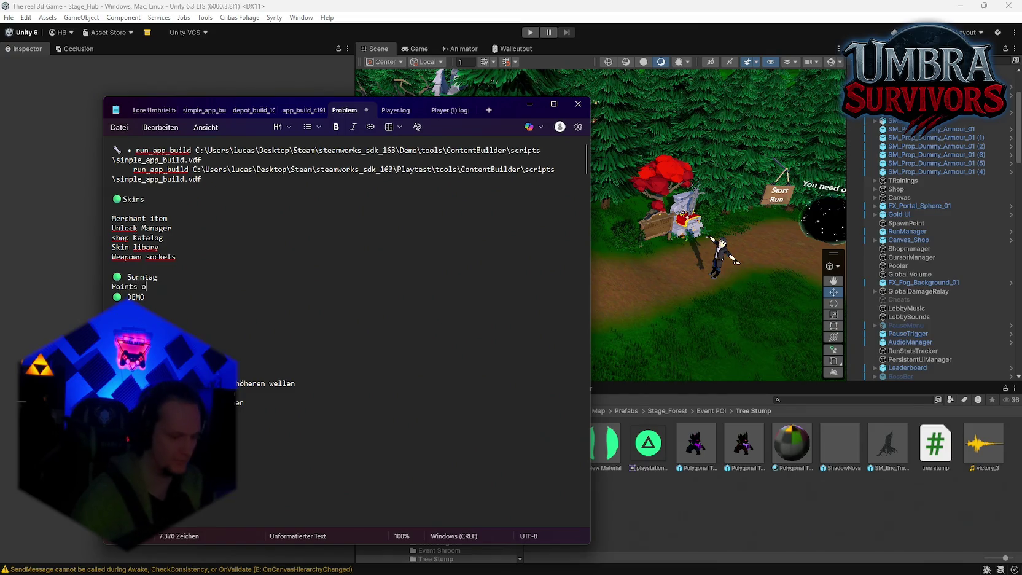
pyautogui.write('f interest ')
pyautogui.write('rate cv')
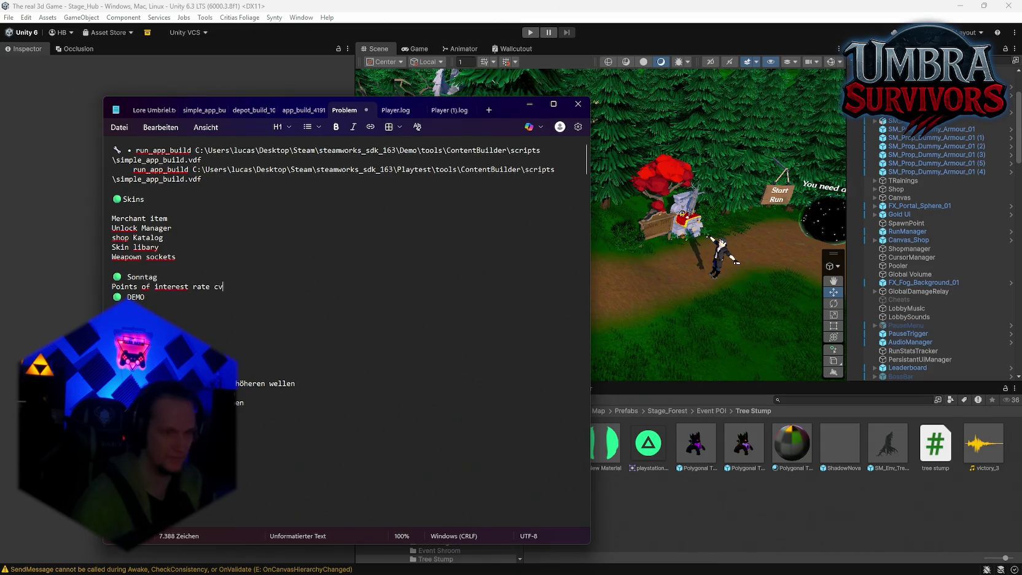
pyautogui.press('BackSpace')
pyautogui.press('BackSpace')
pyautogui.write('verinn')
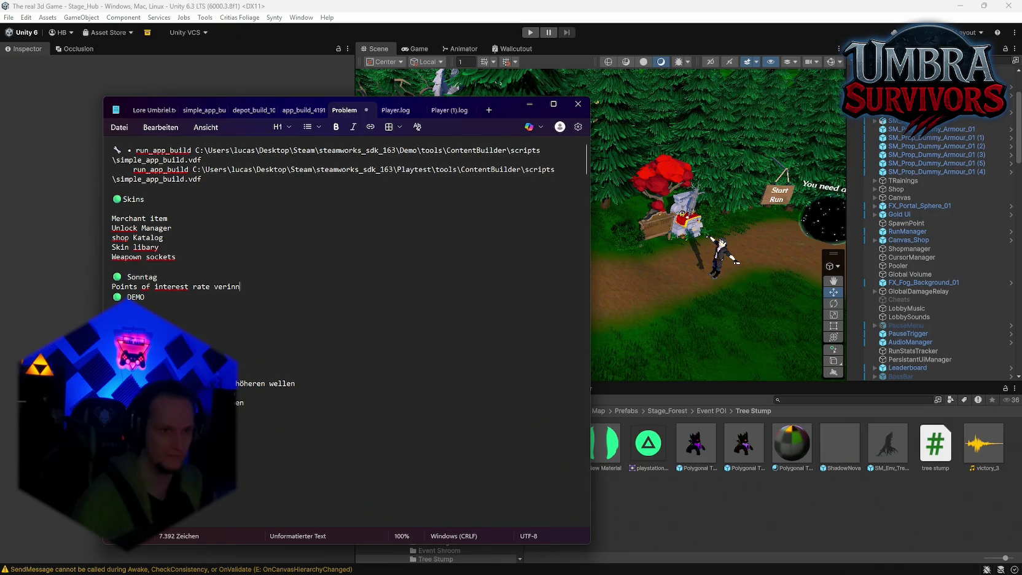
pyautogui.press('BackSpace')
pyautogui.press('BackSpace')
pyautogui.write('ringern')
pyautogui.press('Return')
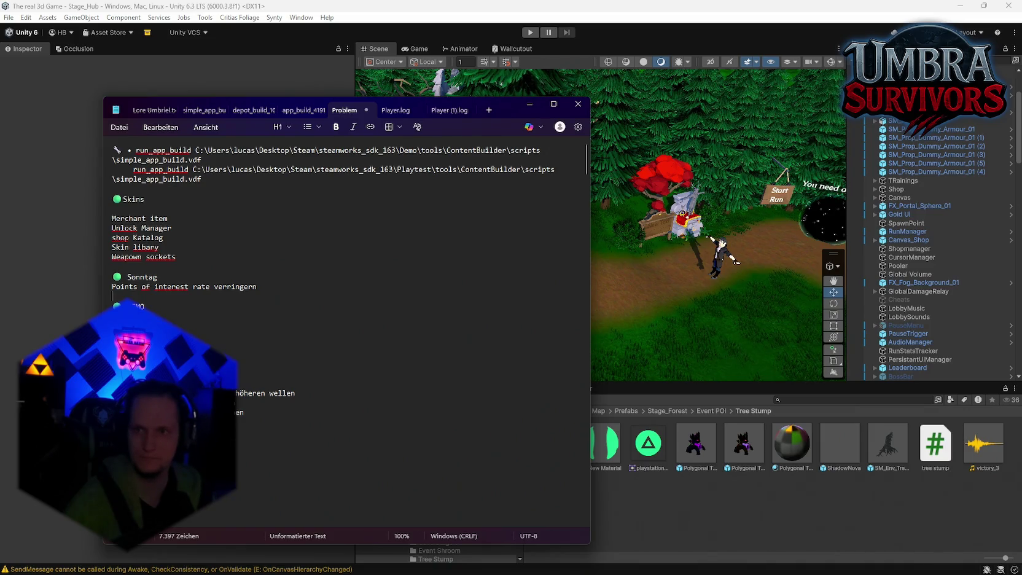
pyautogui.click(715, 354)
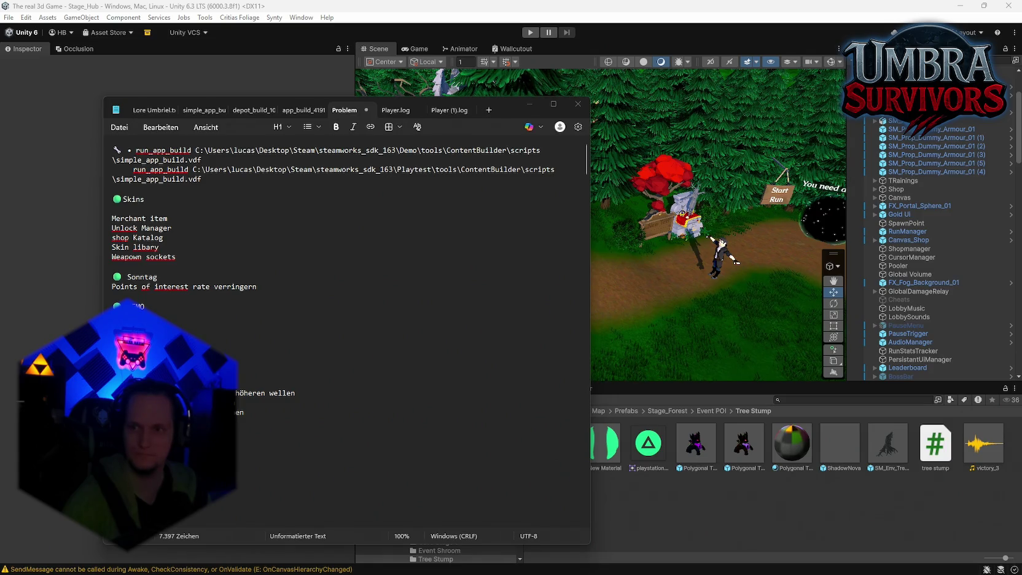
# Step: Append a new fix note after the last Patch line and minimize Notepad
pyautogui.scroll(-15, 326, 390)
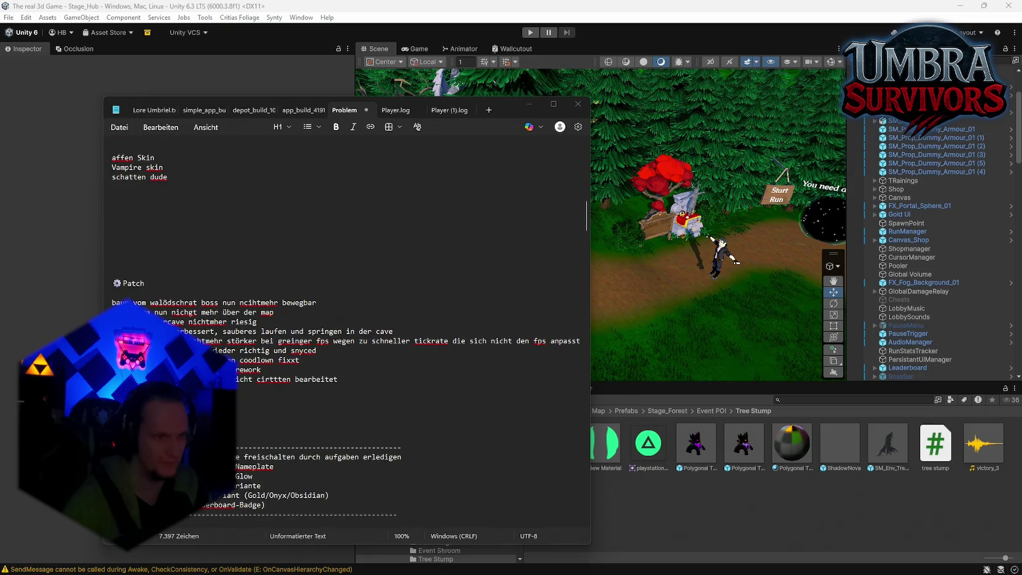
pyautogui.click(343, 380)
pyautogui.press('Return')
pyautogui.write('neuer punkt')
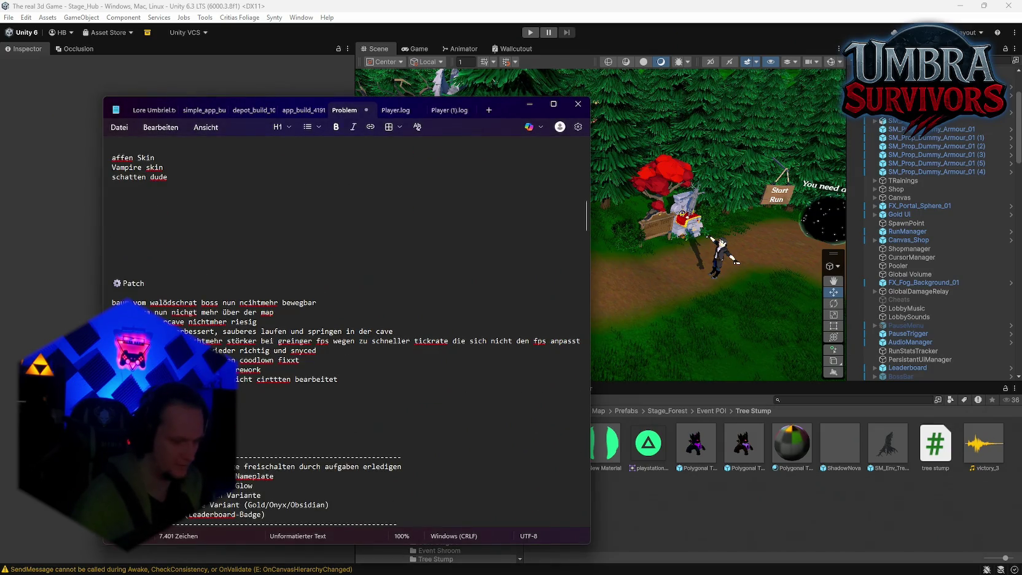
pyautogui.write('ist')
pyautogui.press('BackSpace')
pyautogui.press('BackSpace')
pyautogui.press('BackSpace')
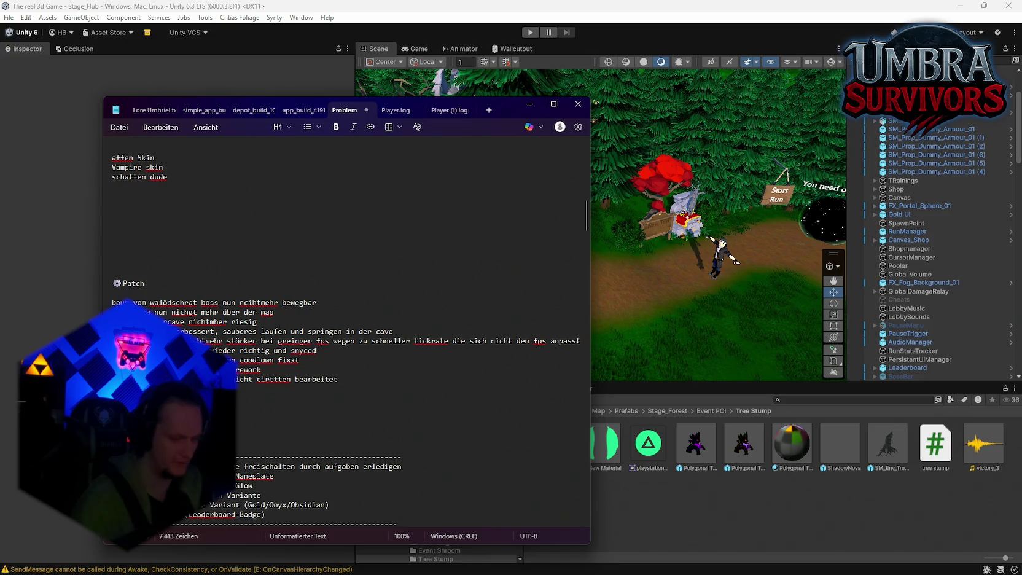
pyautogui.write('me behoben')
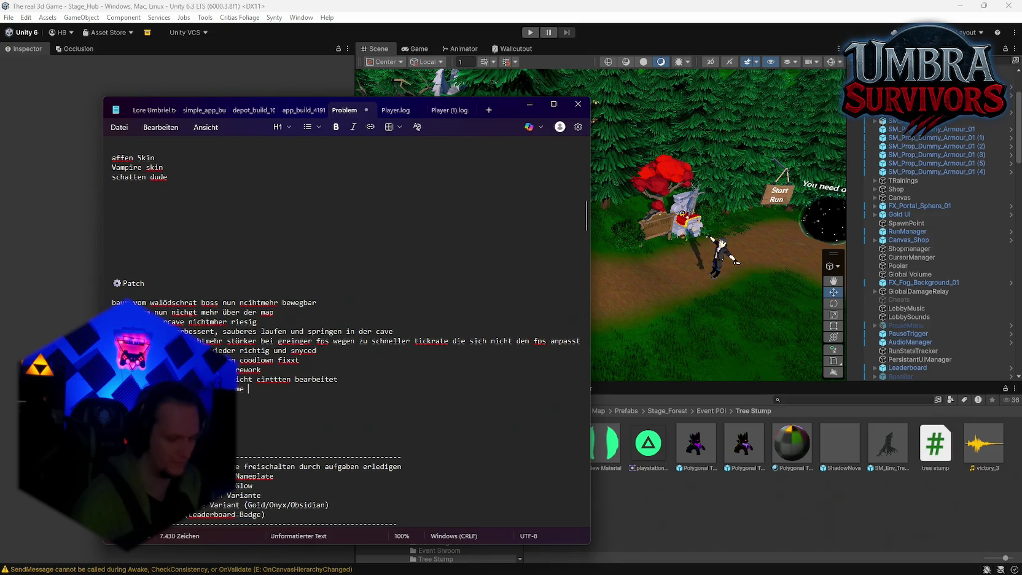
pyautogui.click(529, 104)
# Step: Start Play mode and pick the Fire Staff at the weapon altar
pyautogui.click(529, 33)
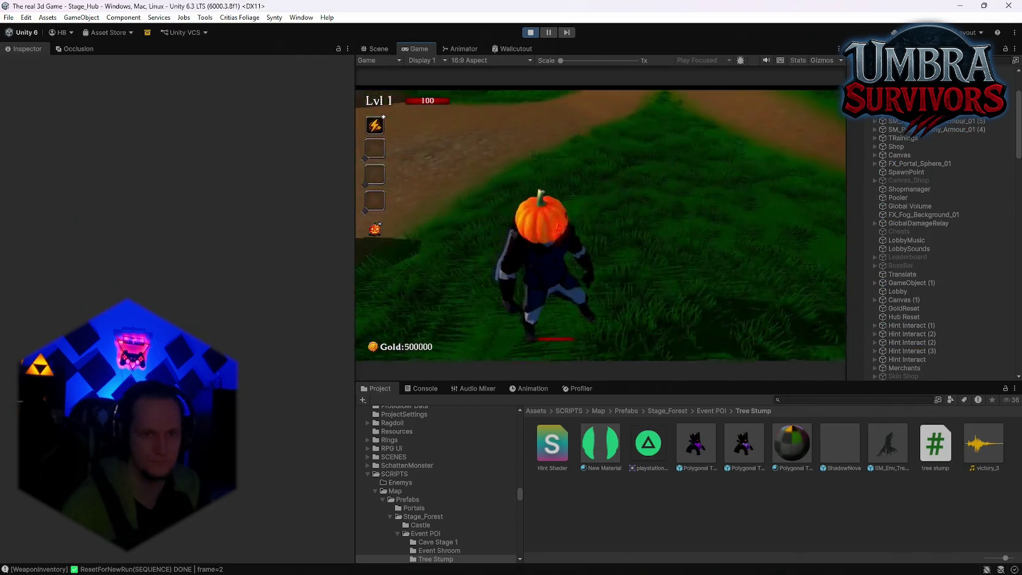
pyautogui.press('w')
pyautogui.press('w')
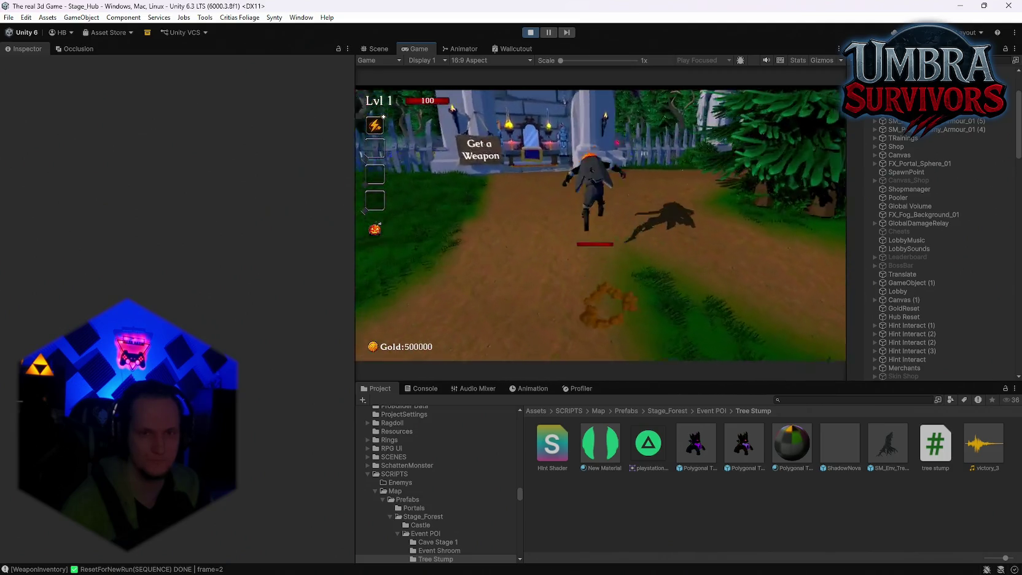
pyautogui.press('e')
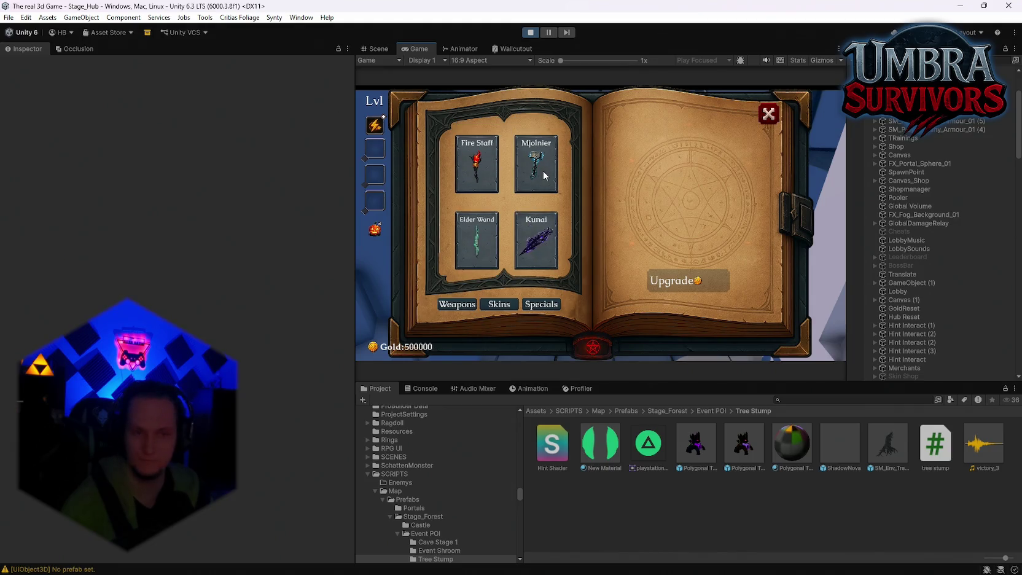
pyautogui.click(489, 175)
pyautogui.press('e')
# Step: Attack the palisade camp's training dummies with the Fire Staff, then pause and stop playtesting
pyautogui.press('w')
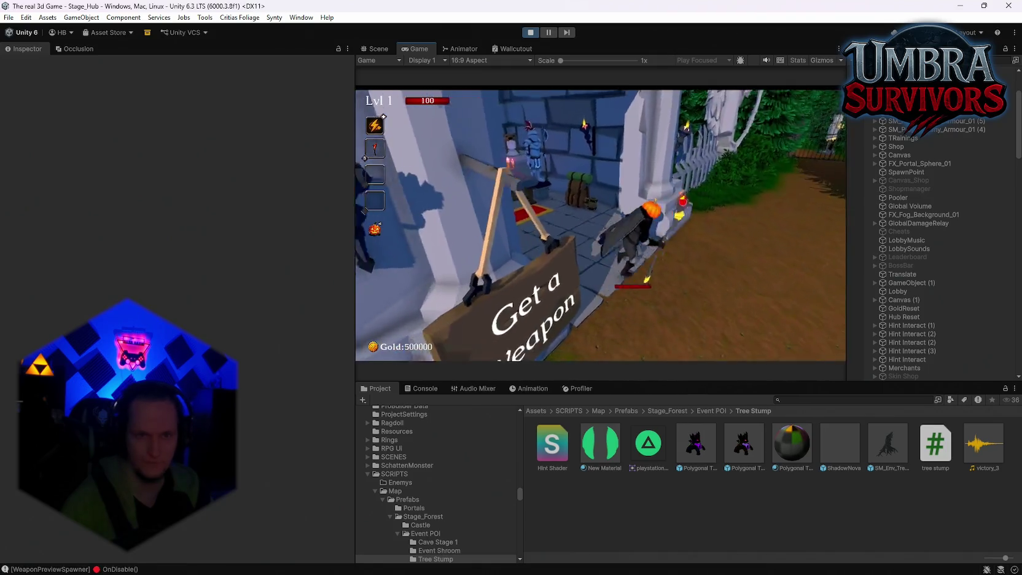
pyautogui.press('w')
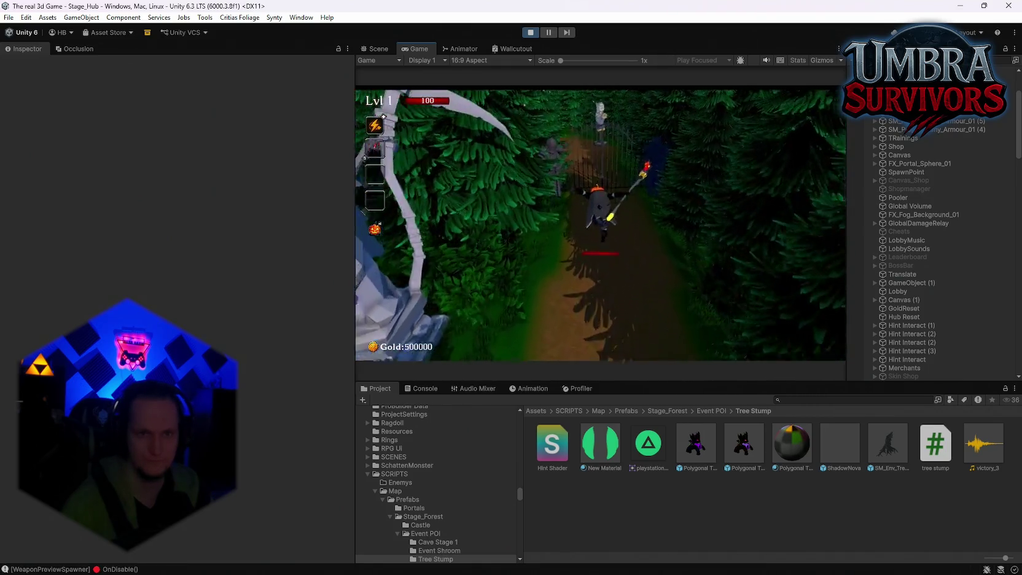
pyautogui.press('w')
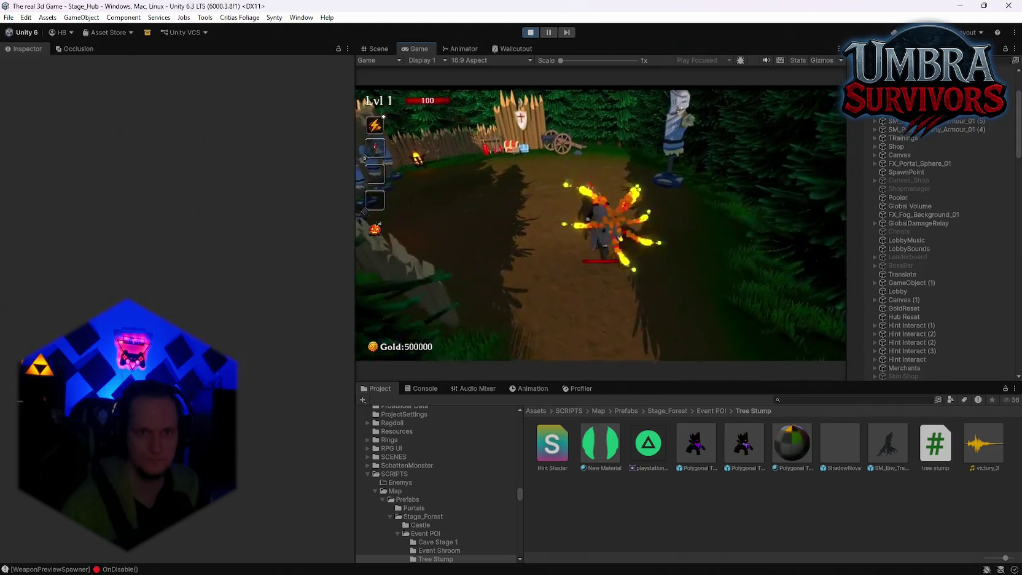
pyautogui.press('w')
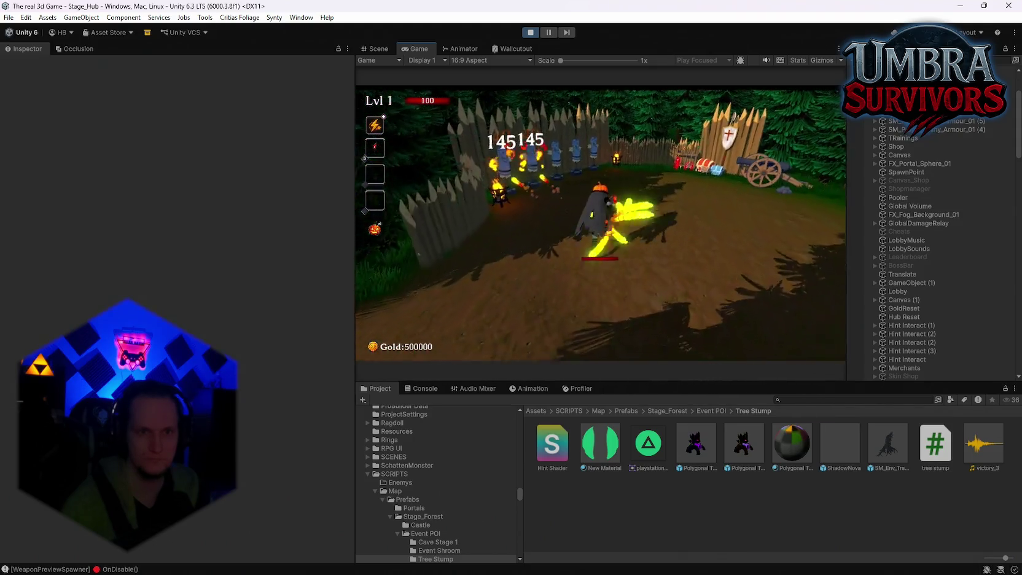
pyautogui.press('s')
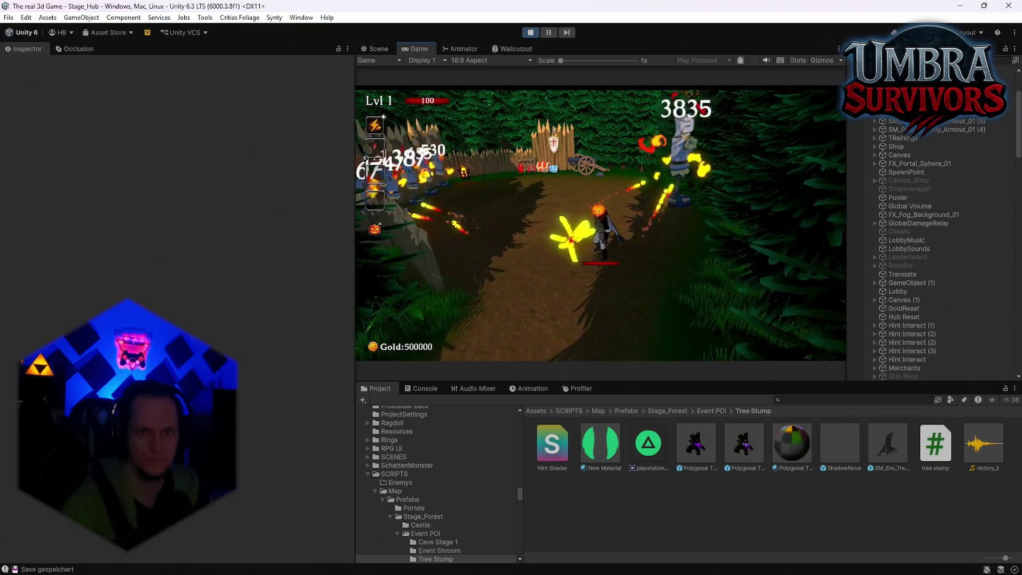
pyautogui.press('a')
pyautogui.press('w')
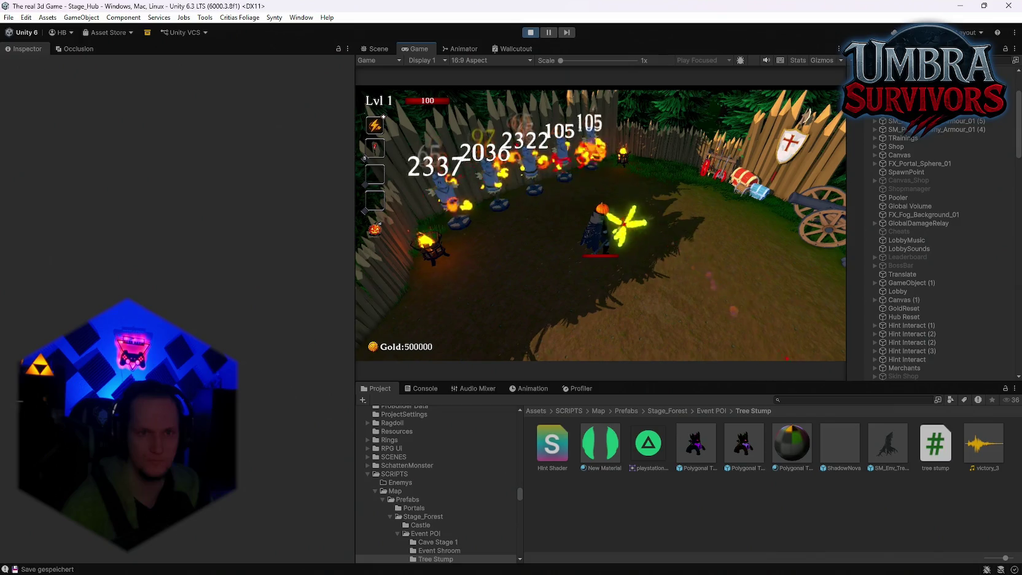
pyautogui.press('d')
pyautogui.press('s')
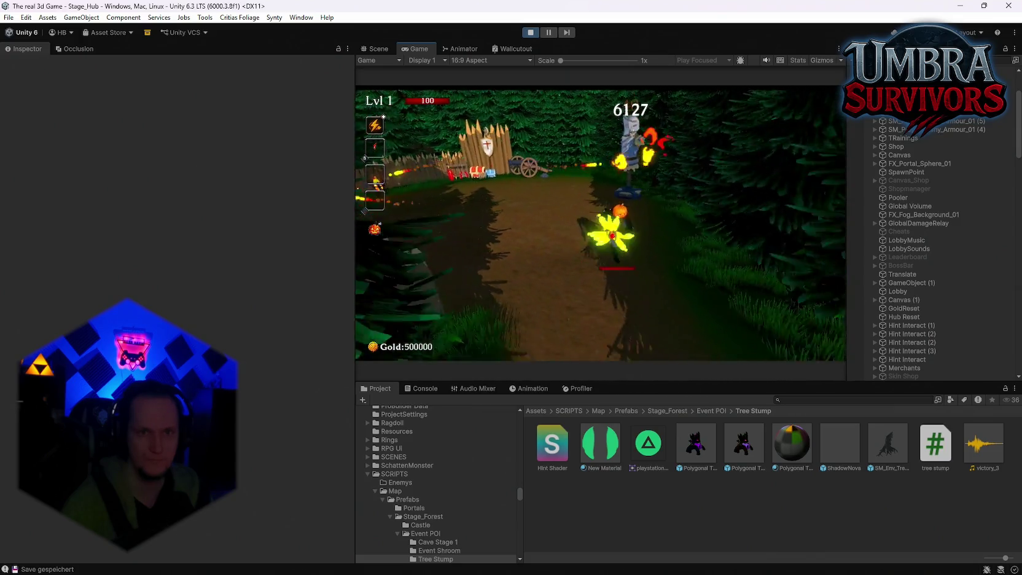
pyautogui.press('s')
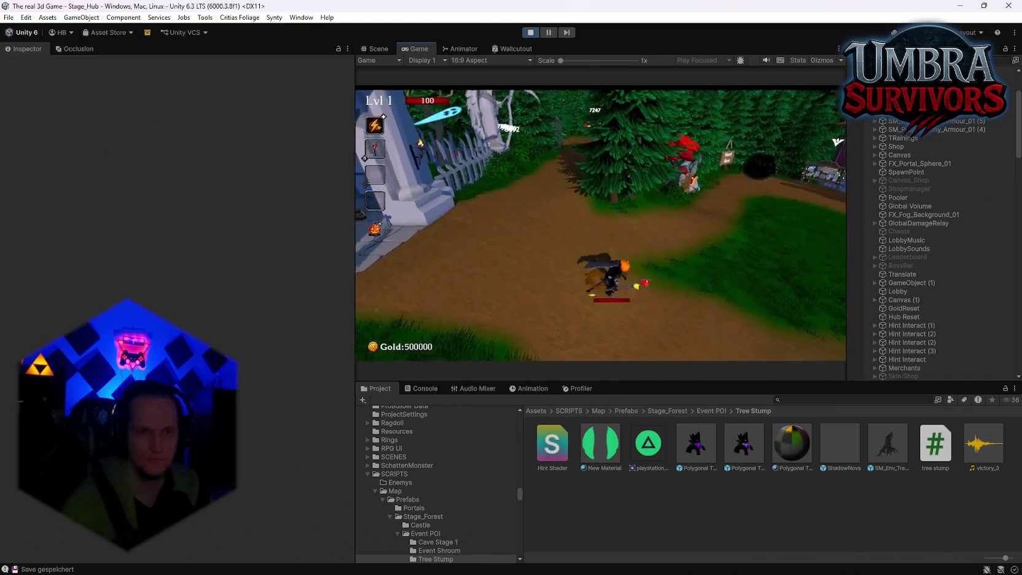
pyautogui.press('Escape')
pyautogui.click(530, 32)
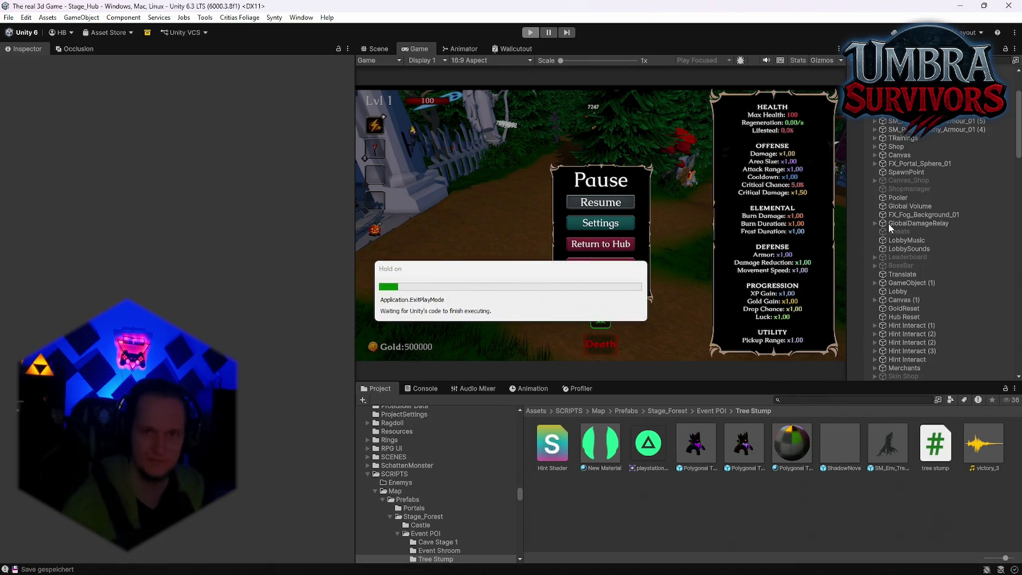
# Step: Search project assets for 'fireburn' and view the FireBurnEffect script's source code
pyautogui.click(801, 401)
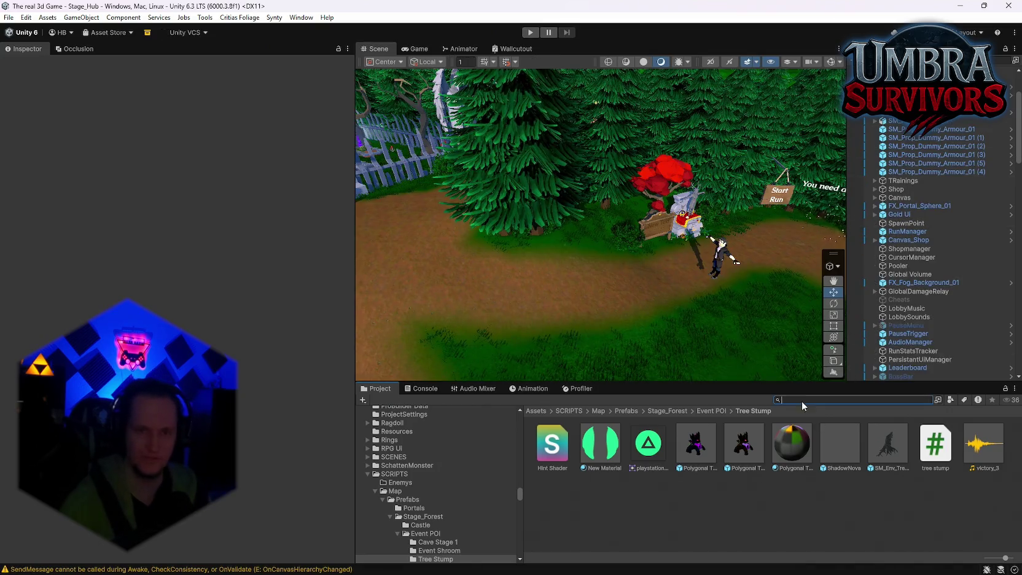
pyautogui.write('fireburn')
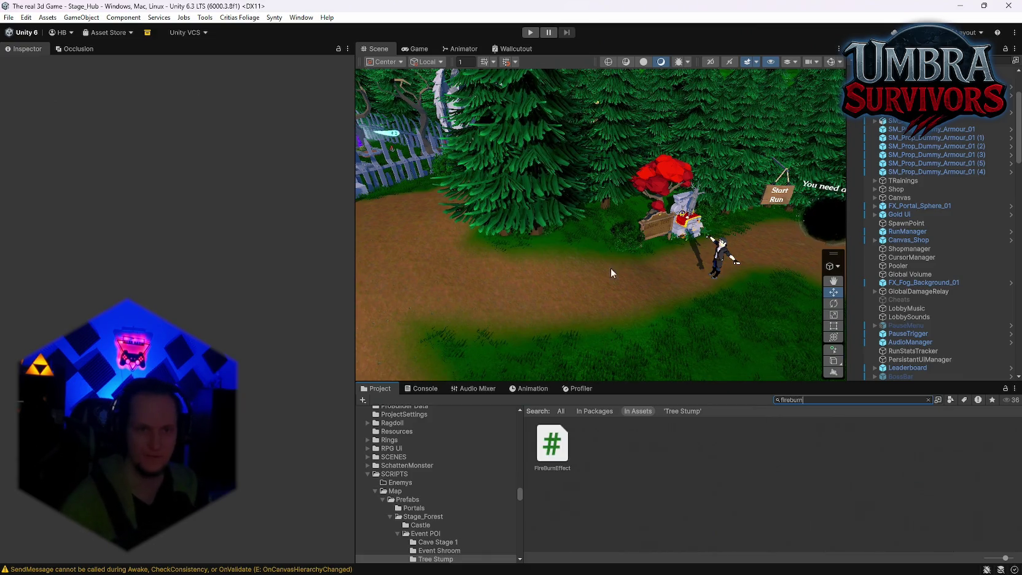
pyautogui.moveTo(610, 267); pyautogui.dragTo(645, 354)
pyautogui.click(551, 450)
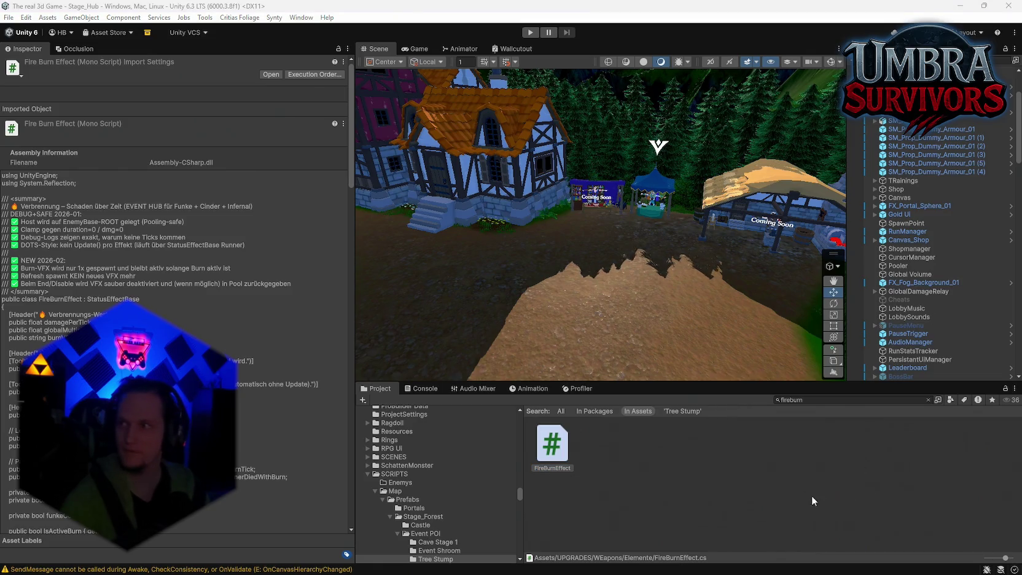
# Step: Deselect FireBurnEffect, let importing and recompilation finish, then select the 'fireburn' search text
pyautogui.click(793, 505)
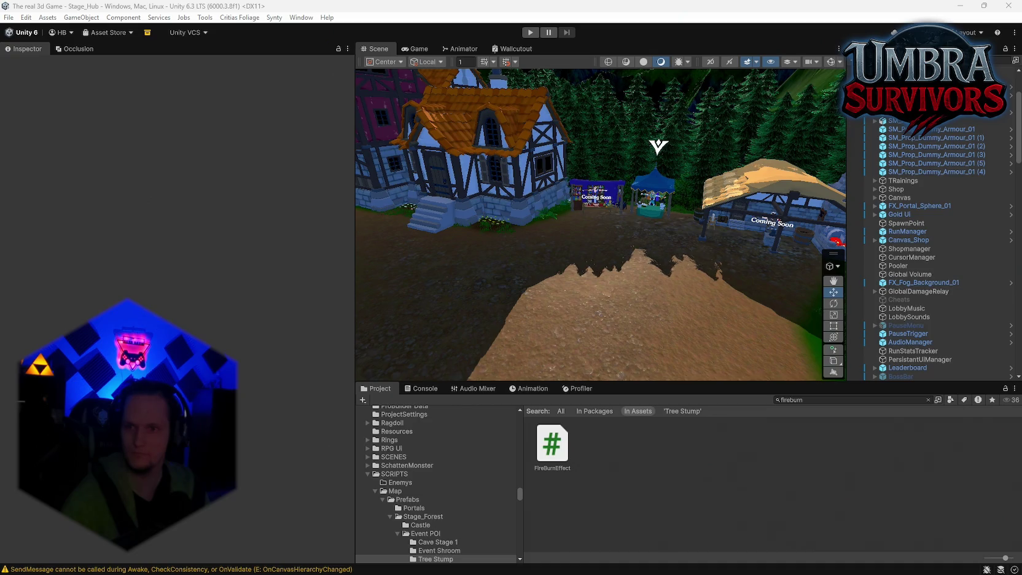
pyautogui.click(818, 473)
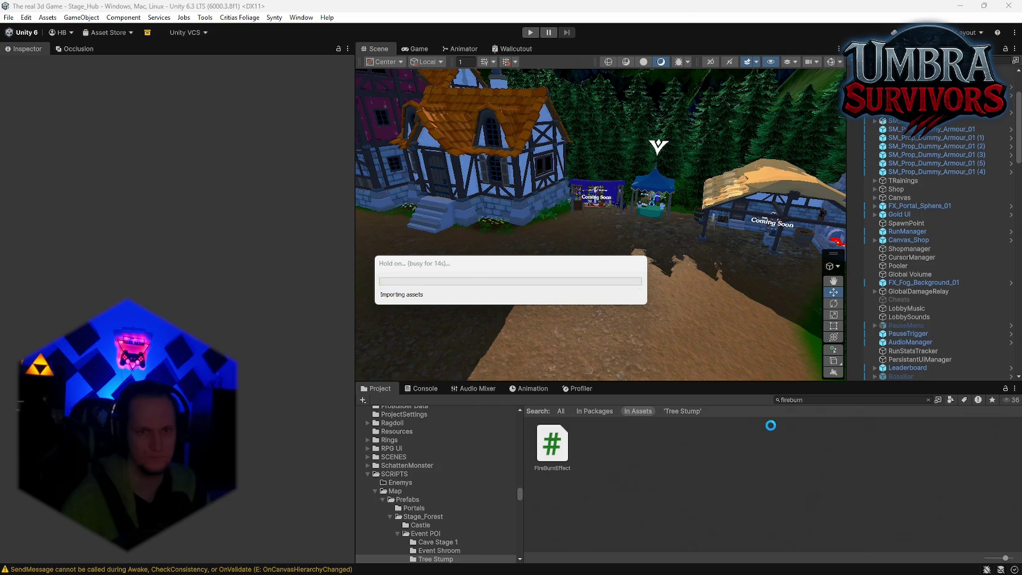
pyautogui.click(422, 388)
# Step: Search 'tree', open the Tree Stump folder and select the SM_Env_Tree_Trunk_02 prefab
pyautogui.click(376, 388)
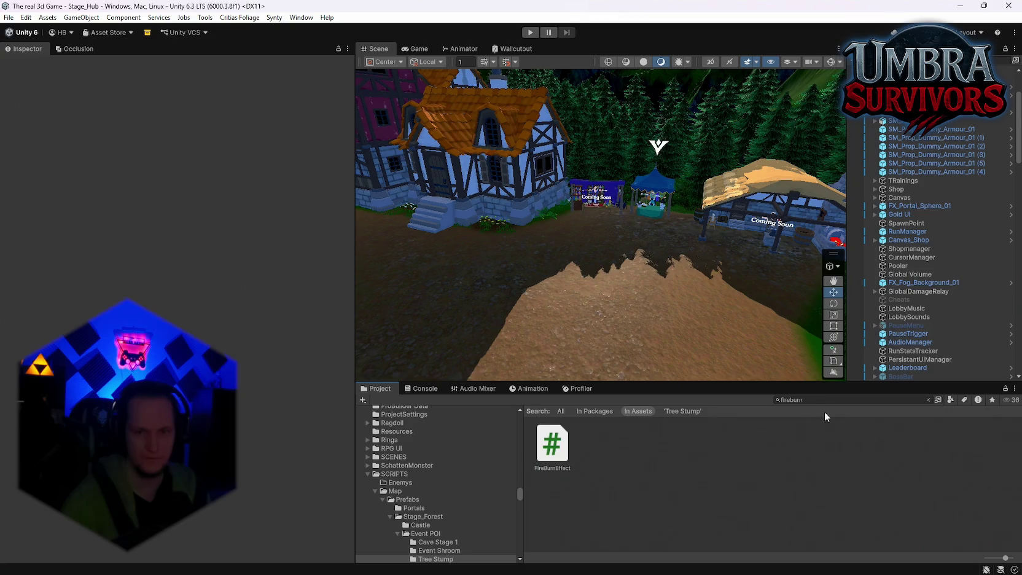
pyautogui.click(831, 398)
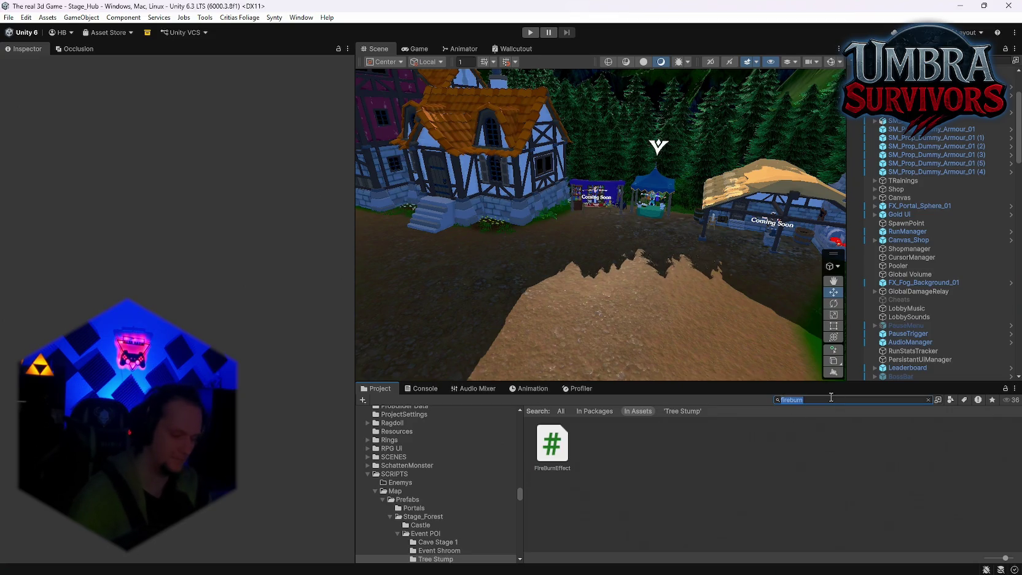
pyautogui.write('tree')
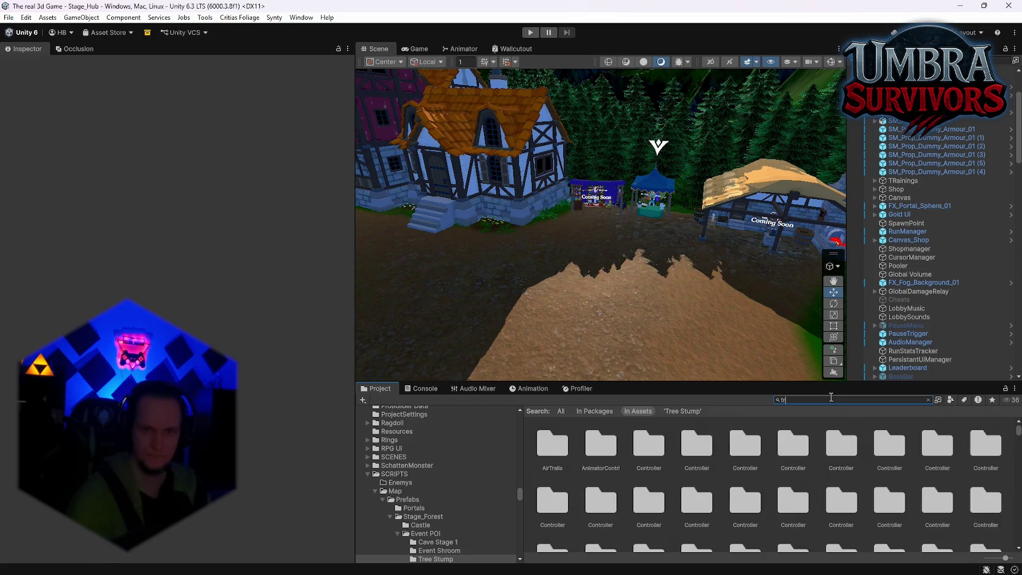
pyautogui.click(928, 399)
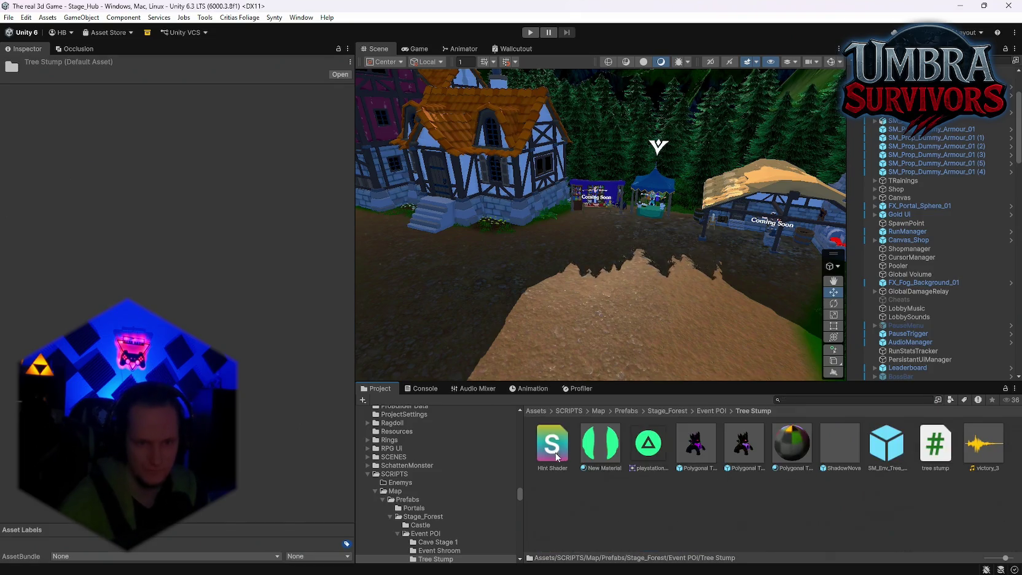
pyautogui.click(854, 463)
pyautogui.click(885, 445)
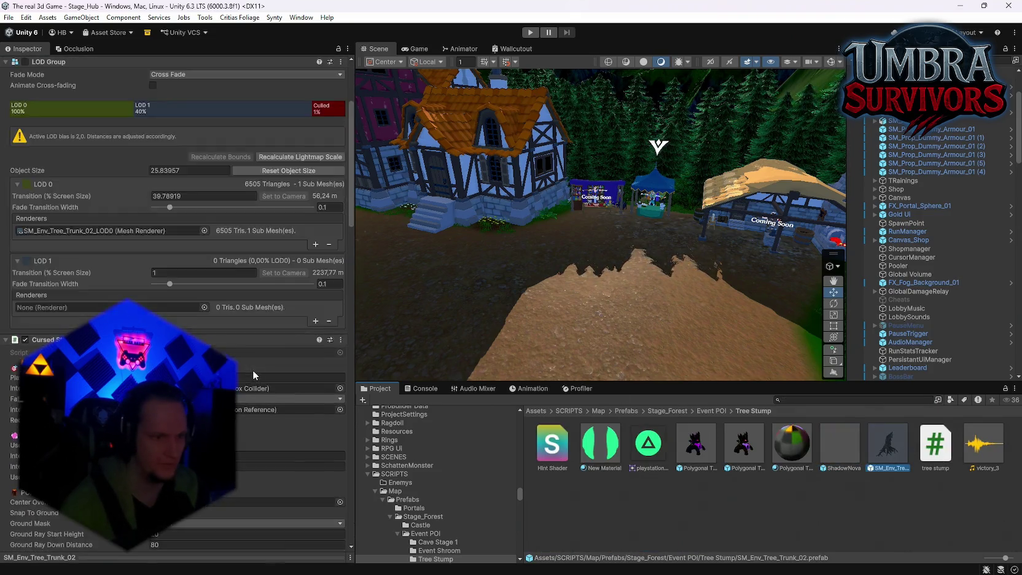
# Step: Review the stump prefab's wave, rescue failsafe and wobble settings in the Inspector
pyautogui.scroll(-1, 251, 355)
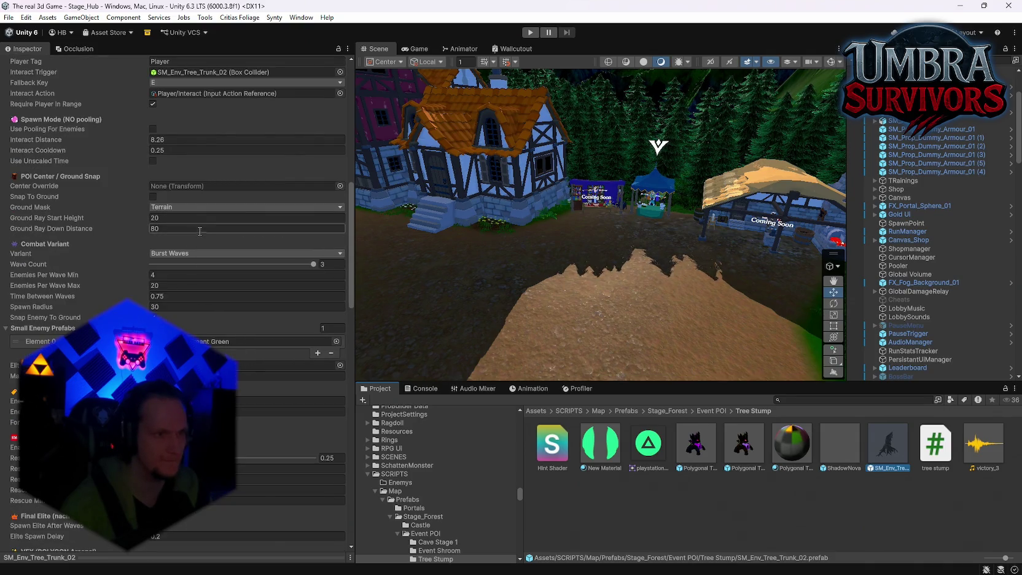
pyautogui.scroll(-3, 206, 233)
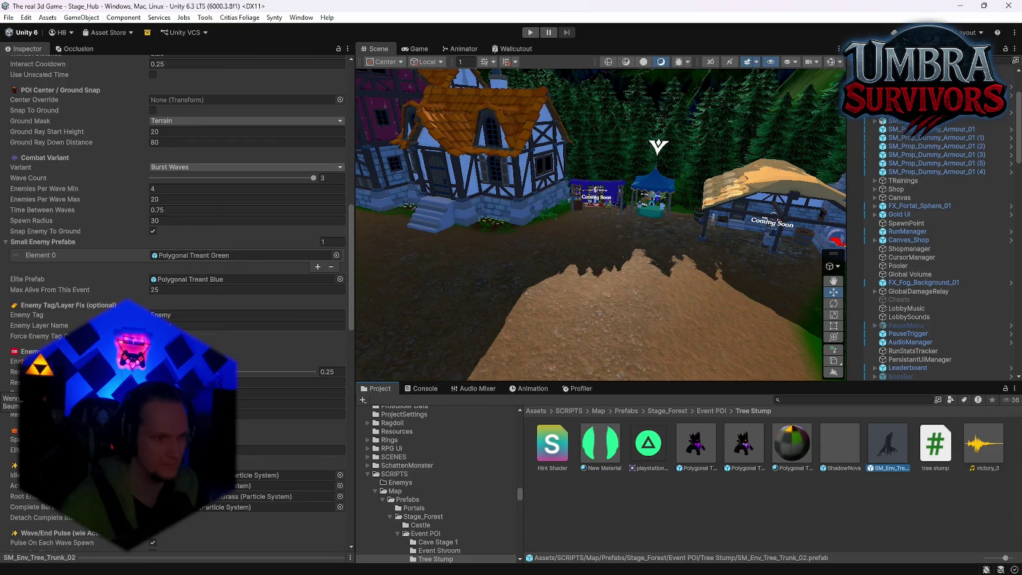
pyautogui.click(289, 382)
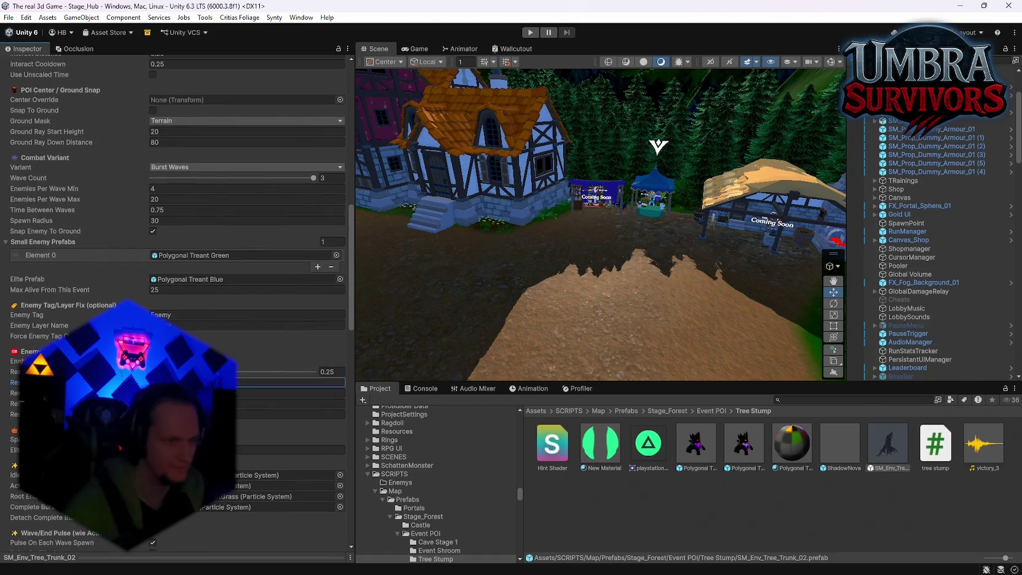
pyautogui.click(289, 392)
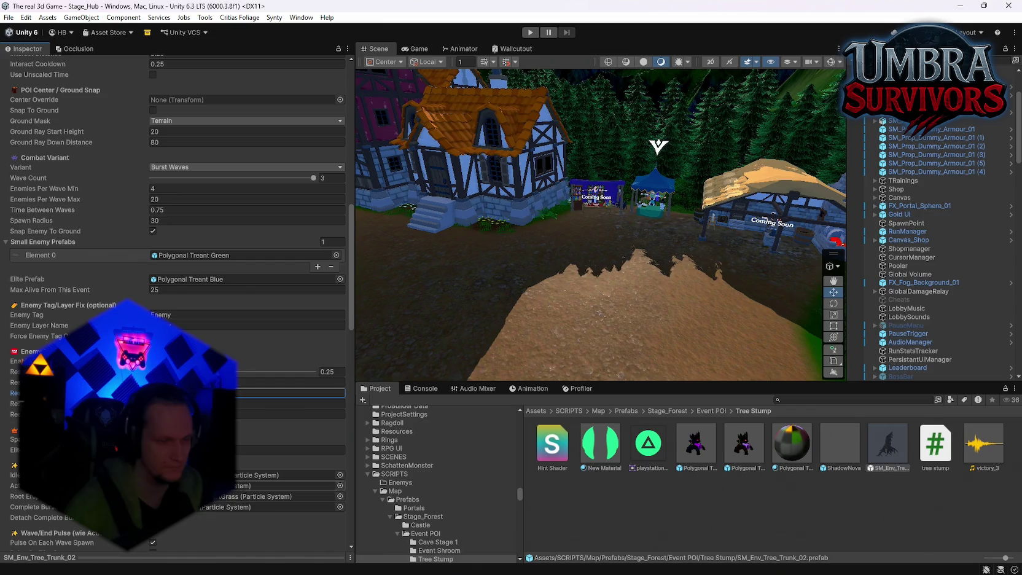
pyautogui.scroll(-2, 182, 302)
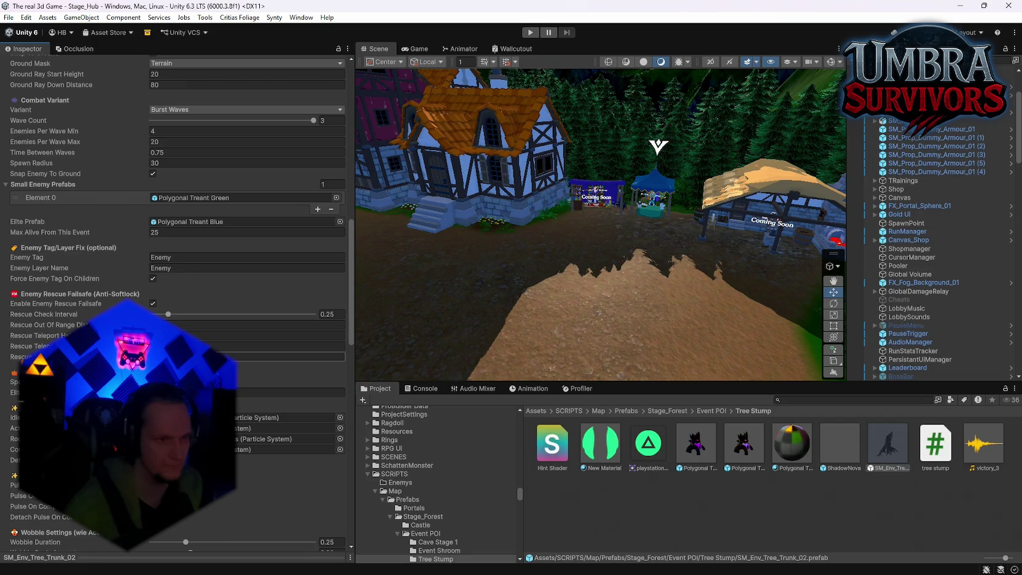
pyautogui.scroll(-3, 181, 277)
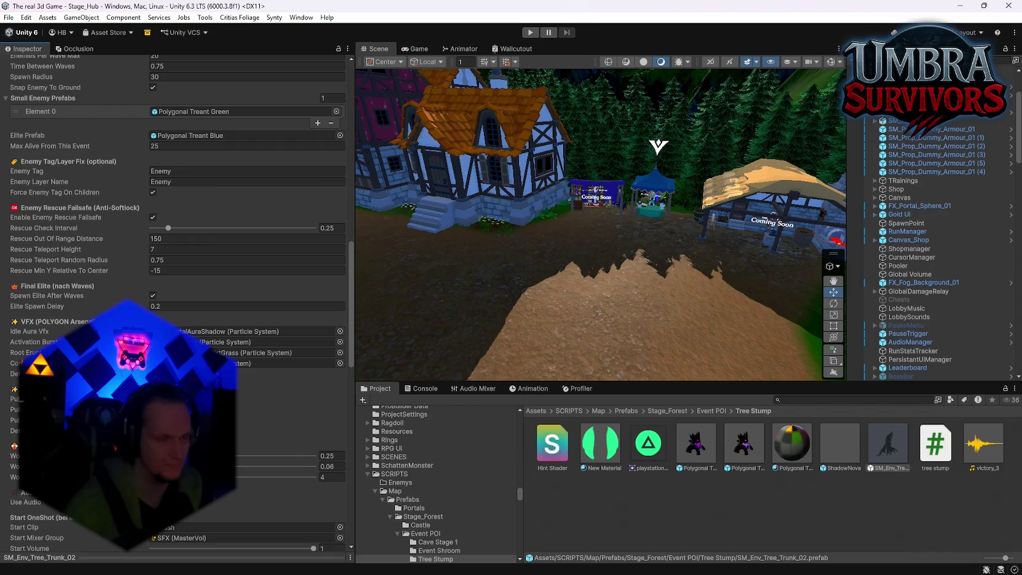
pyautogui.scroll(-2, 178, 277)
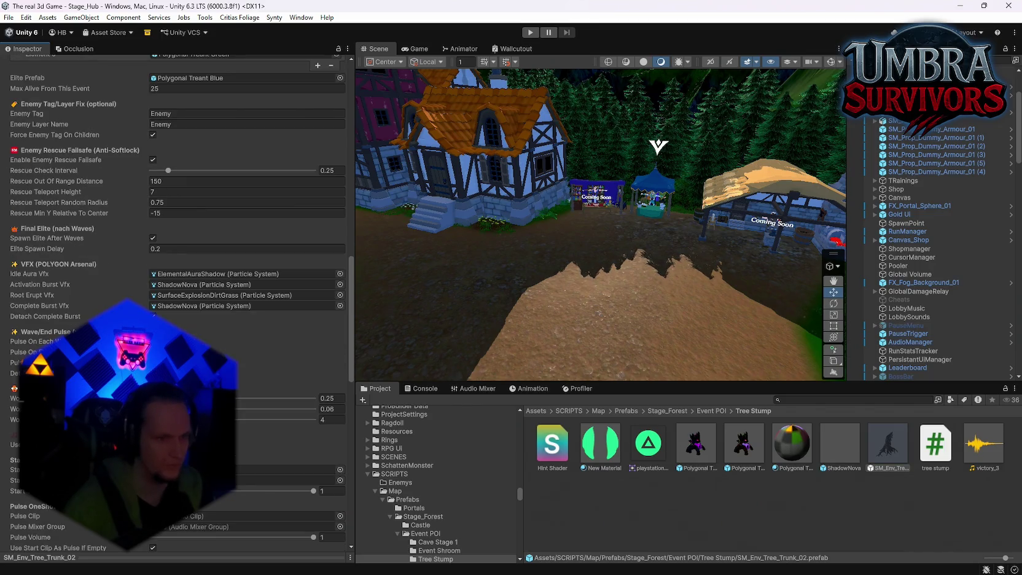
pyautogui.scroll(-3, 178, 276)
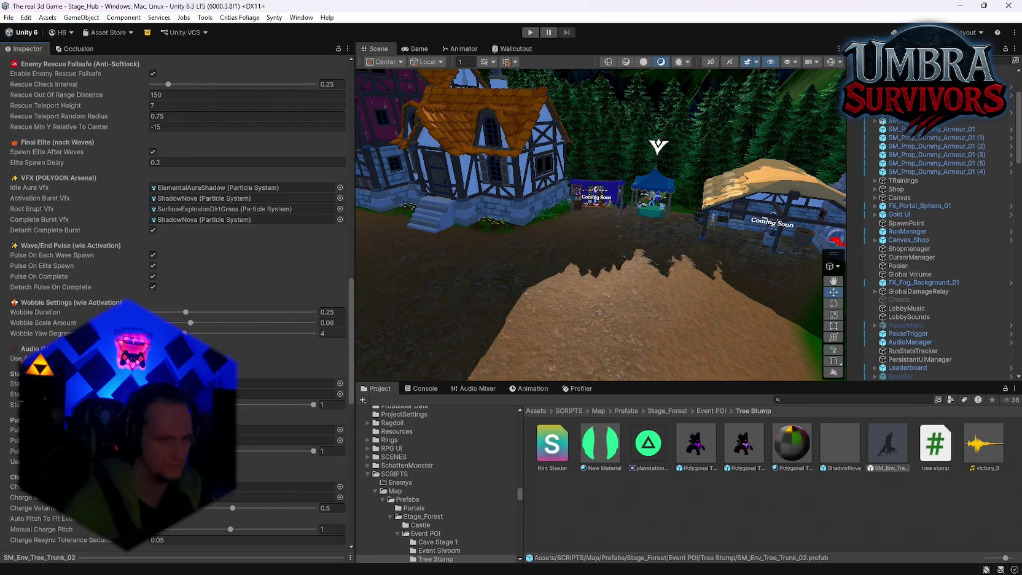
pyautogui.scroll(-1, 246, 277)
# Step: Locate the Wush start clip, route the pulse sound to the SFX mixer group, and review audio settings
pyautogui.click(283, 354)
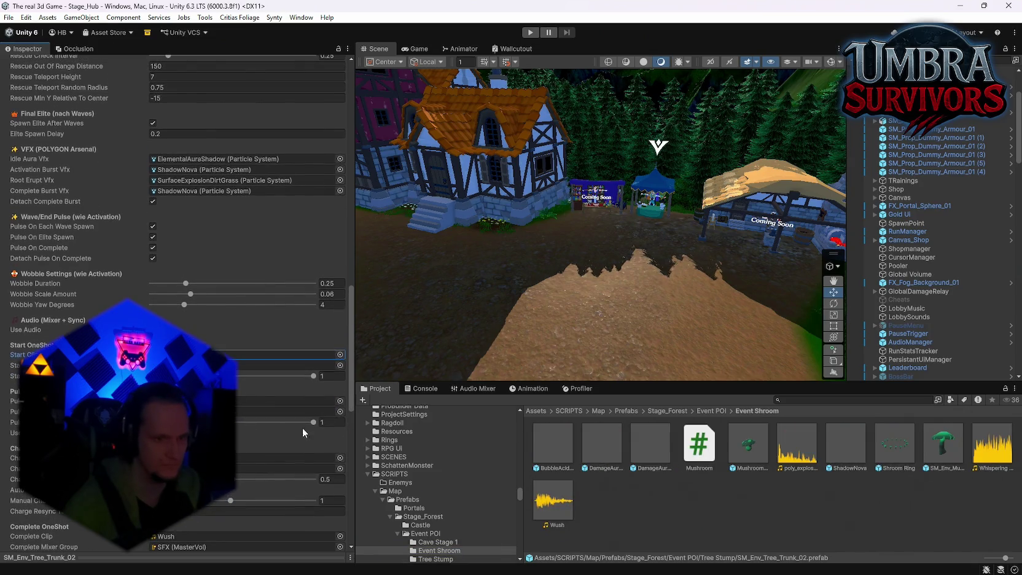
pyautogui.click(340, 411)
pyautogui.doubleClick(372, 342)
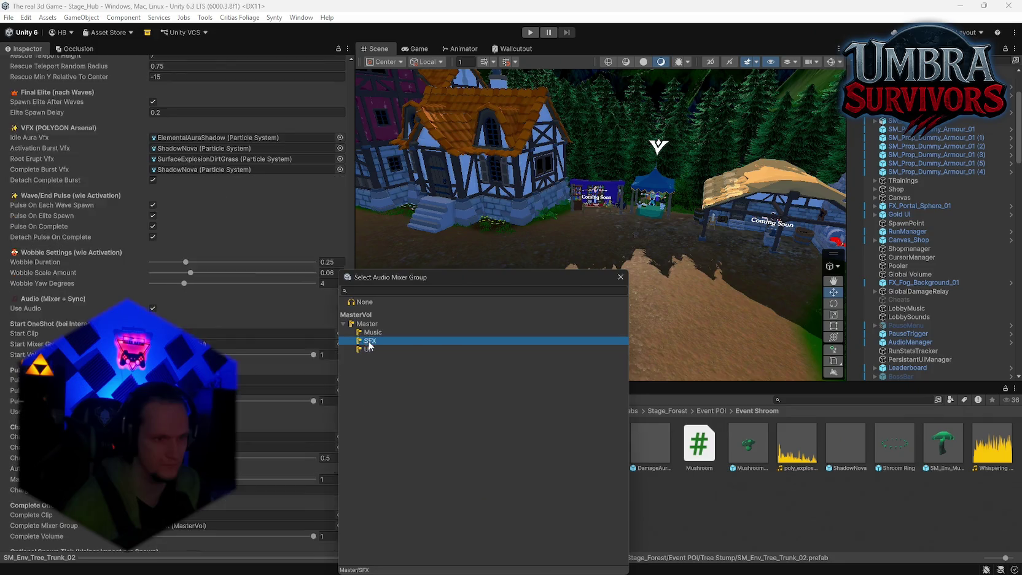
pyautogui.scroll(-2, 235, 433)
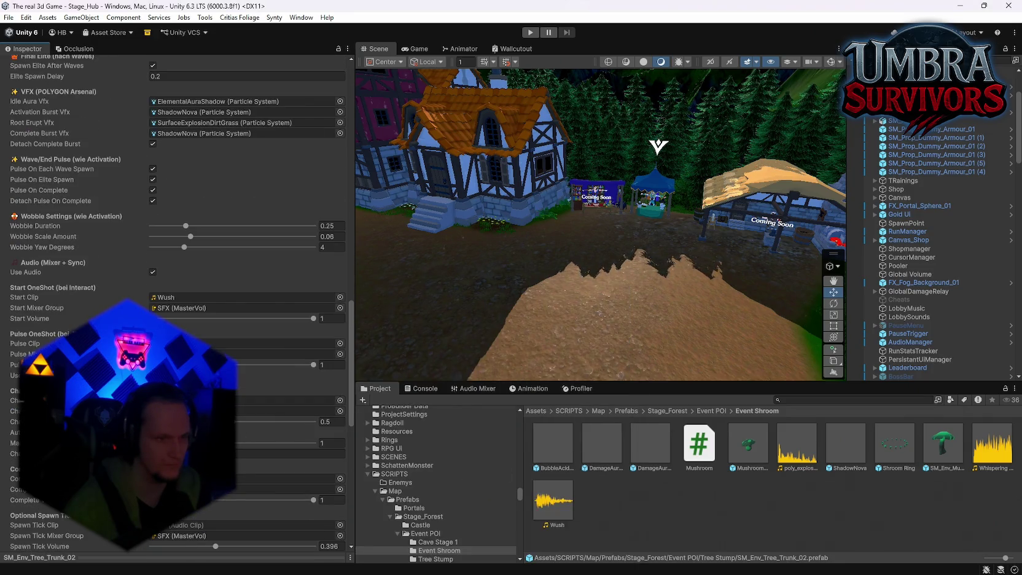
pyautogui.scroll(-2, 235, 434)
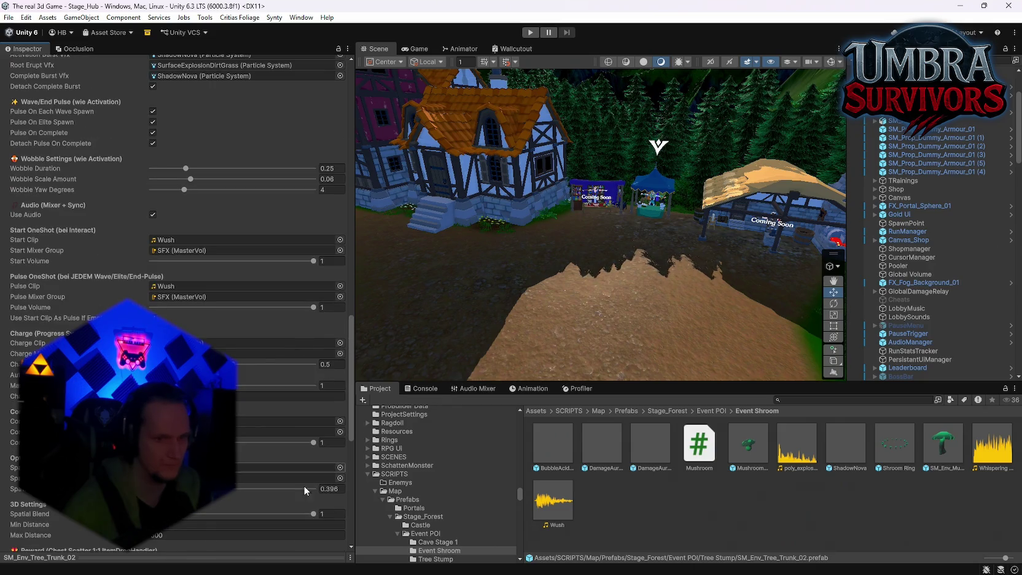
pyautogui.scroll(-3, 246, 276)
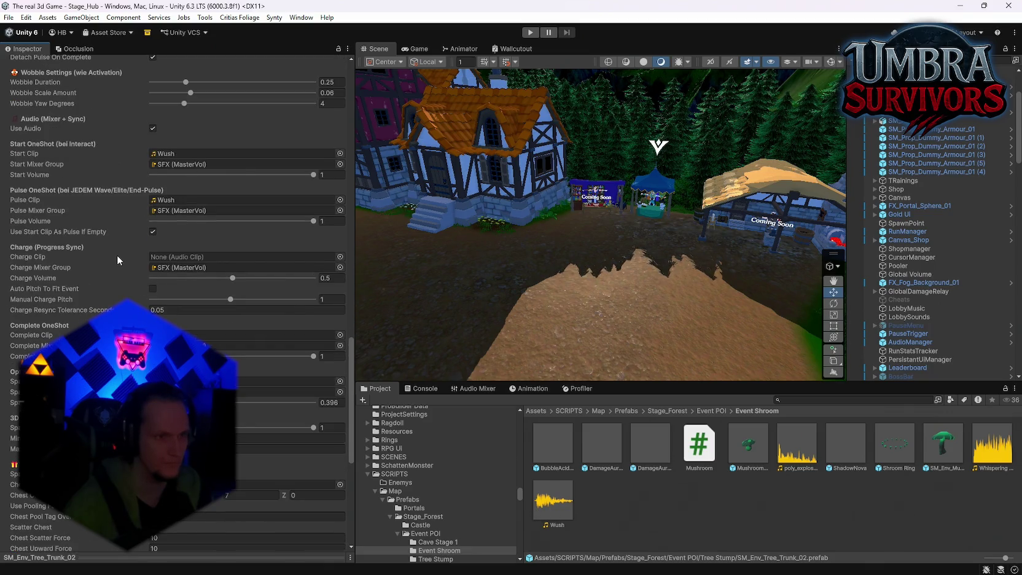
pyautogui.scroll(1, 130, 240)
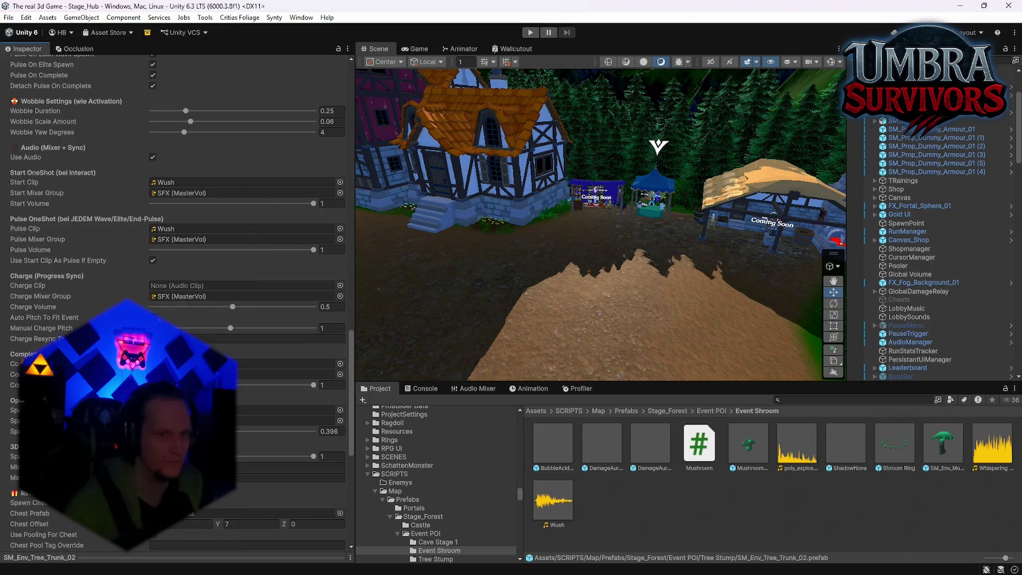
pyautogui.scroll(-4, 273, 320)
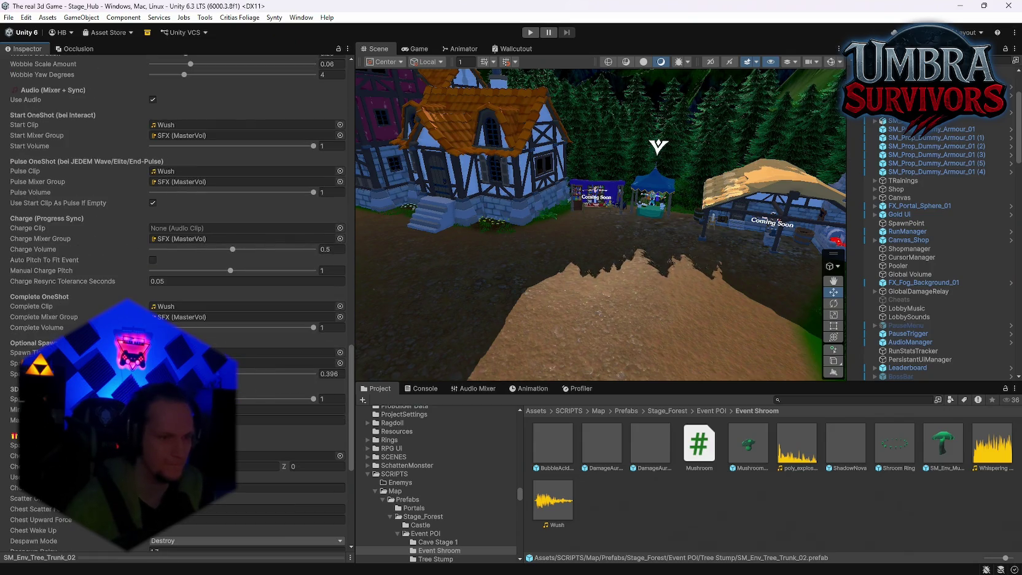
pyautogui.scroll(-8, 245, 277)
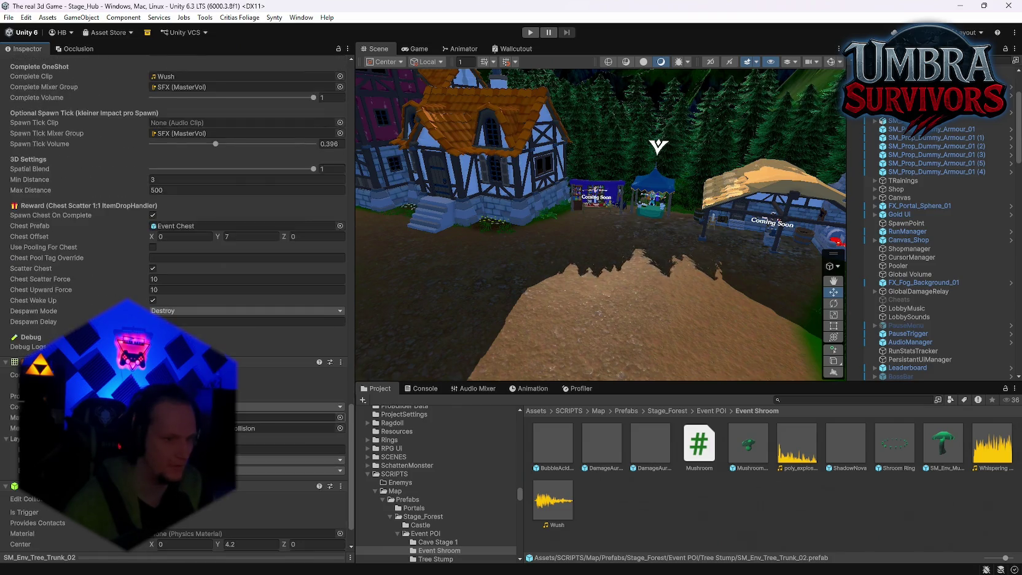
pyautogui.scroll(10, 178, 301)
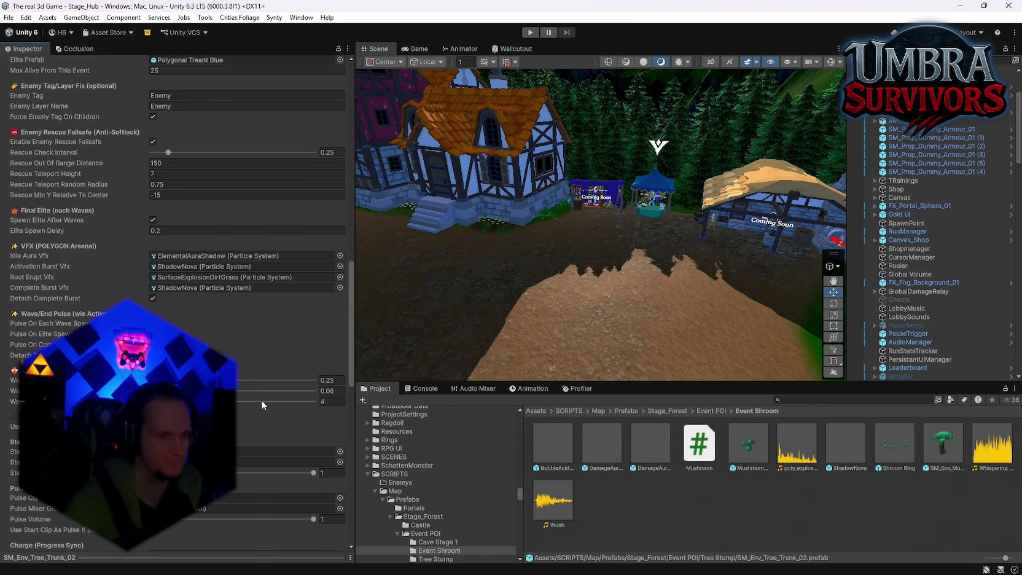
# Step: Raise the stump's Wobble Scale Amount from 0.06 to about 0.1
pyautogui.moveTo(184, 390); pyautogui.dragTo(190, 390)
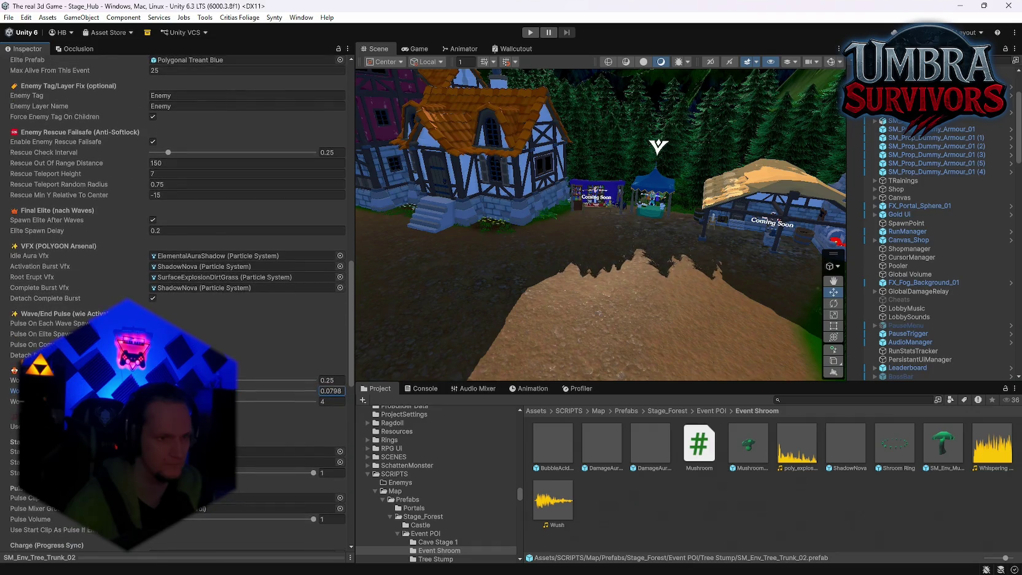
pyautogui.write('0.0979')
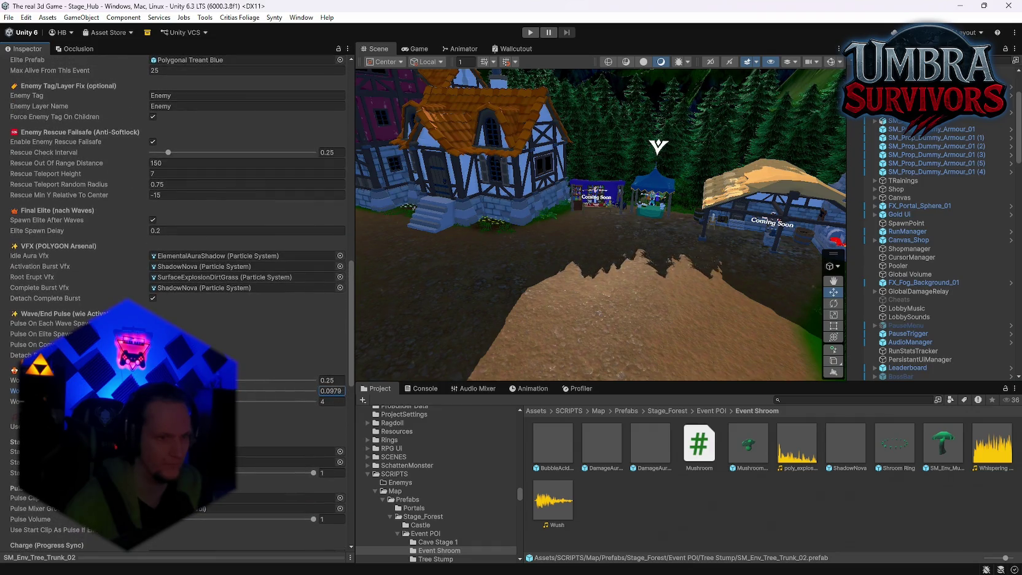
pyautogui.scroll(5, 178, 307)
pyautogui.scroll(2, 178, 304)
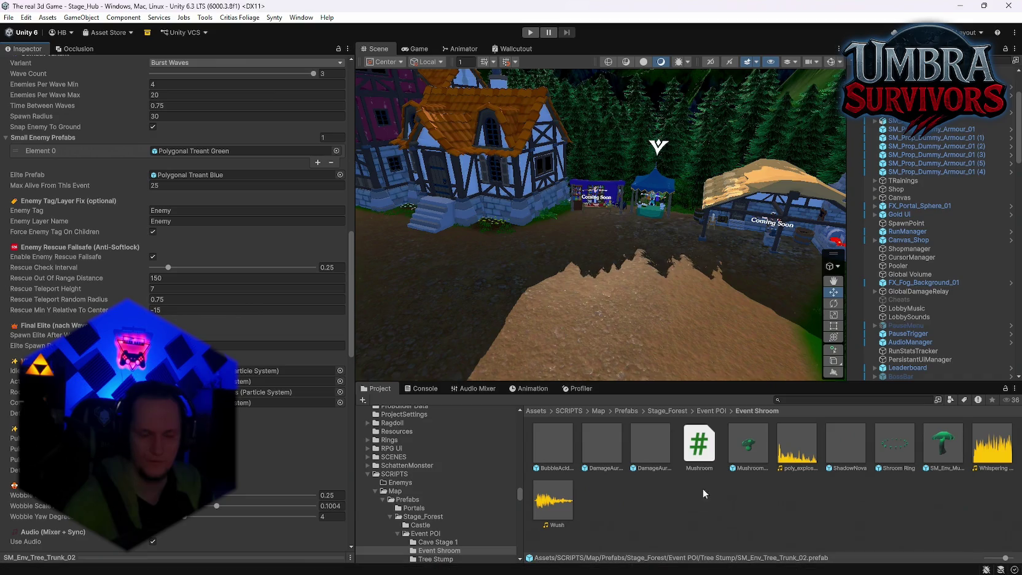
# Step: Save the scene and the project, then start Play mode
pyautogui.click(8, 17)
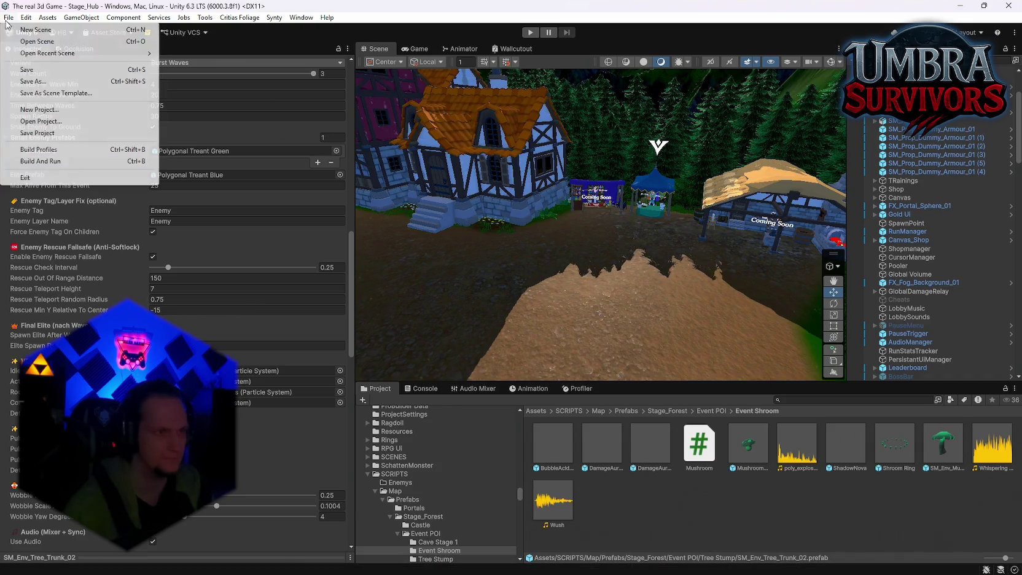
pyautogui.click(35, 70)
pyautogui.click(8, 17)
pyautogui.click(37, 133)
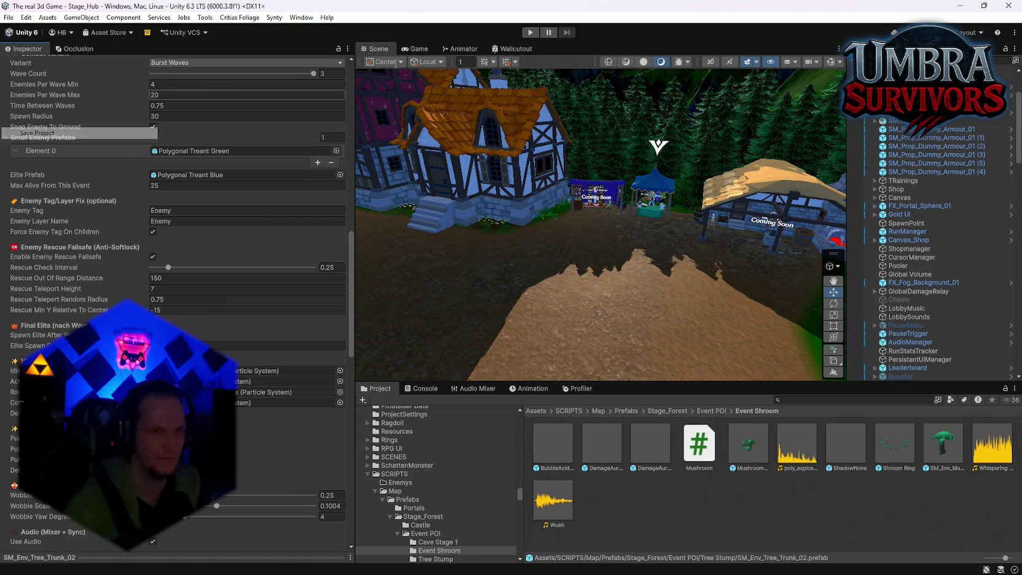
pyautogui.click(530, 31)
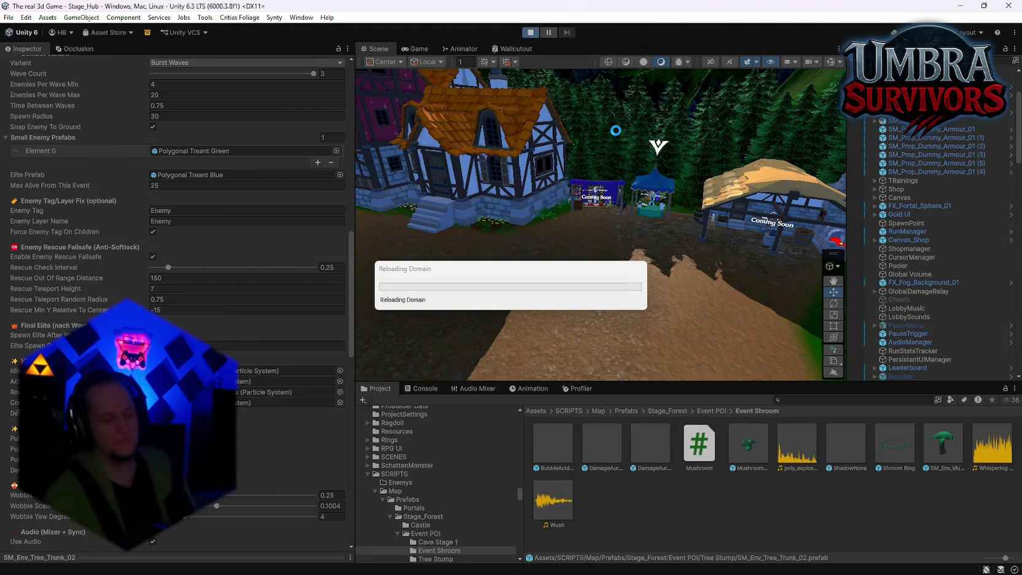
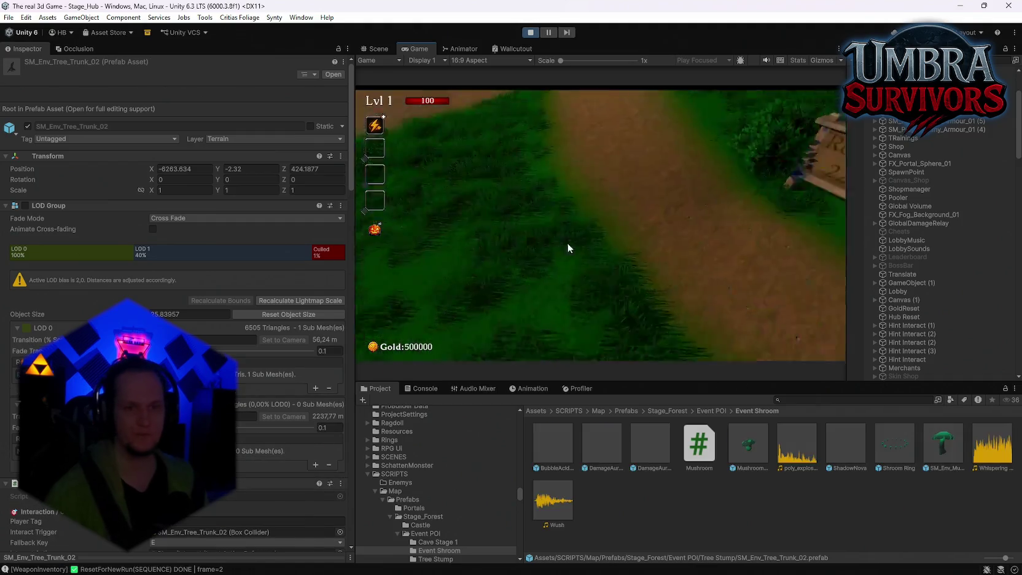
# Step: Walk to the Start Run sign, reroll the upgrade cards and take Ice Ball
pyautogui.press('w')
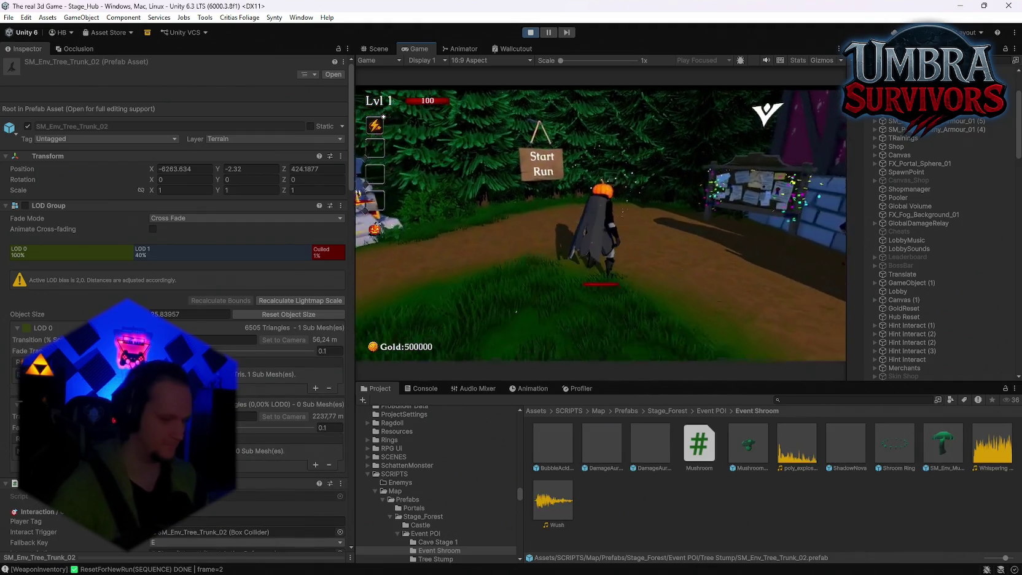
pyautogui.click(599, 222)
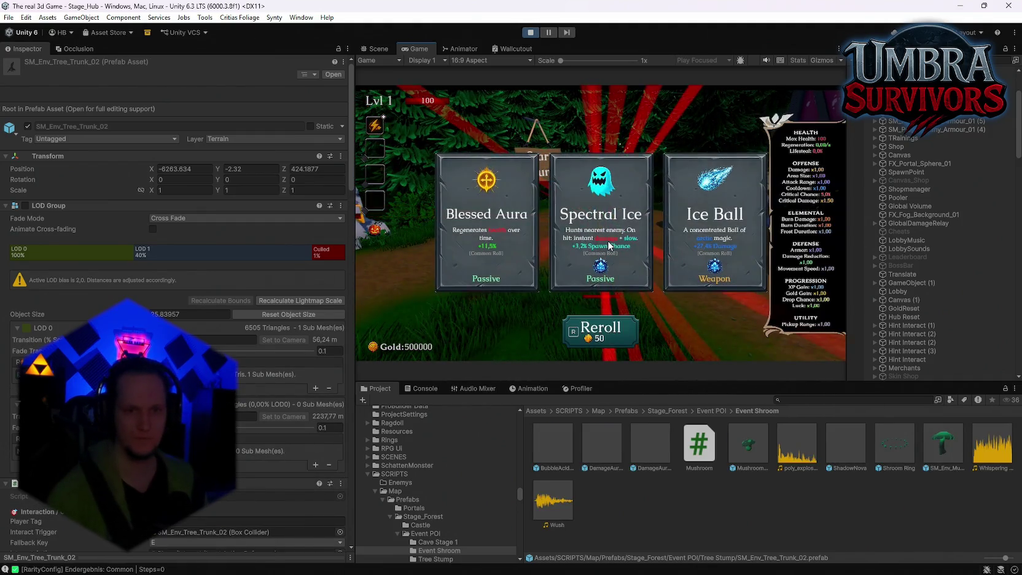
pyautogui.click(686, 251)
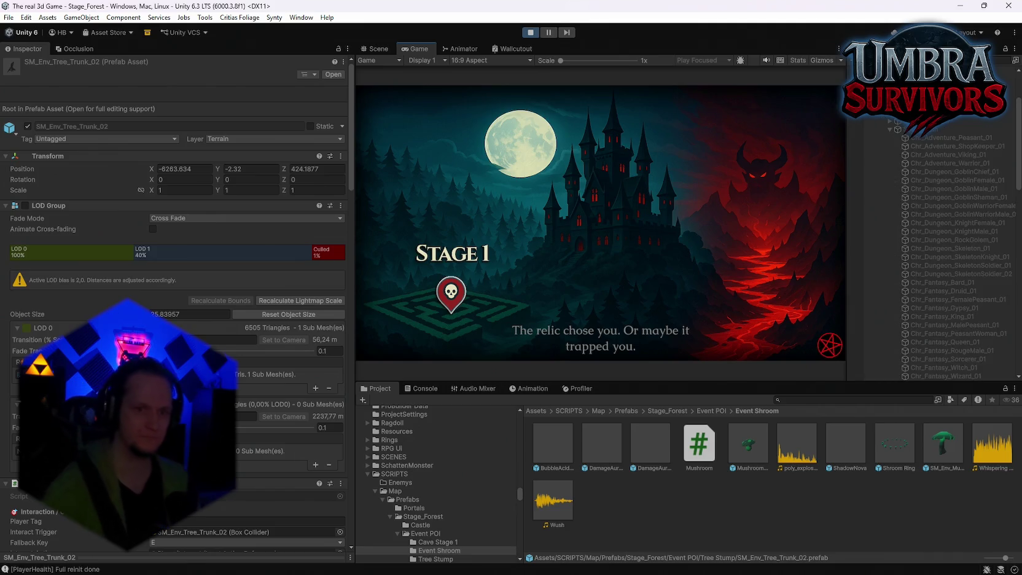
# Step: Continue past the Stage 1 intro, walk into the forest toward the tombstones, then pause
pyautogui.press('space')
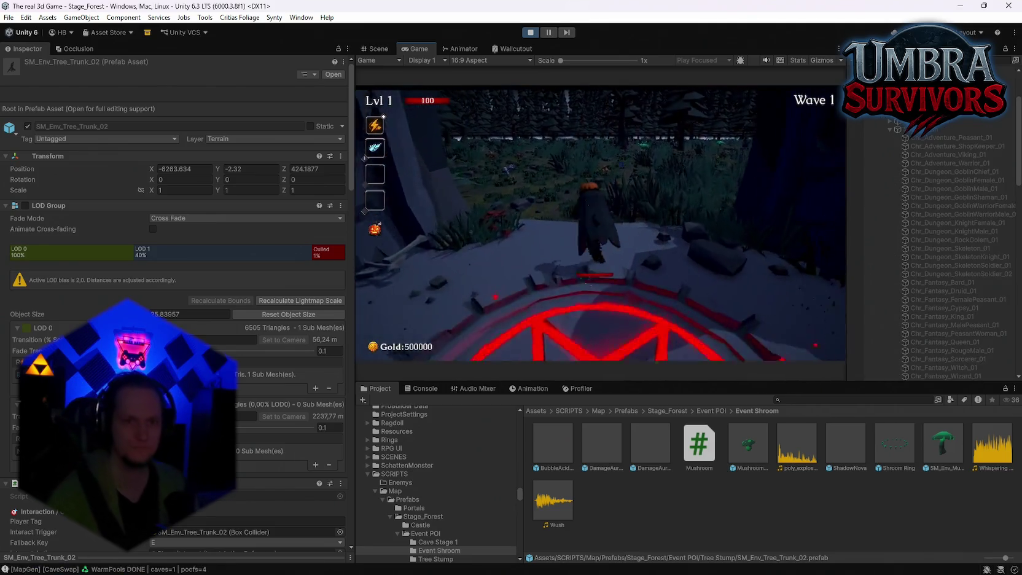
pyautogui.press('w')
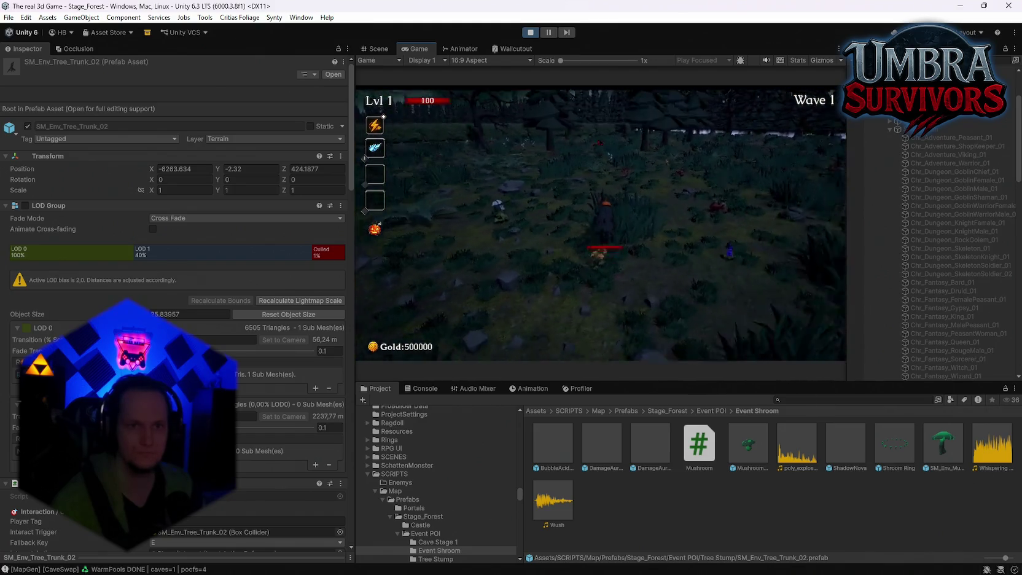
pyautogui.press('w')
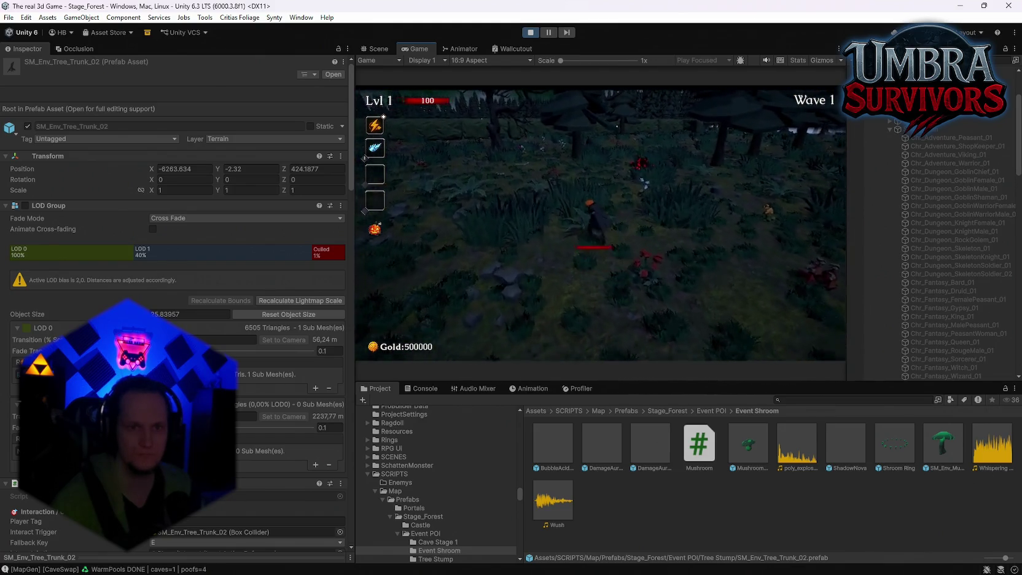
pyautogui.press('w')
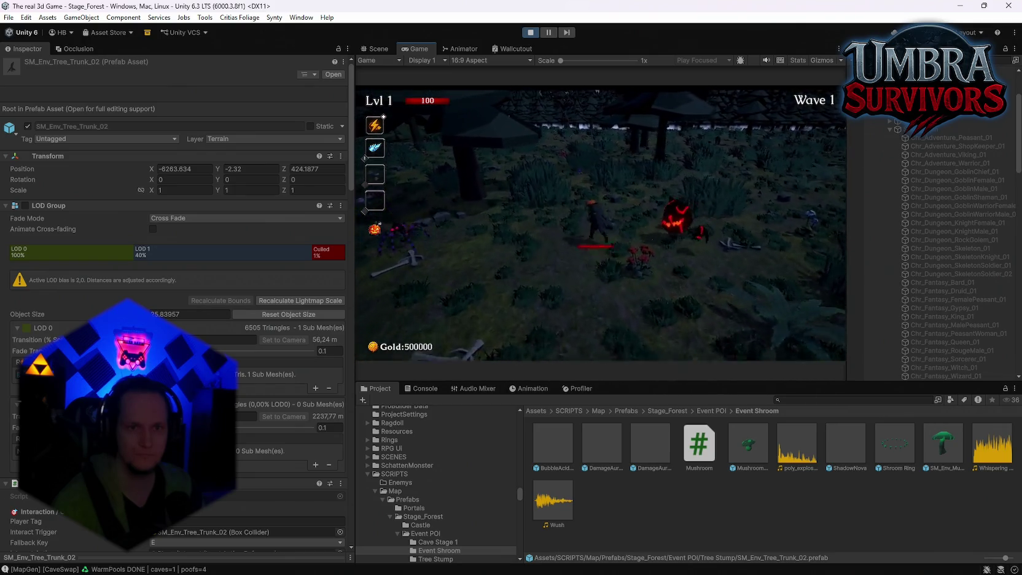
pyautogui.press('w')
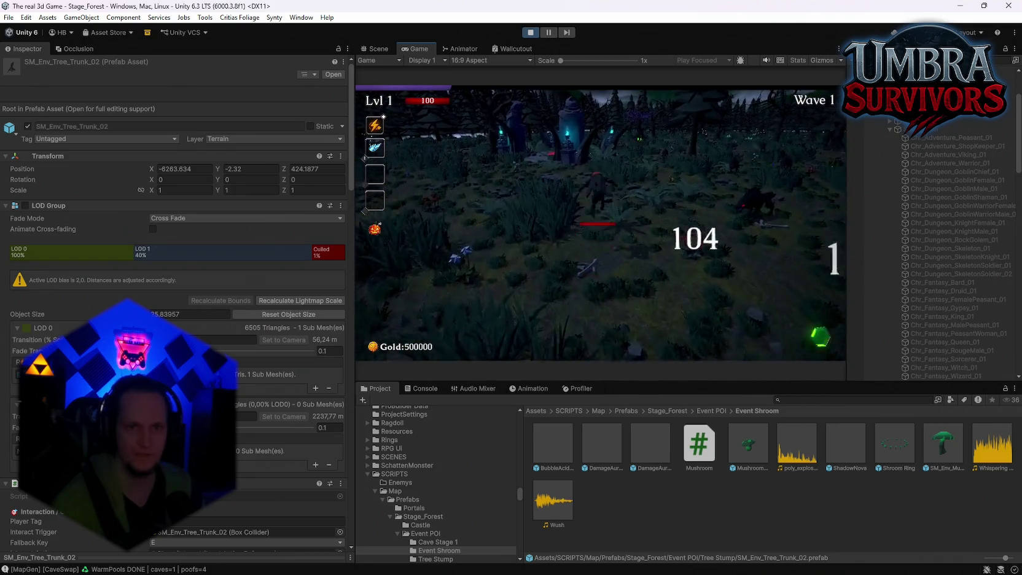
pyautogui.press('a')
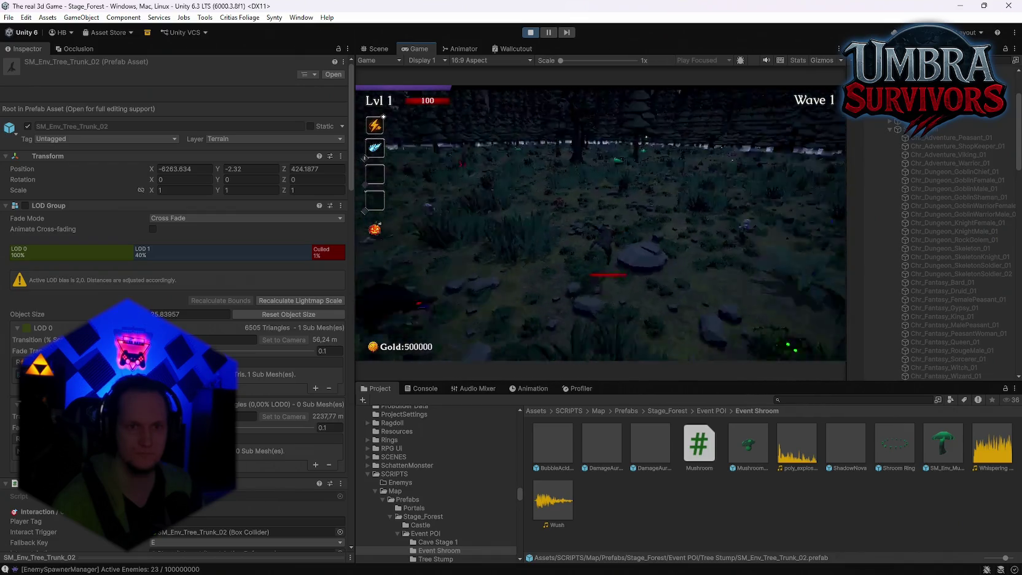
pyautogui.press('w')
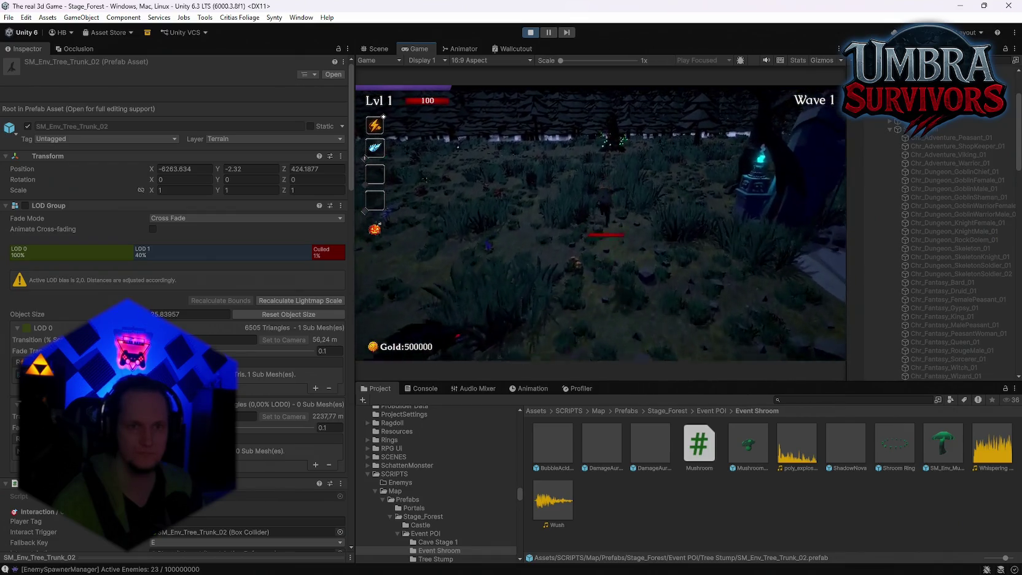
pyautogui.press('Escape')
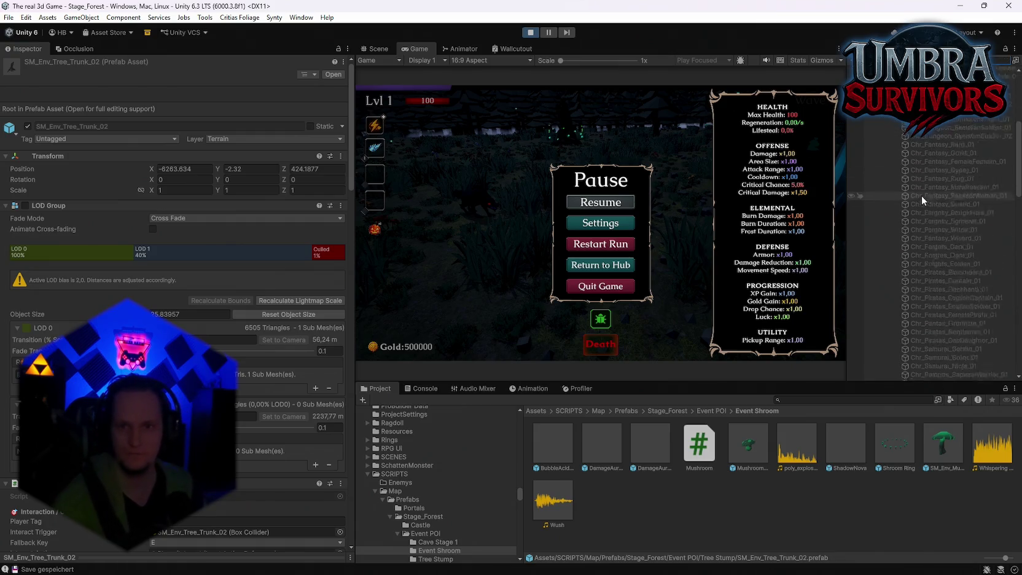
# Step: Browse the hierarchy past the character skins and select the Player object
pyautogui.scroll(-15, 921, 196)
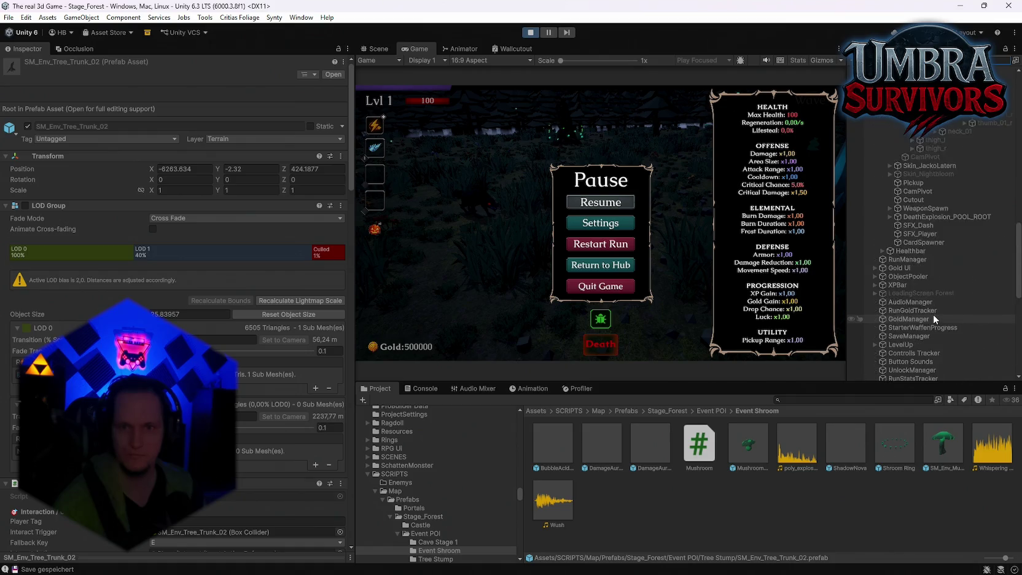
pyautogui.scroll(10, 934, 314)
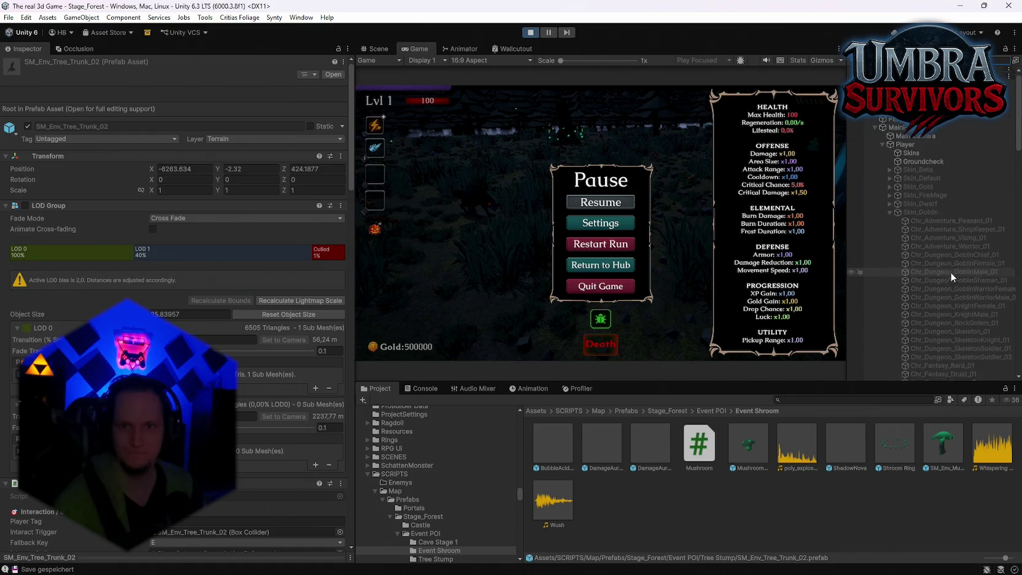
pyautogui.scroll(1, 950, 271)
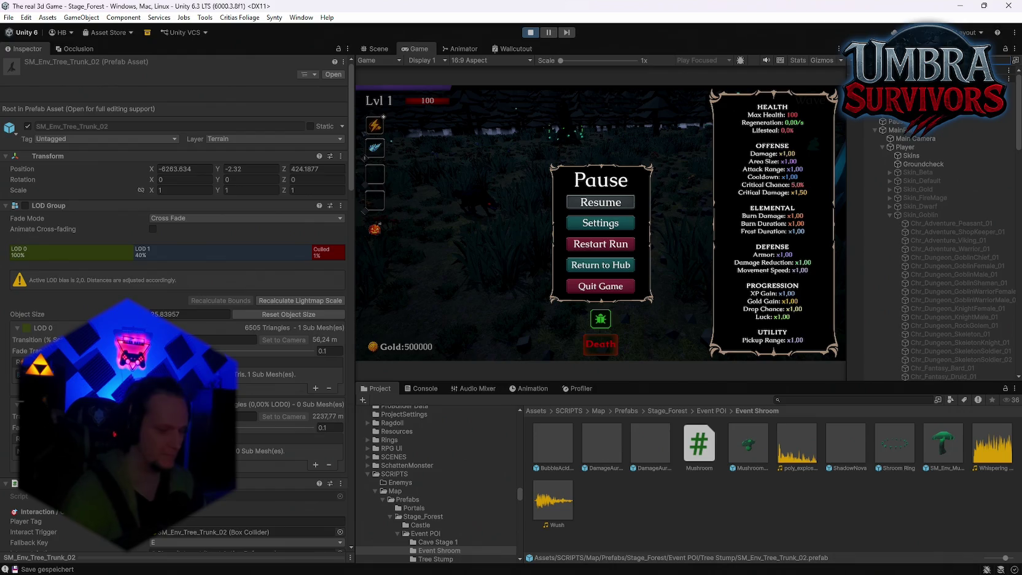
pyautogui.write('Barrage')
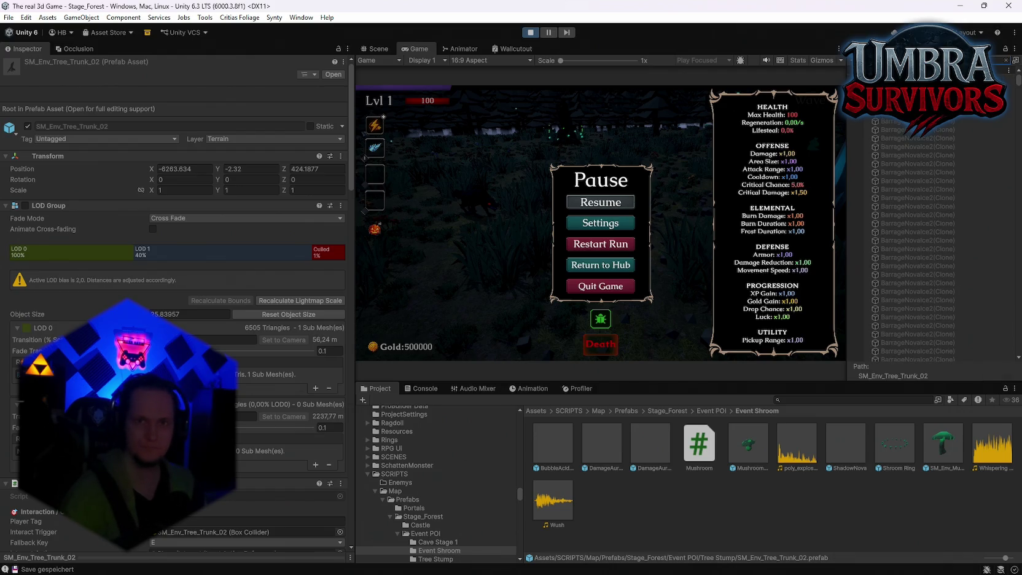
pyautogui.write('Damage')
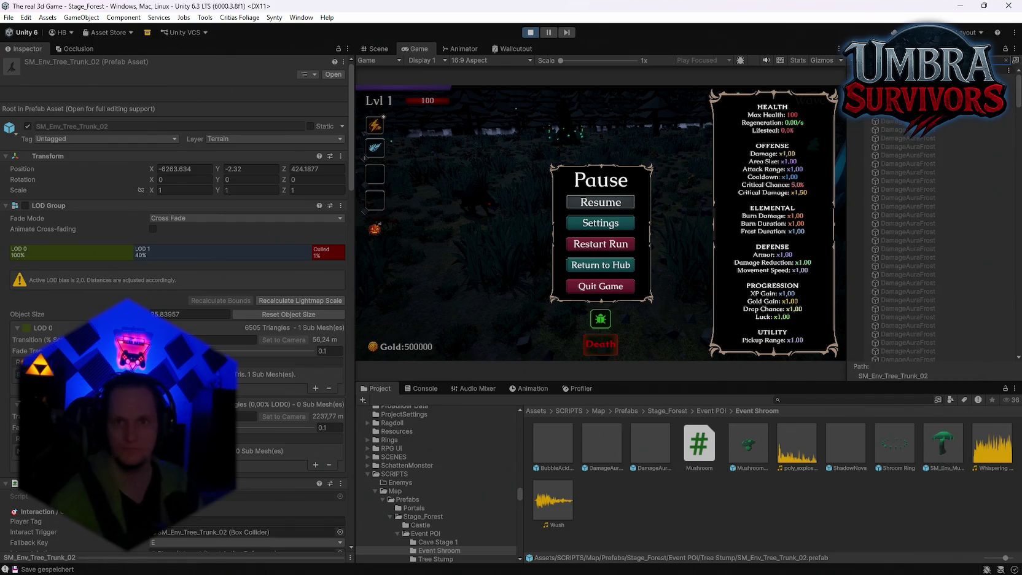
pyautogui.click(1005, 60)
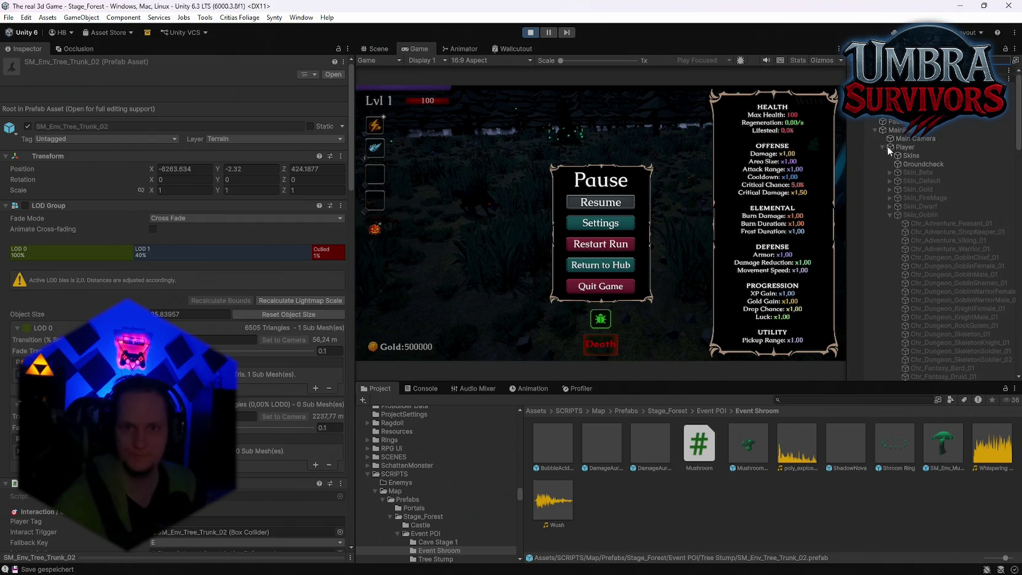
pyautogui.click(889, 214)
pyautogui.click(889, 224)
pyautogui.scroll(-3, 908, 208)
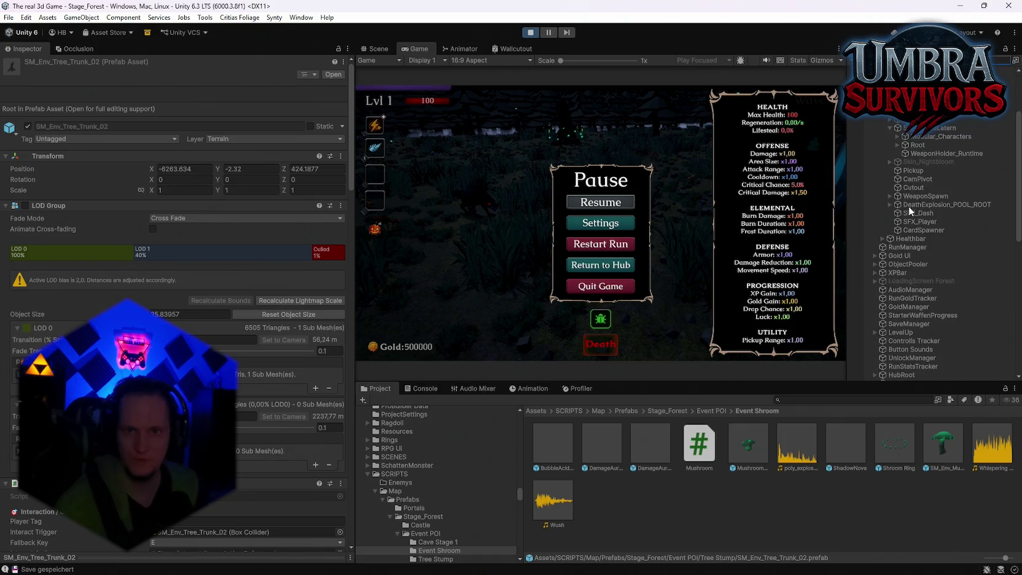
pyautogui.click(897, 145)
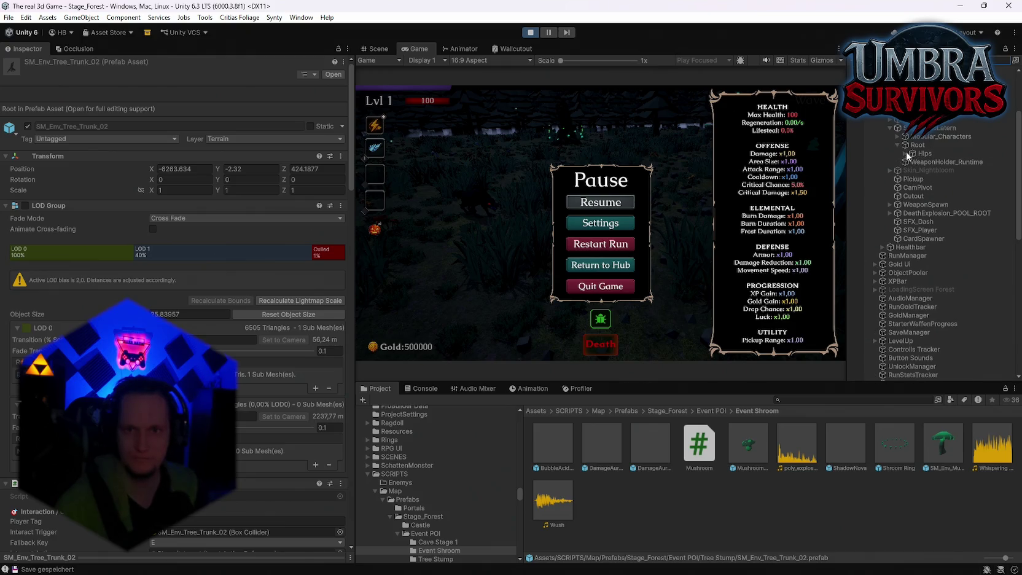
pyautogui.click(904, 154)
pyautogui.scroll(3, 911, 192)
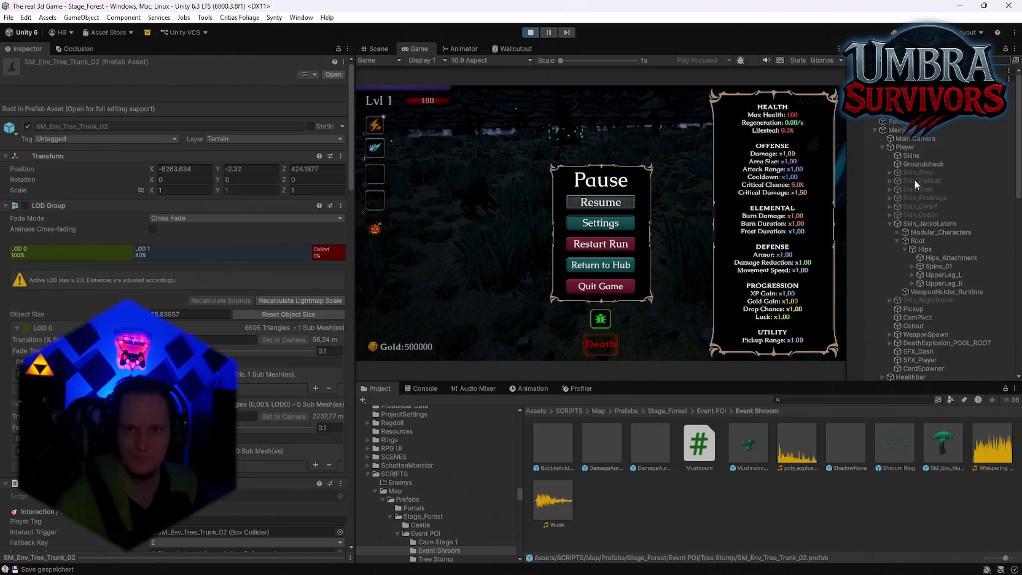
pyautogui.click(904, 146)
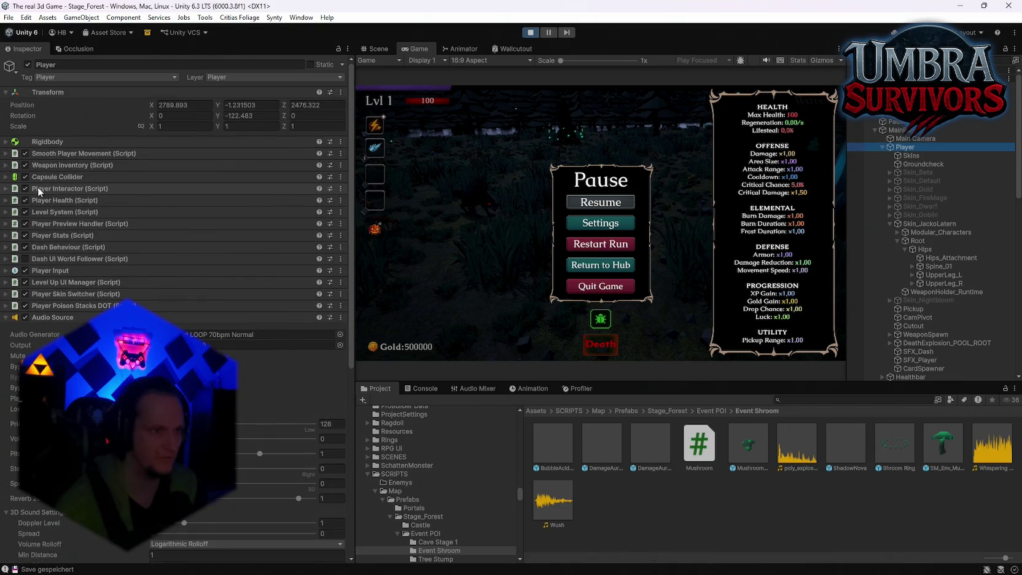
# Step: Give EisZapfen(Clone) Runtime Level 10 and Current Cooldown 0.5, then resume in a maximized Game view
pyautogui.click(7, 165)
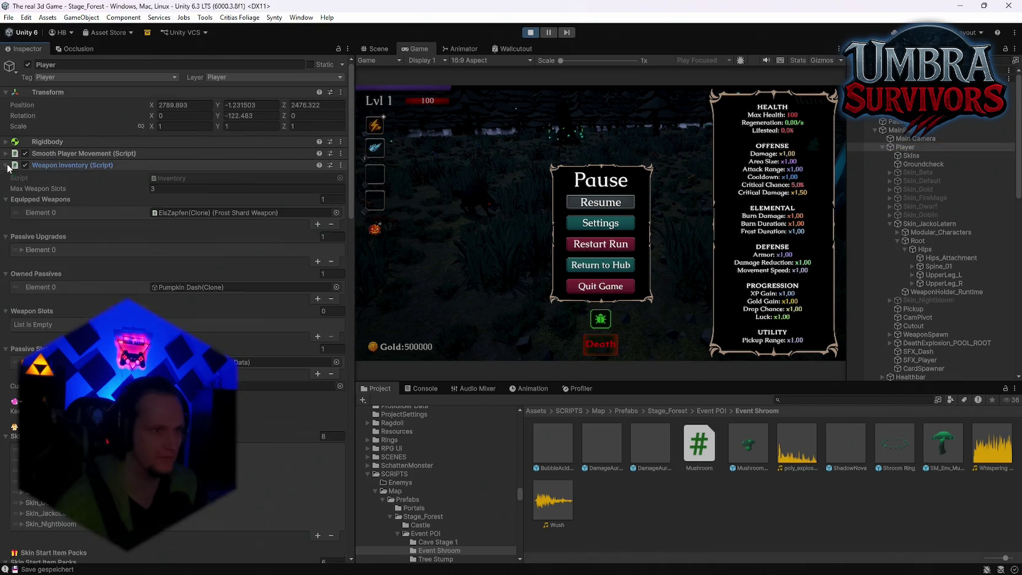
pyautogui.click(213, 212)
pyautogui.click(984, 313)
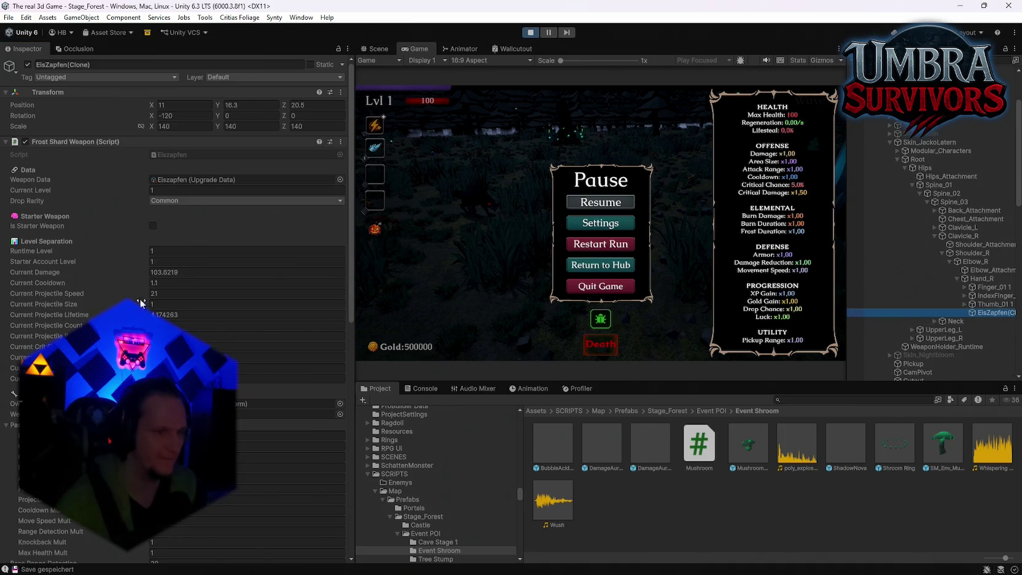
pyautogui.click(164, 250)
pyautogui.write('100')
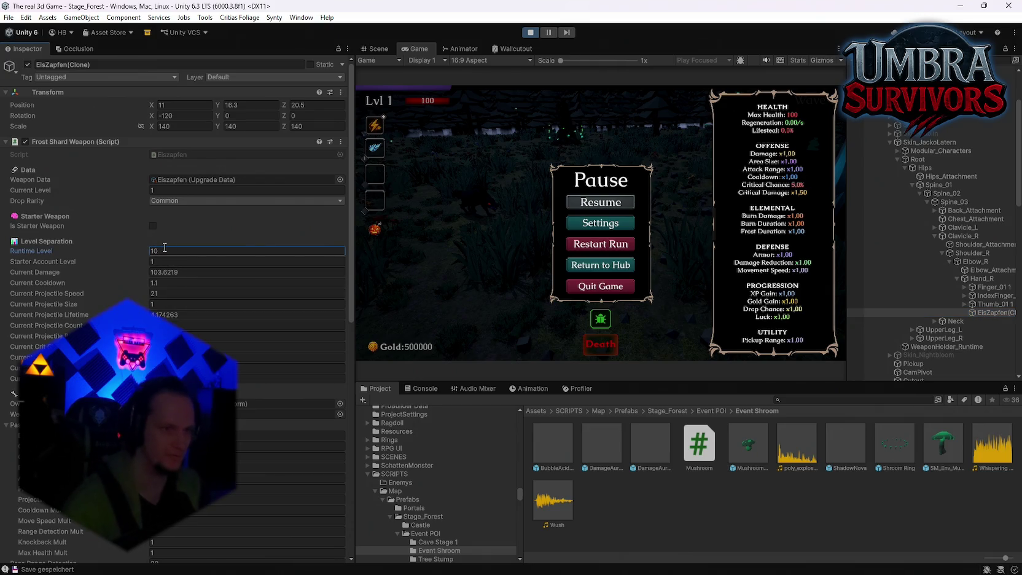
pyautogui.click(168, 282)
pyautogui.write('0.5')
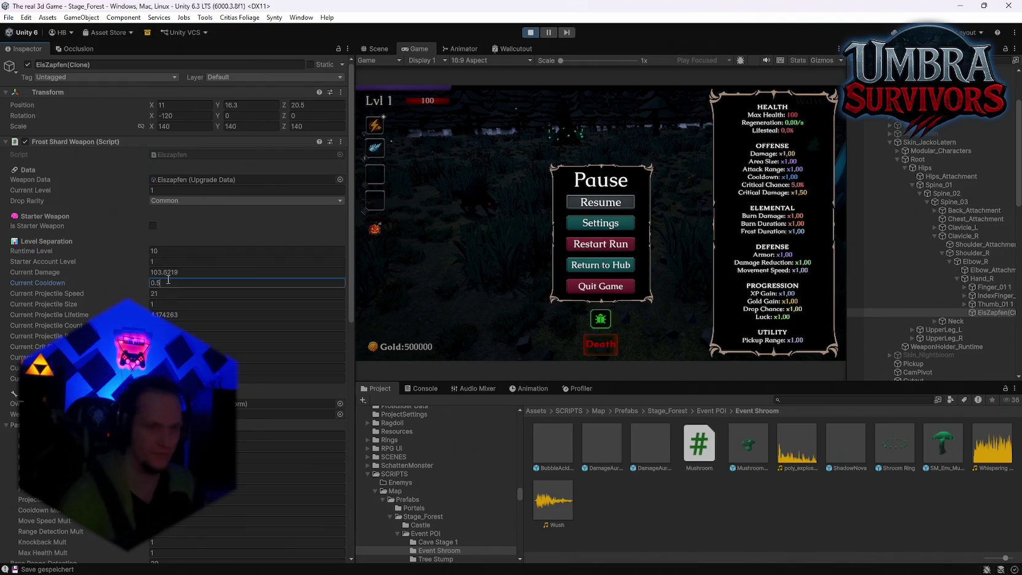
pyautogui.click(428, 46)
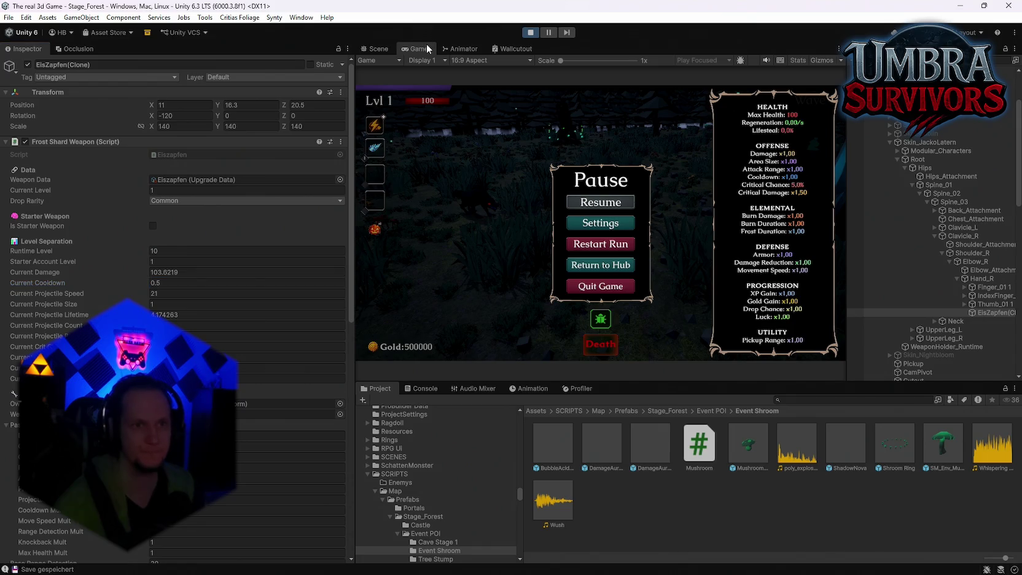
pyautogui.doubleClick(428, 49)
pyautogui.click(528, 278)
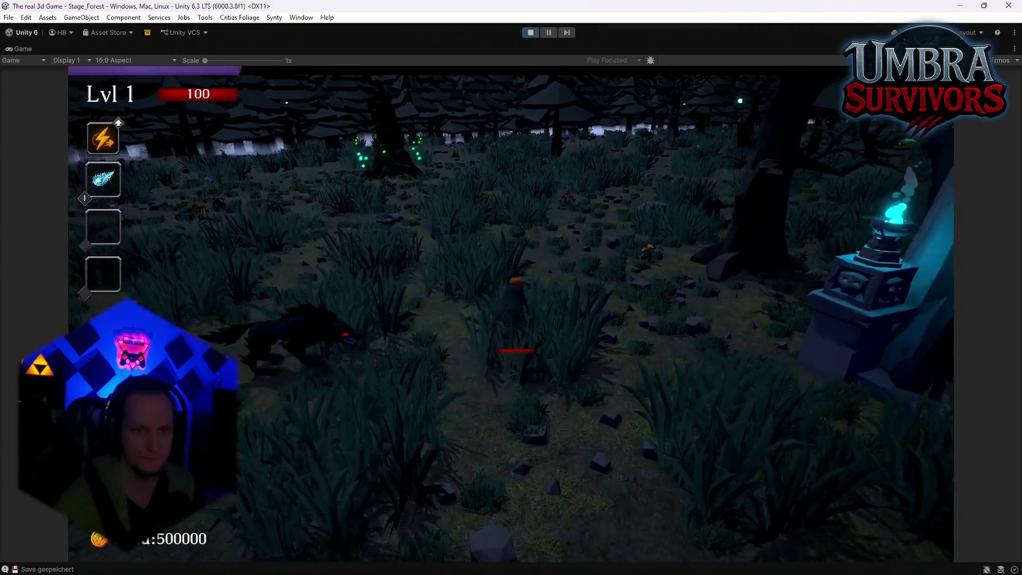
# Step: Move the character through the enemy swarm to watch the icy missile and lightning effects
pyautogui.press('s')
pyautogui.press('d')
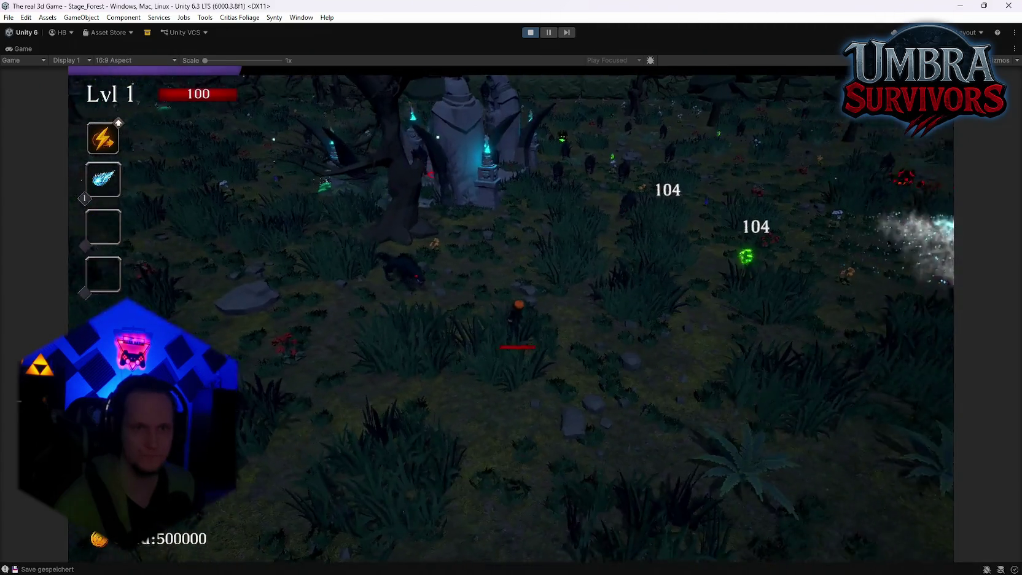
pyautogui.press('d')
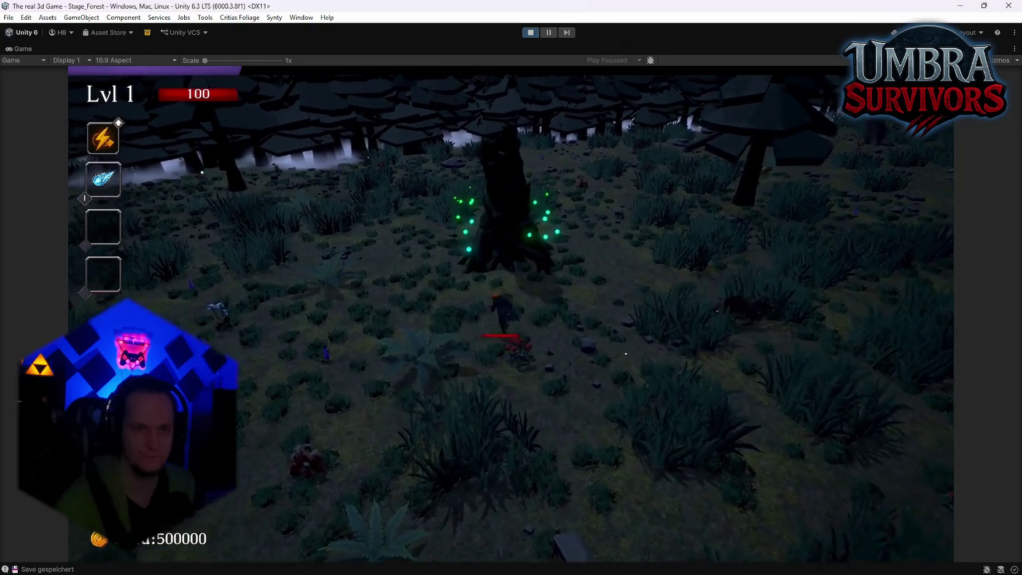
pyautogui.press('s')
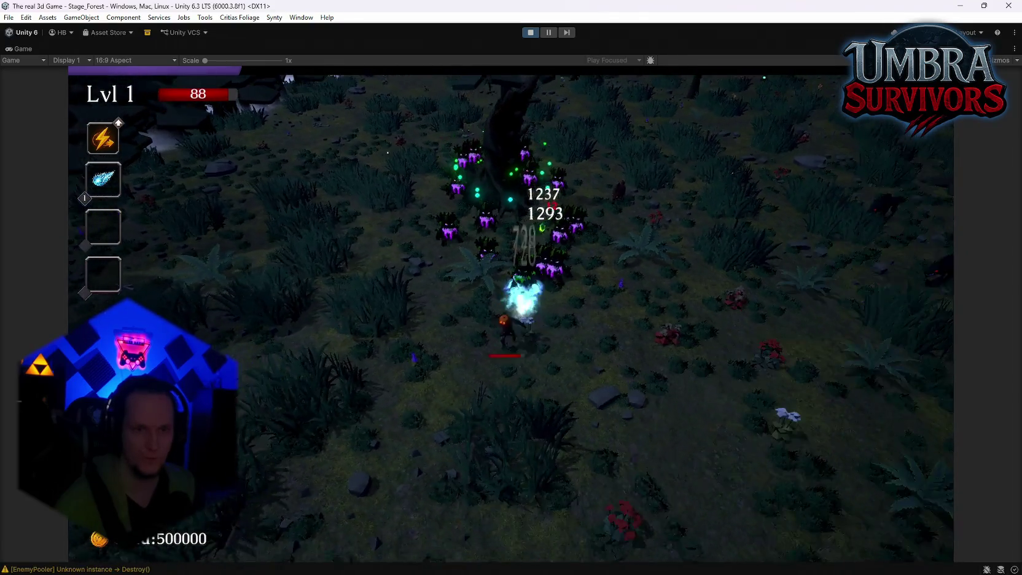
pyautogui.press('s')
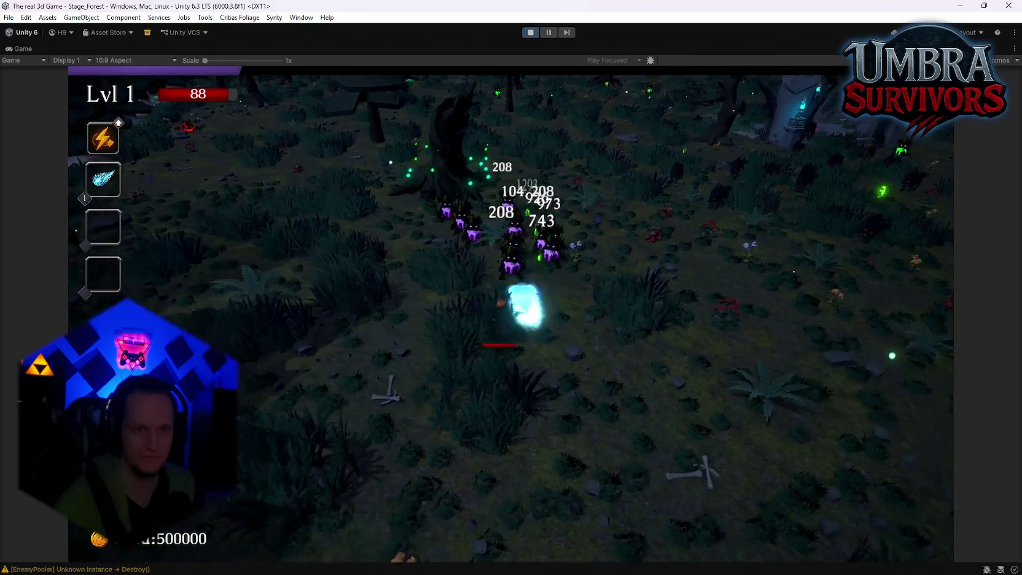
pyautogui.press('a')
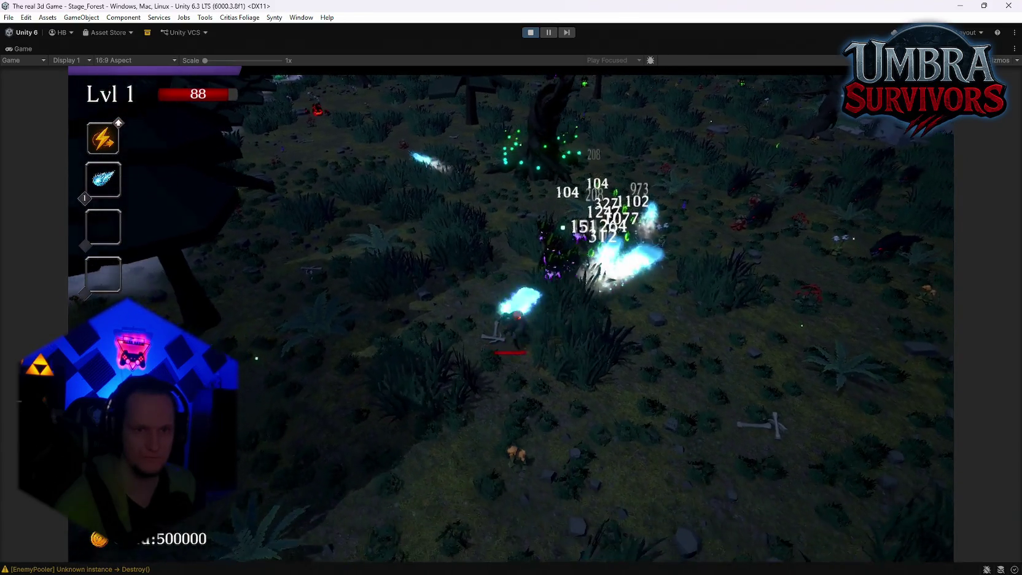
pyautogui.press('s')
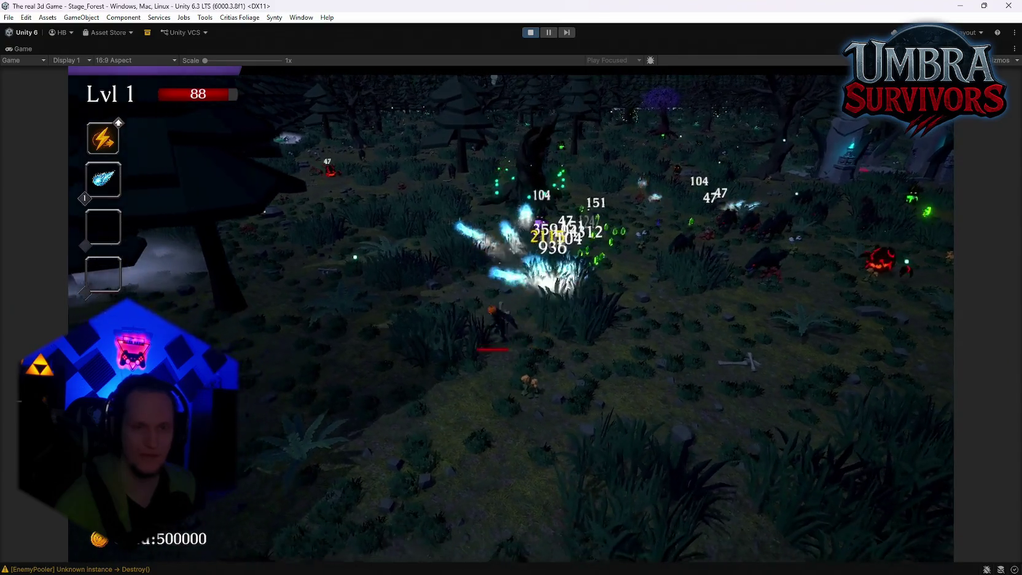
pyautogui.press('w')
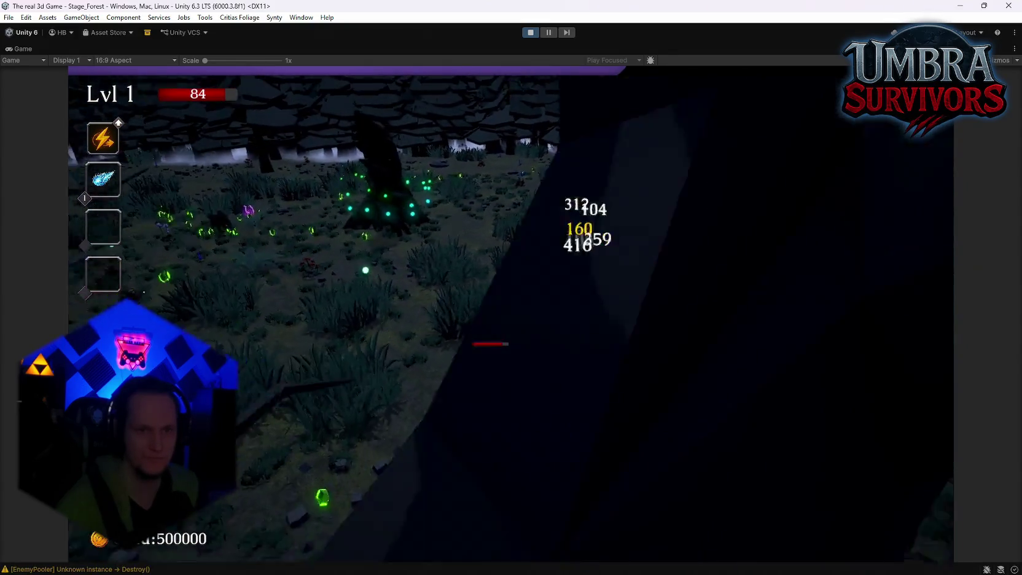
# Step: Keep fighting across the clearing and take Vampire Orb as a level-up reward
pyautogui.press('a')
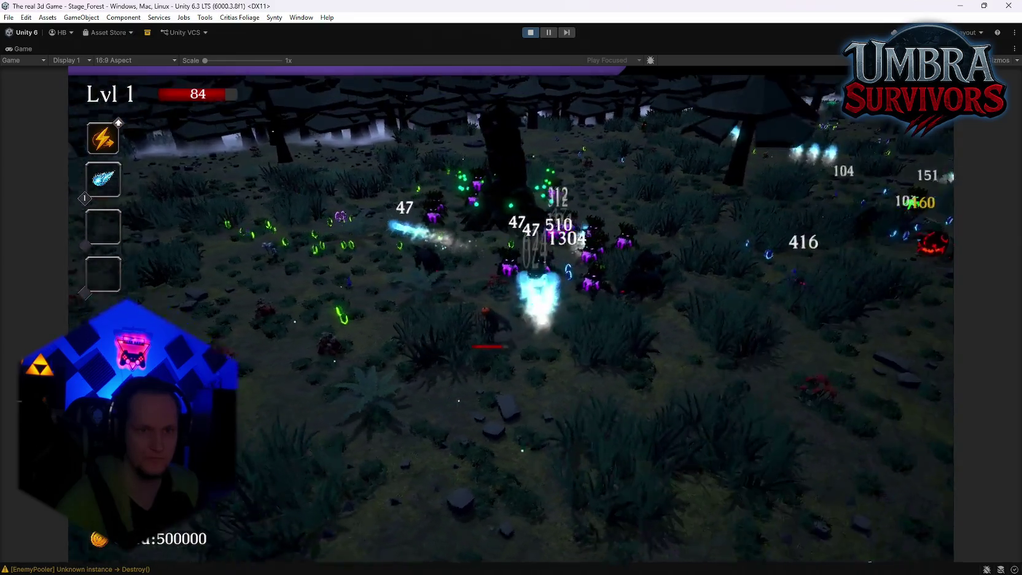
pyautogui.press('d')
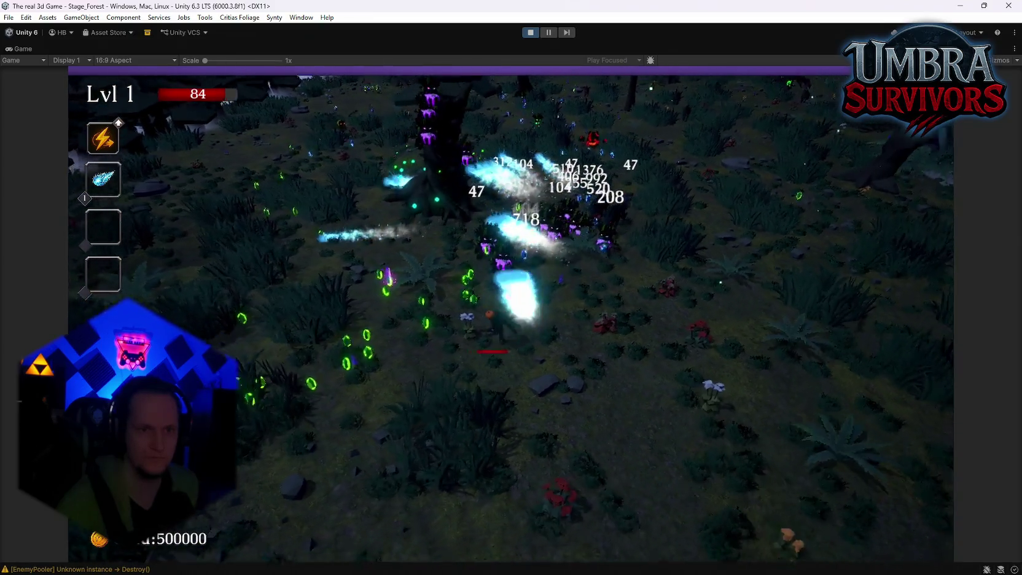
pyautogui.press('s')
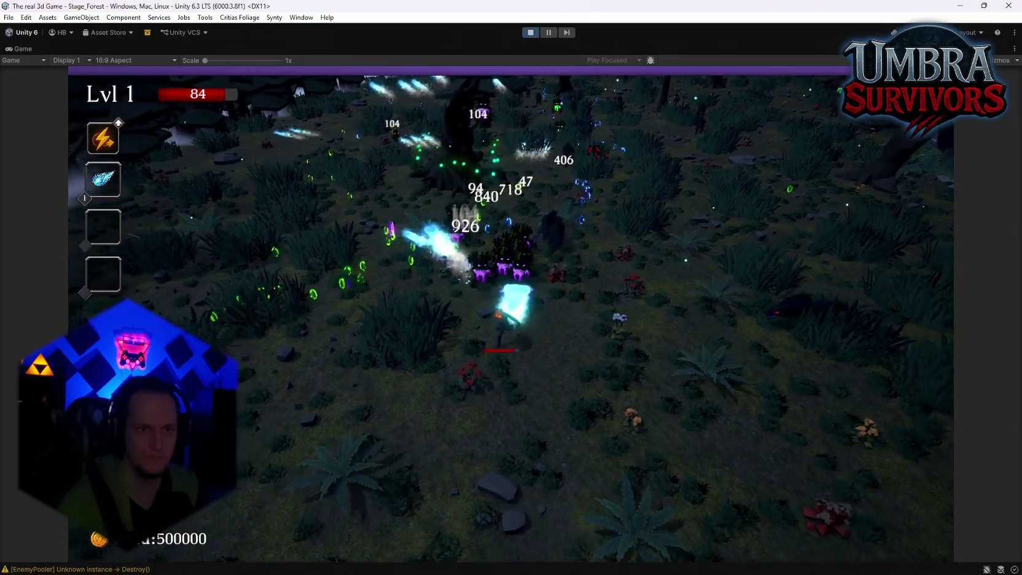
pyautogui.press('d')
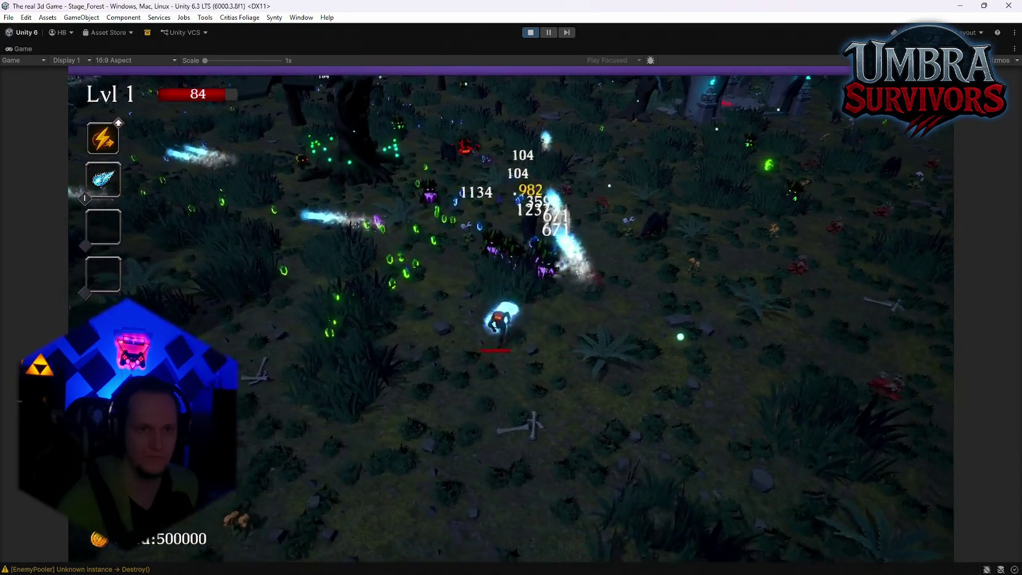
pyautogui.press('a')
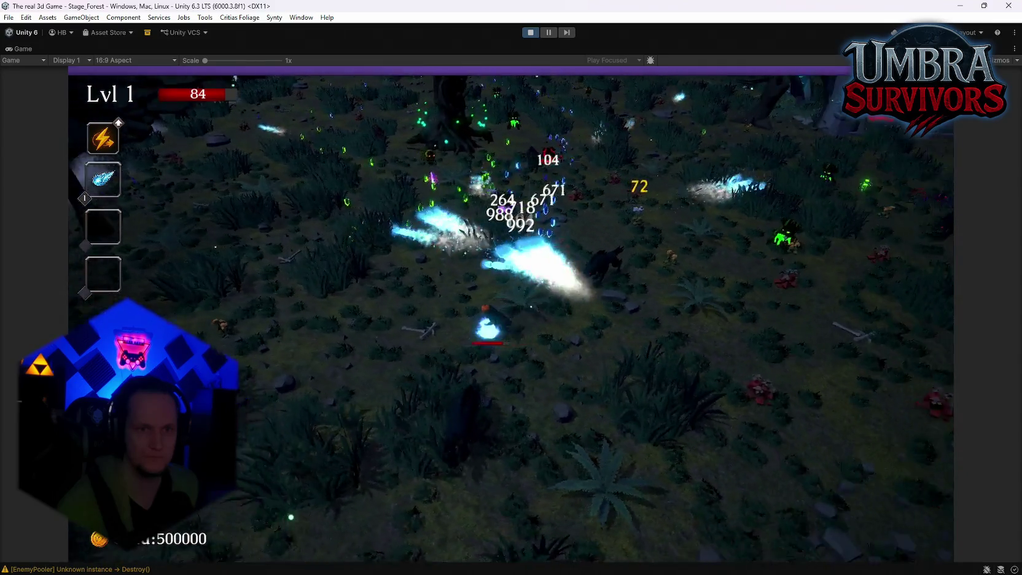
pyautogui.press('d')
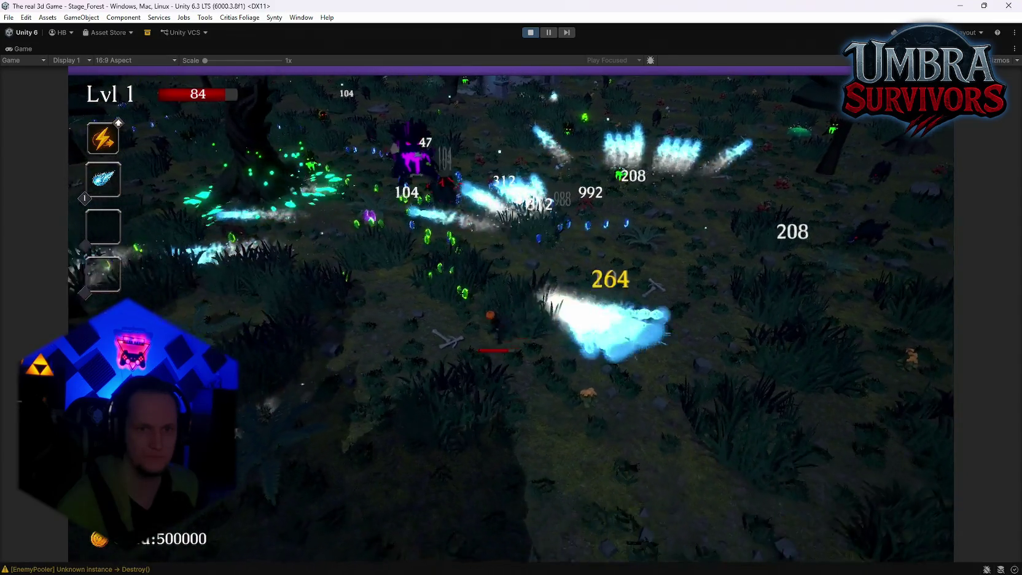
pyautogui.press('w')
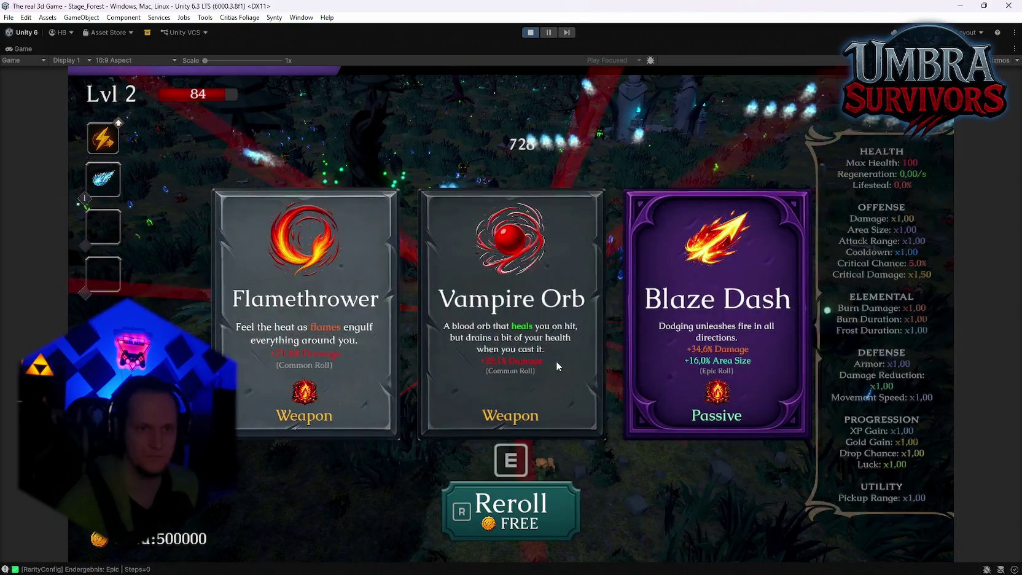
pyautogui.click(555, 361)
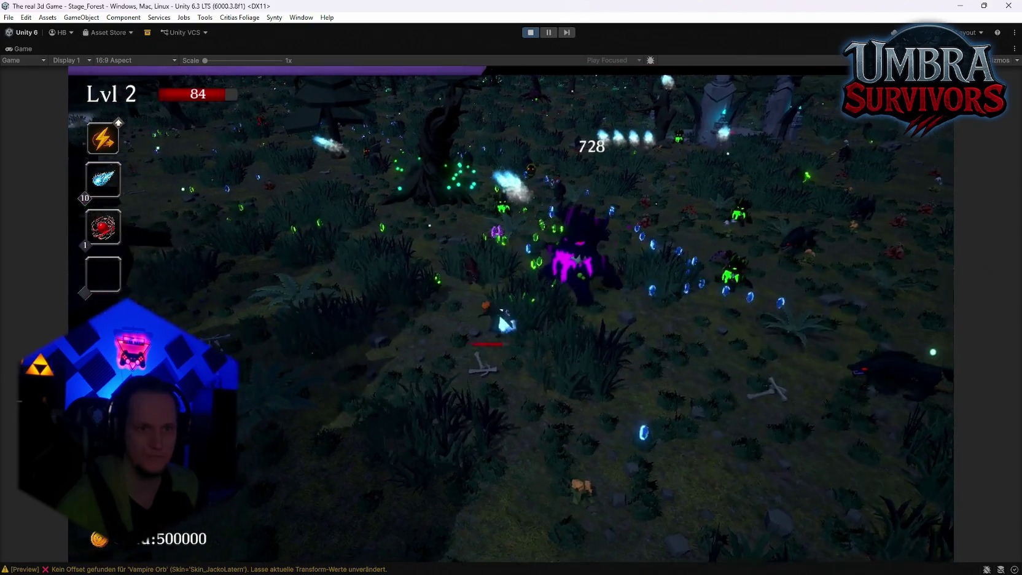
pyautogui.press('d')
pyautogui.press('s')
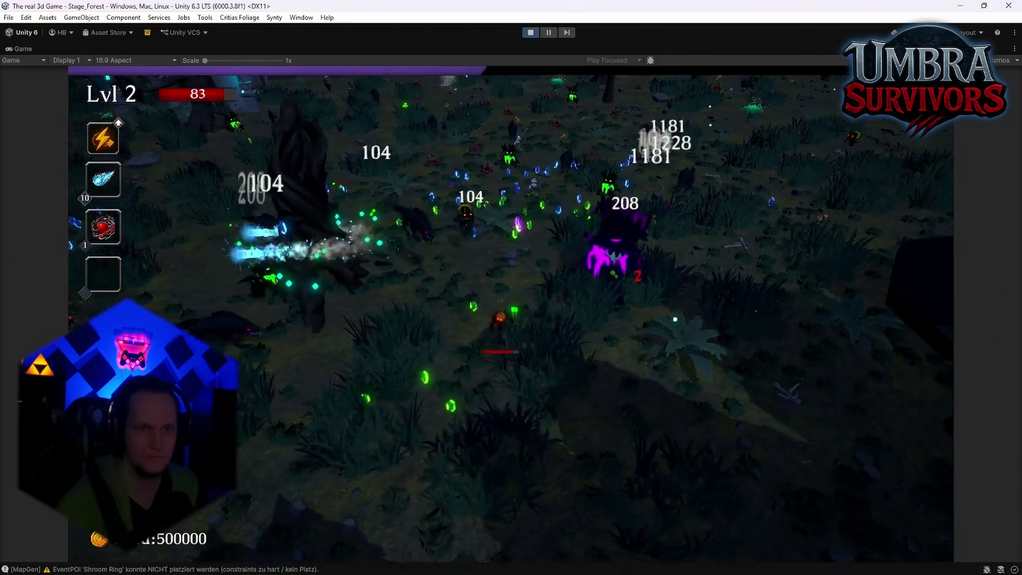
pyautogui.press('a')
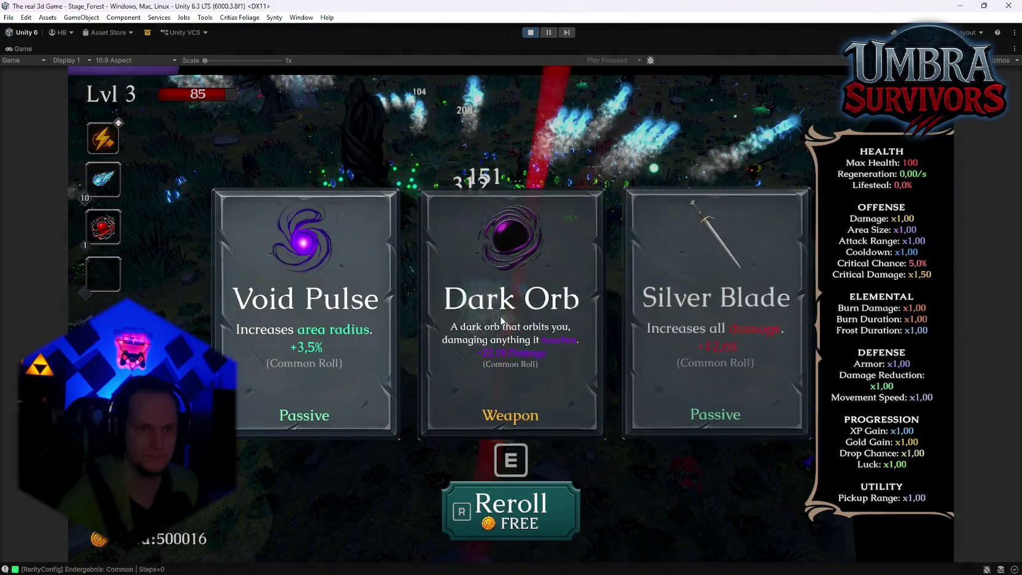
# Step: Take Dark Orb and Ice Ball, trade Infernal Spark for experience, then stop play mode
pyautogui.click(501, 320)
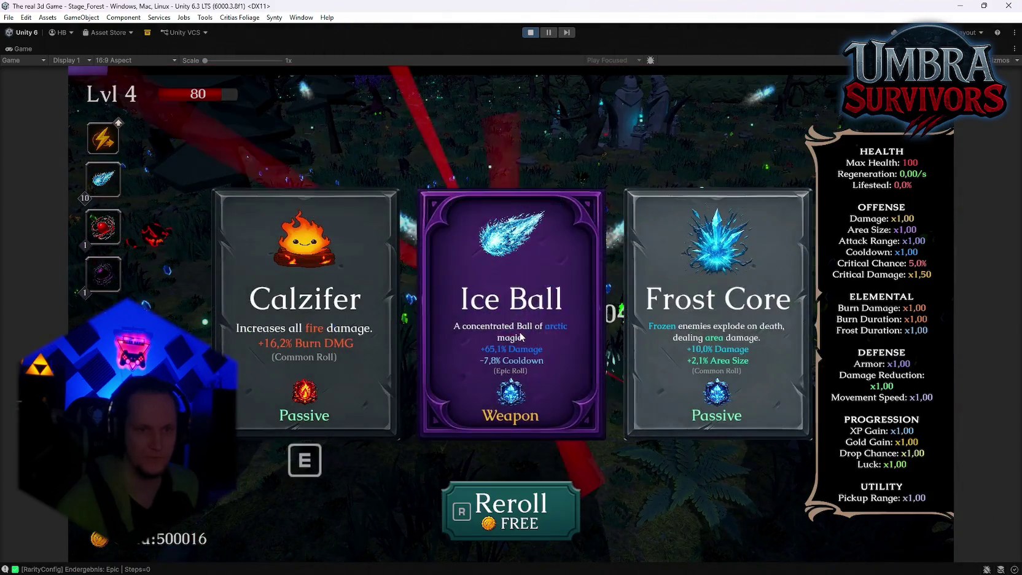
pyautogui.click(547, 295)
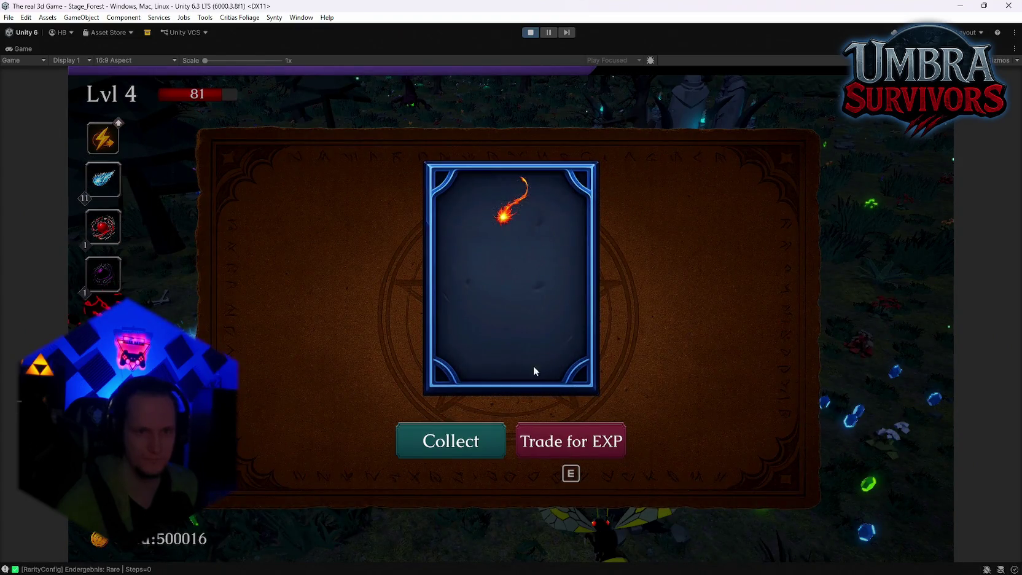
pyautogui.click(557, 443)
pyautogui.click(556, 440)
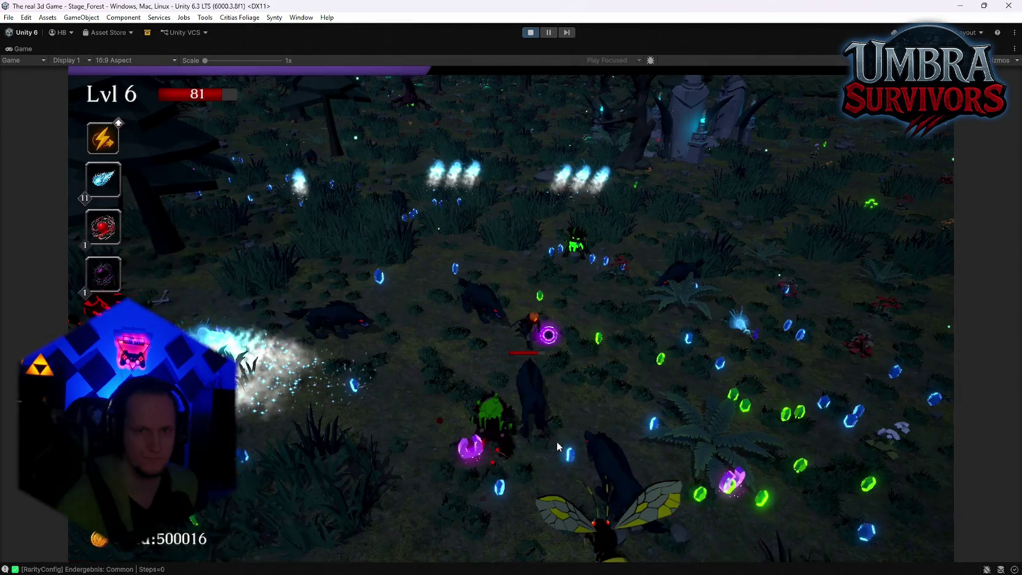
pyautogui.click(556, 441)
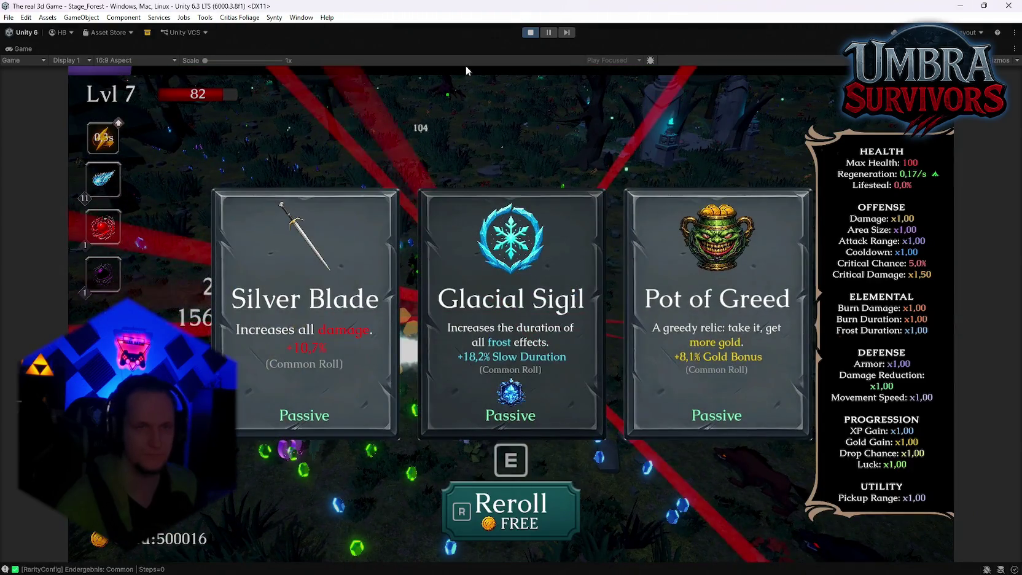
pyautogui.hotkey('ctrl', 'p')
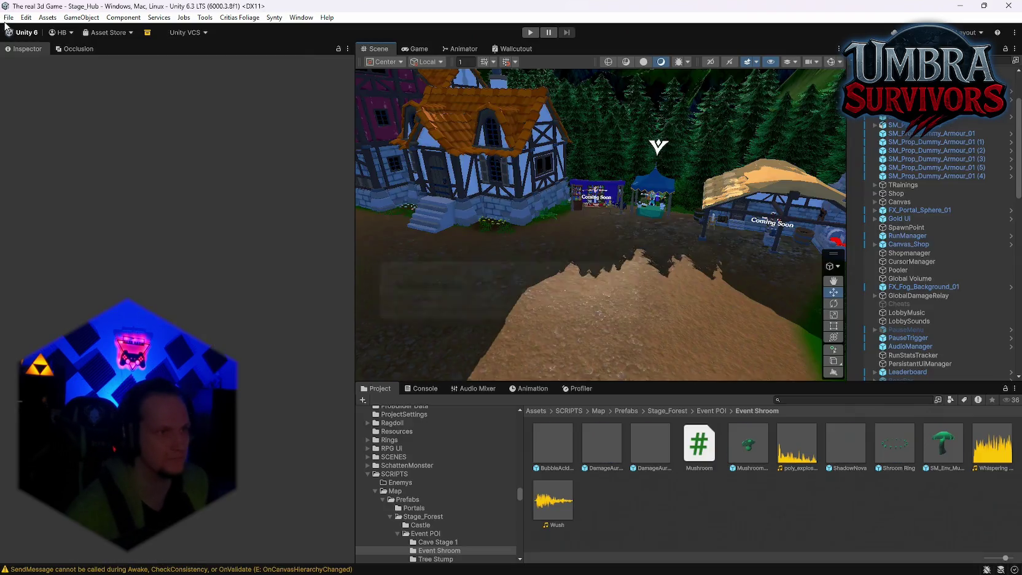
# Step: Save the scene and project from the File menu, then bring up the Notepad patch notes
pyautogui.click(9, 17)
pyautogui.click(26, 69)
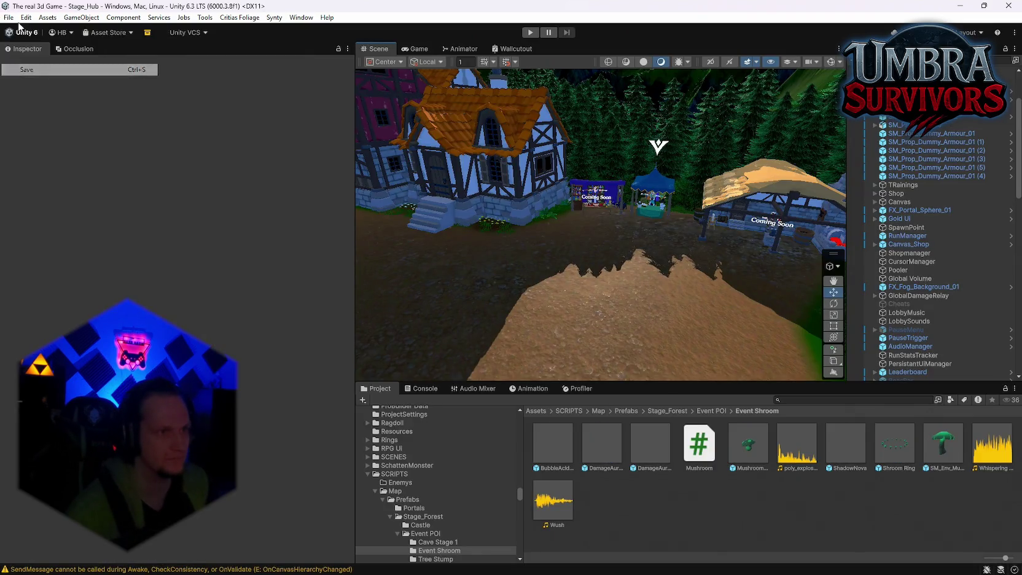
pyautogui.click(9, 18)
pyautogui.click(28, 131)
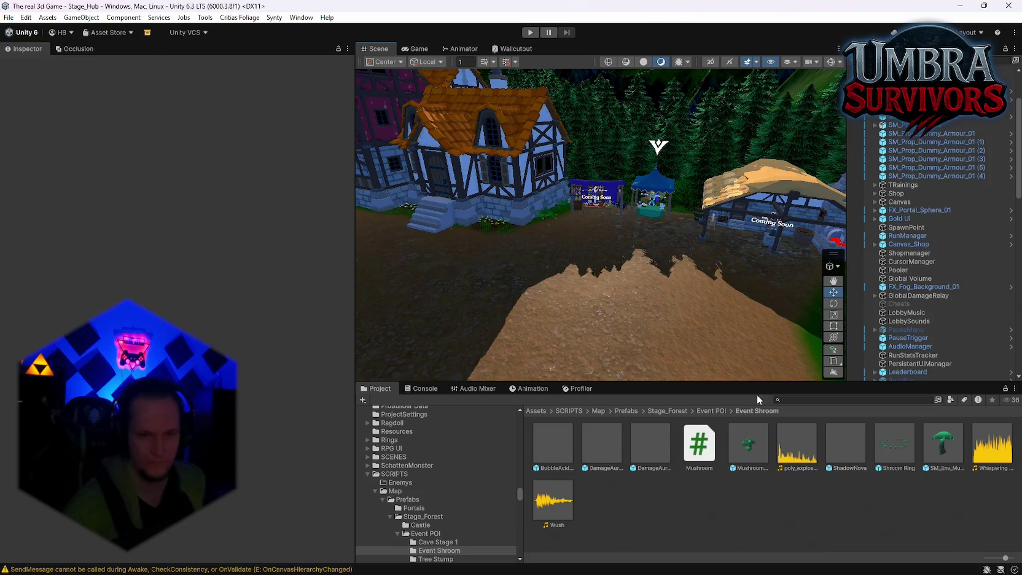
pyautogui.moveTo(776, 561)
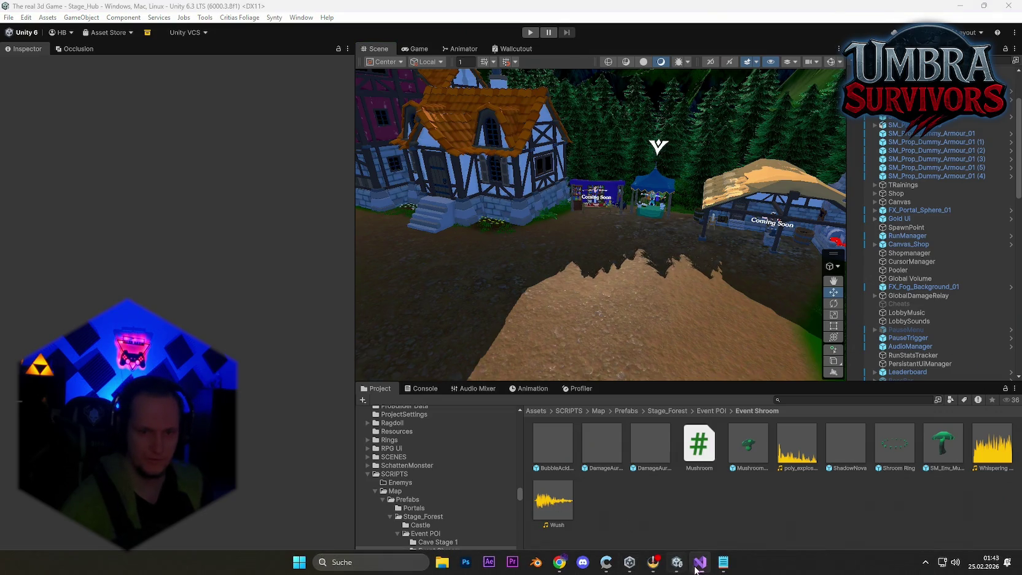
pyautogui.click(724, 569)
# Step: Add a patch-notes line about tree-stump mobs bugging under the map, blocking the tree POI, and save
pyautogui.click(284, 388)
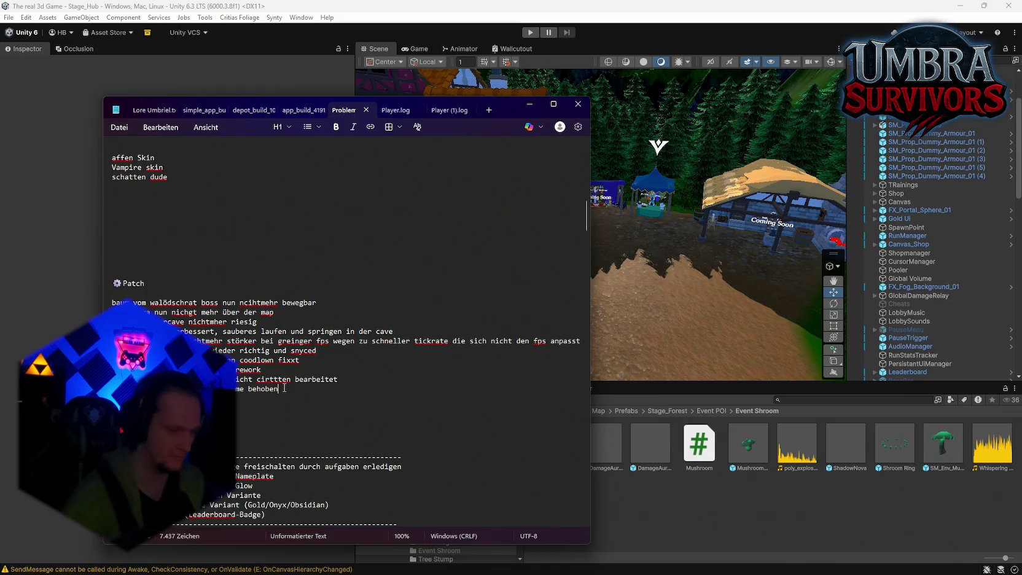
pyautogui.press('Return')
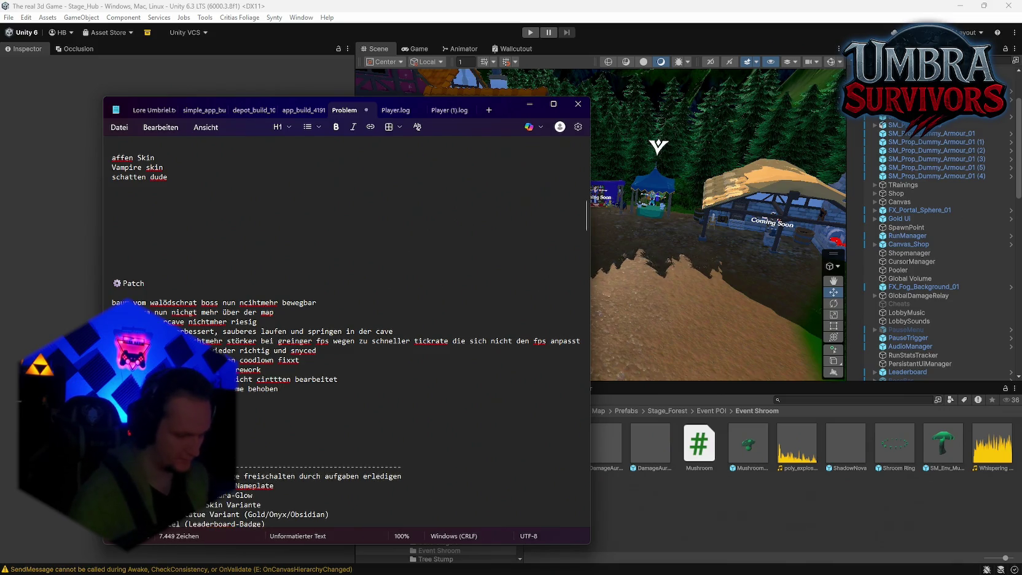
pyautogui.write('Gegner ')
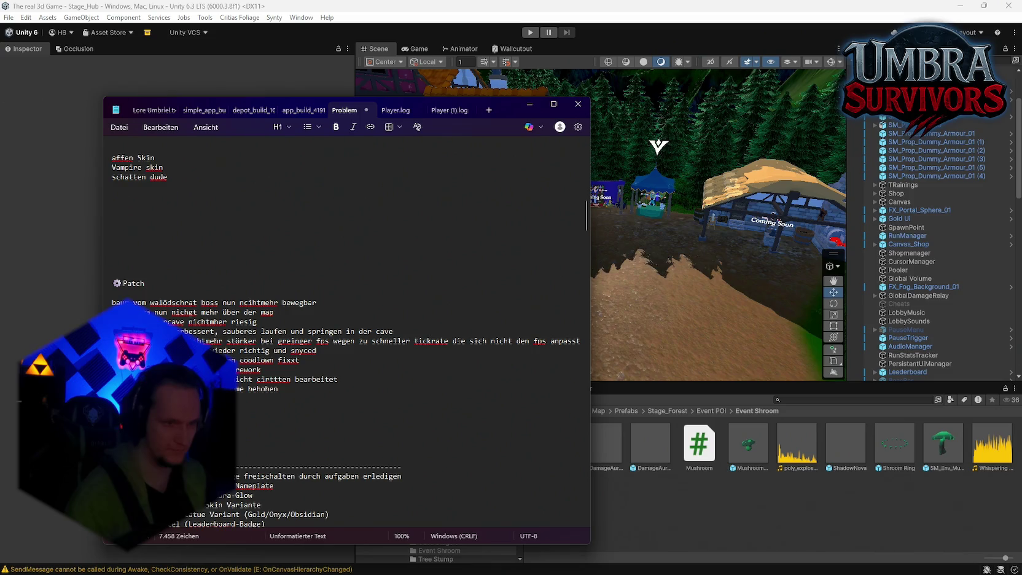
pyautogui.write('kaum spa')
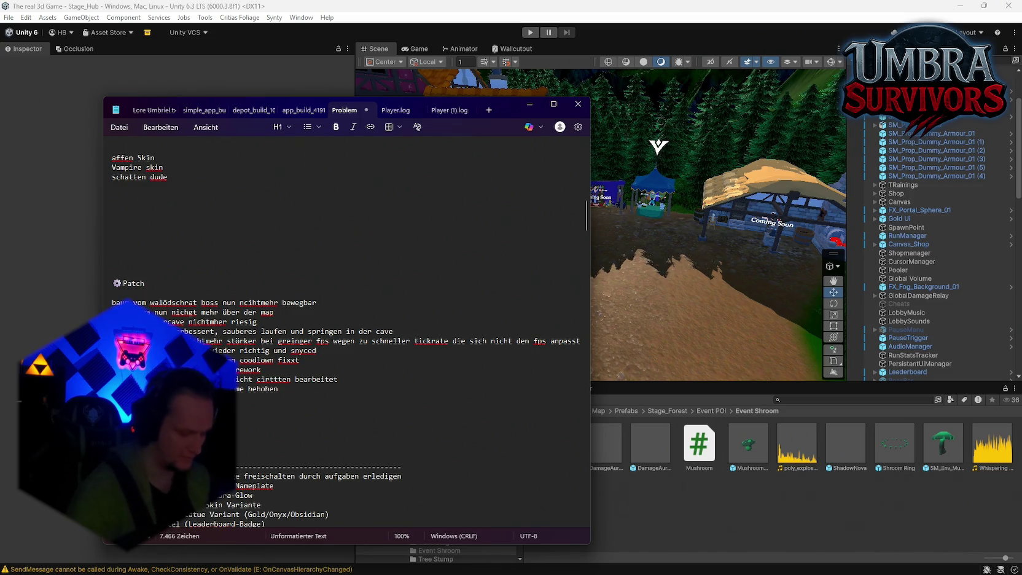
pyautogui.write('wner')
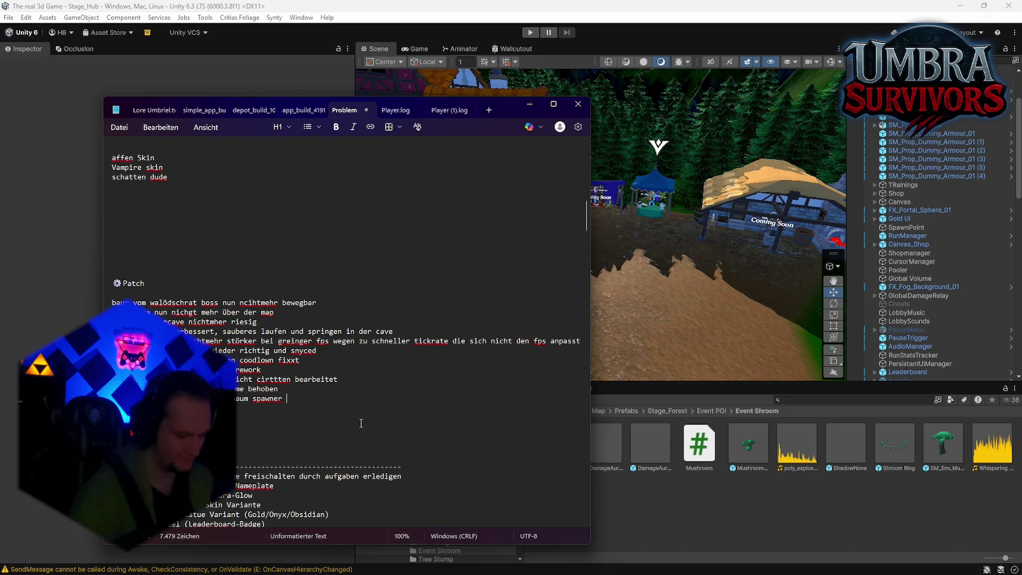
pyautogui.write('b')
pyautogui.write('aumstumpf')
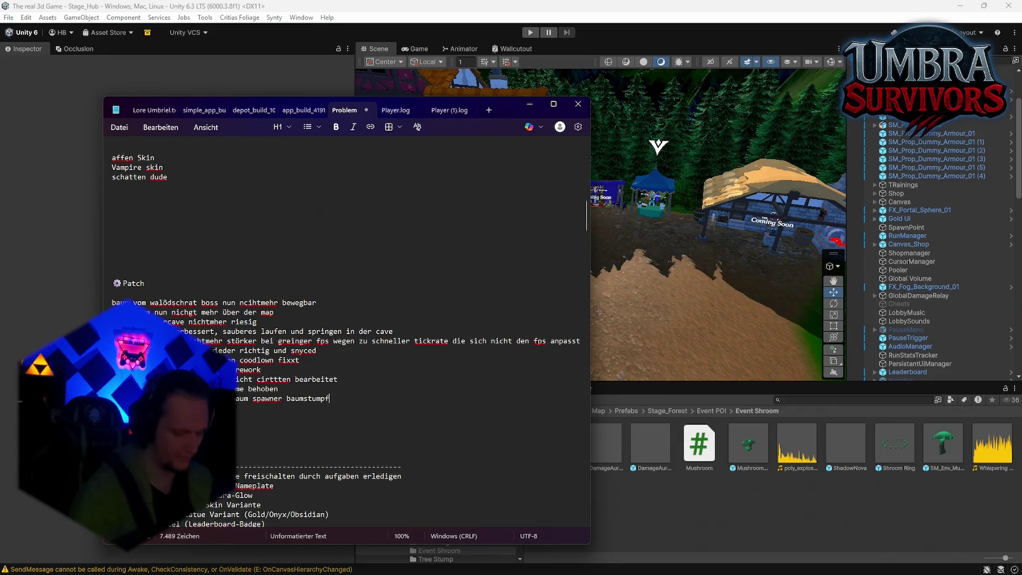
pyautogui.write(' Mobs nun ')
pyautogui.write('unter die m')
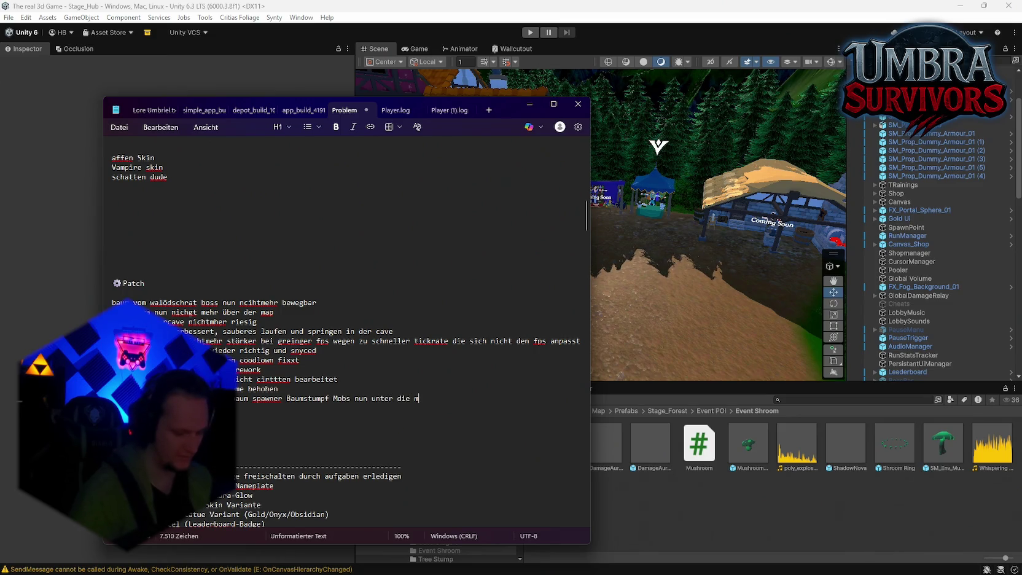
pyautogui.write('ap o')
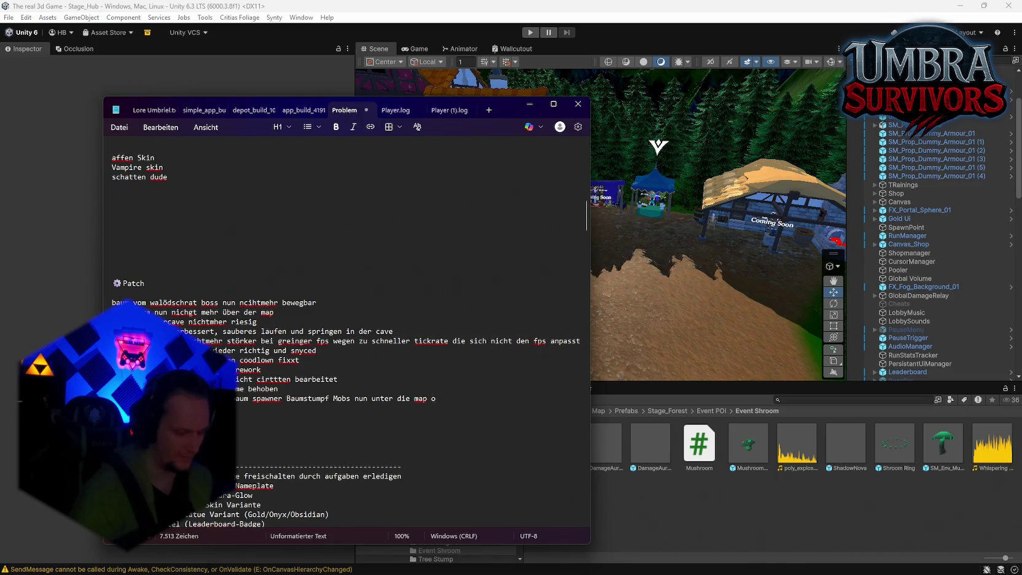
pyautogui.write('der äähnliches bug')
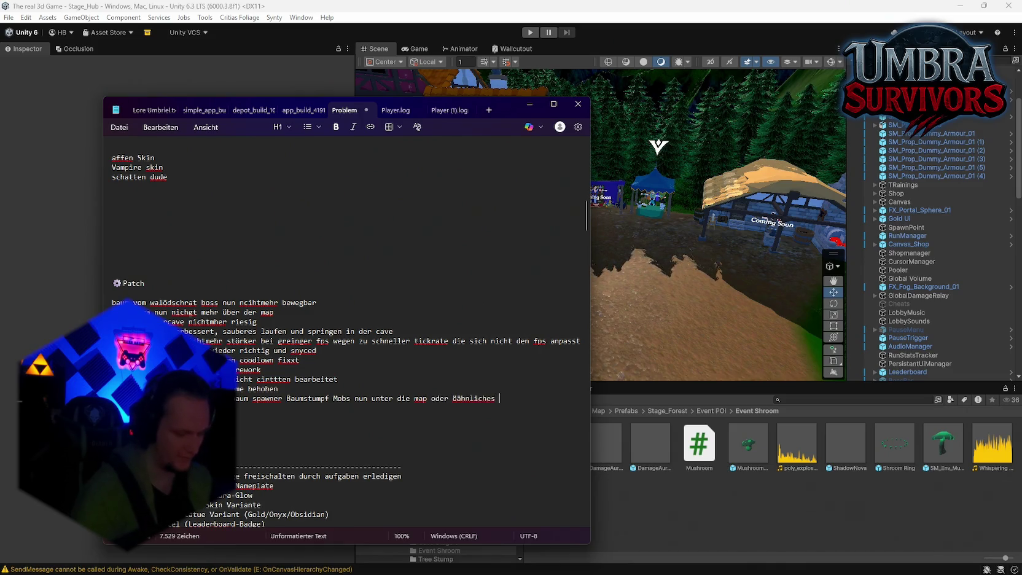
pyautogui.write('gen was daz')
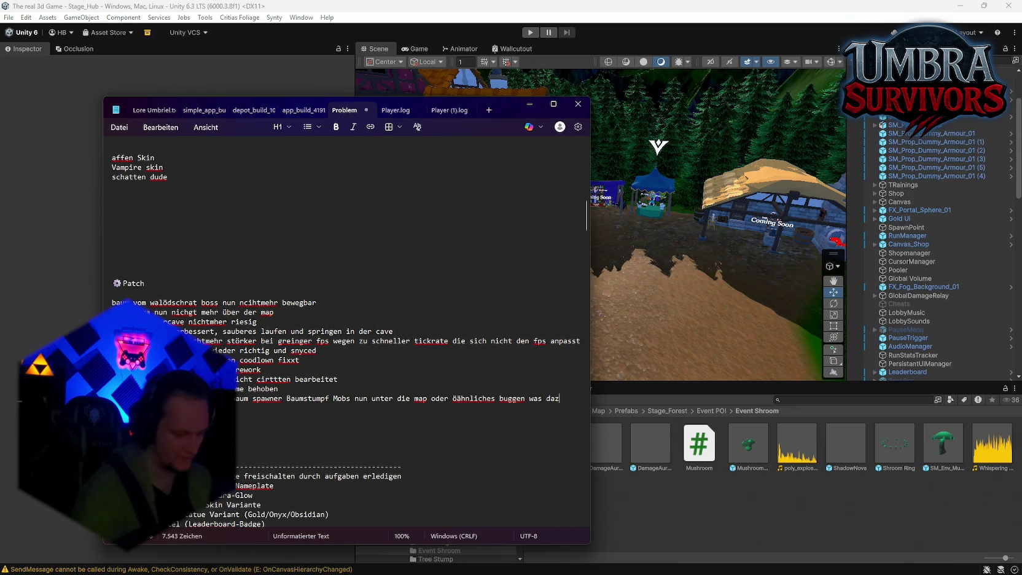
pyautogui.write('u führt, dass sie h')
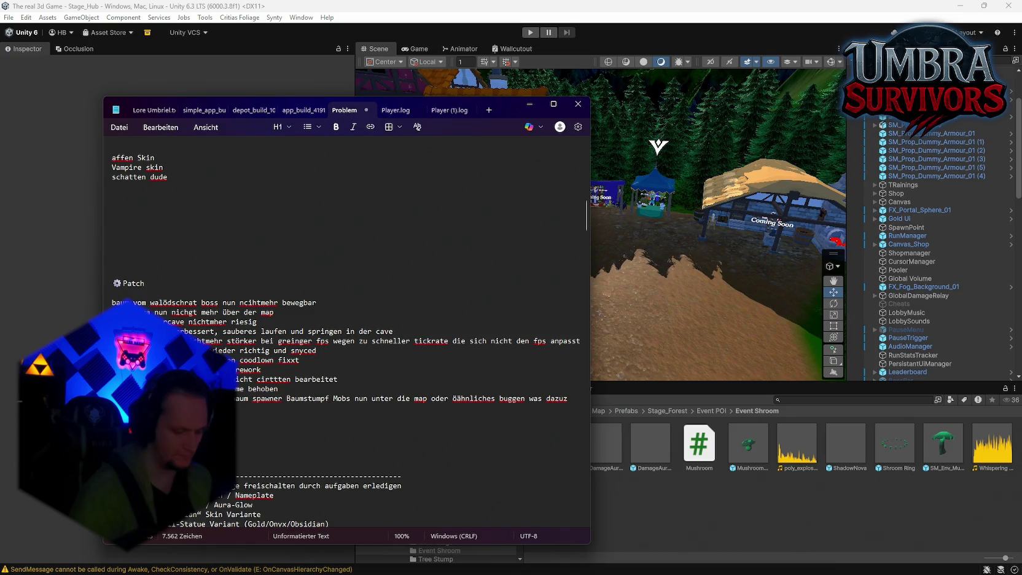
pyautogui.write(' bleiben int')
pyautogui.write('eres')
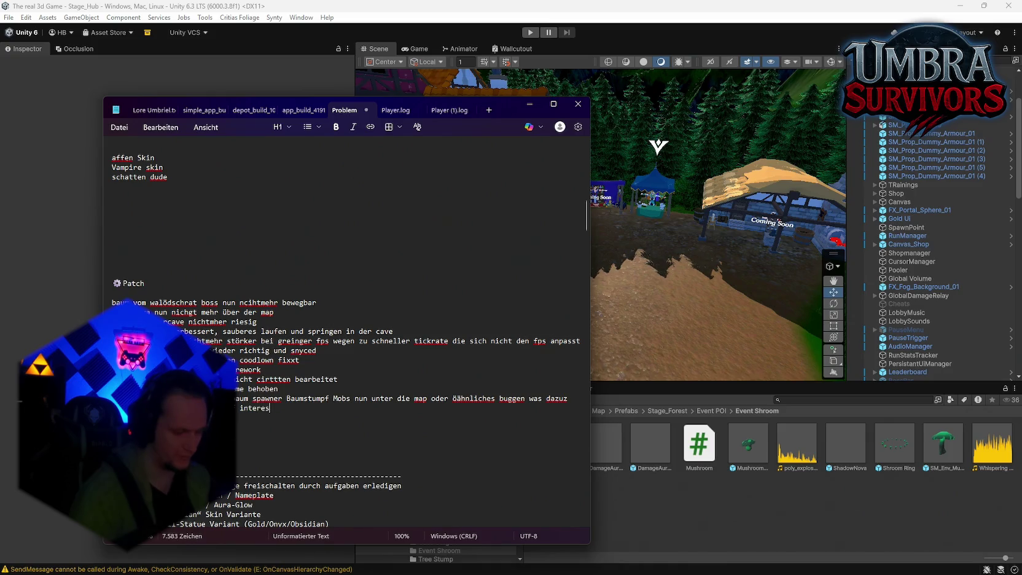
pyautogui.write('t nicht abegschlos')
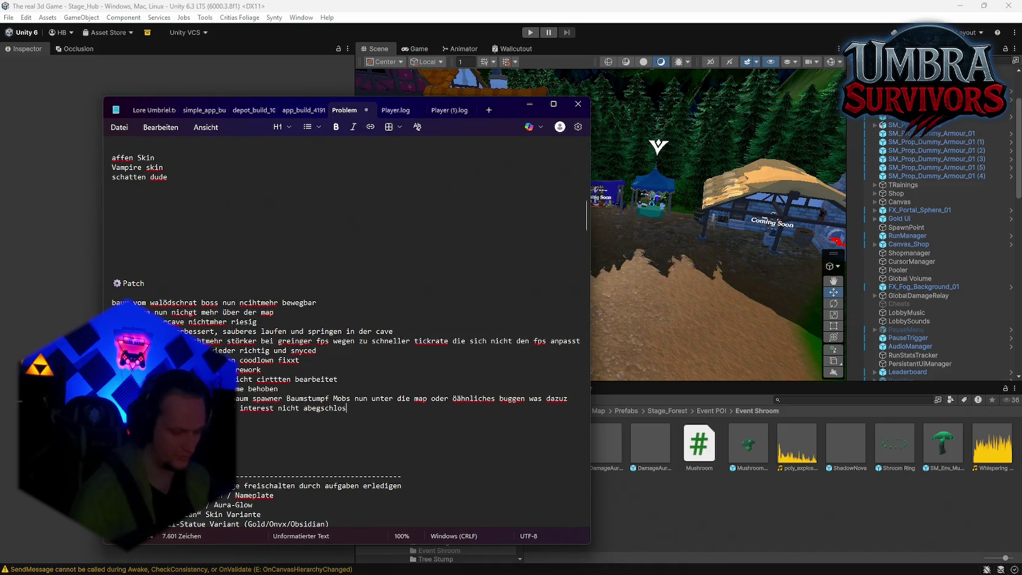
pyautogui.write('sen werden konnte')
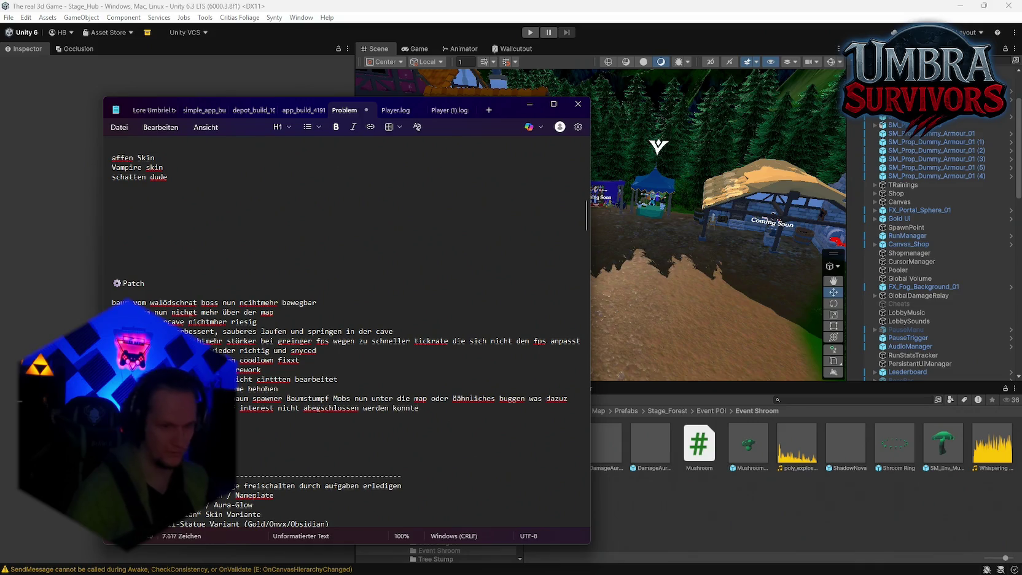
pyautogui.hotkey('ctrl', 's')
# Step: Minimize Notepad and save both the scene and the whole project in Unity
pyautogui.click(529, 104)
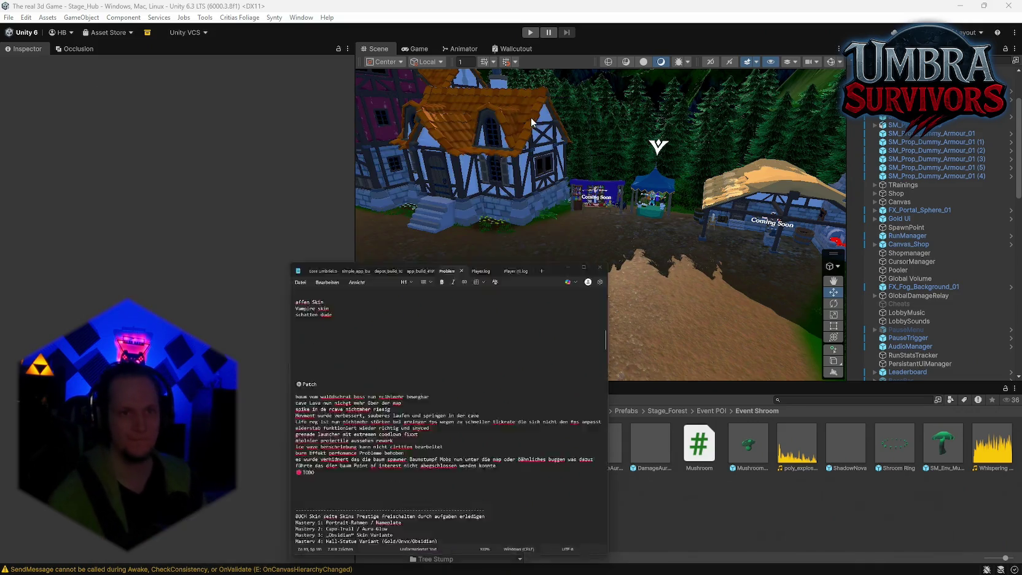
pyautogui.click(8, 17)
pyautogui.click(28, 70)
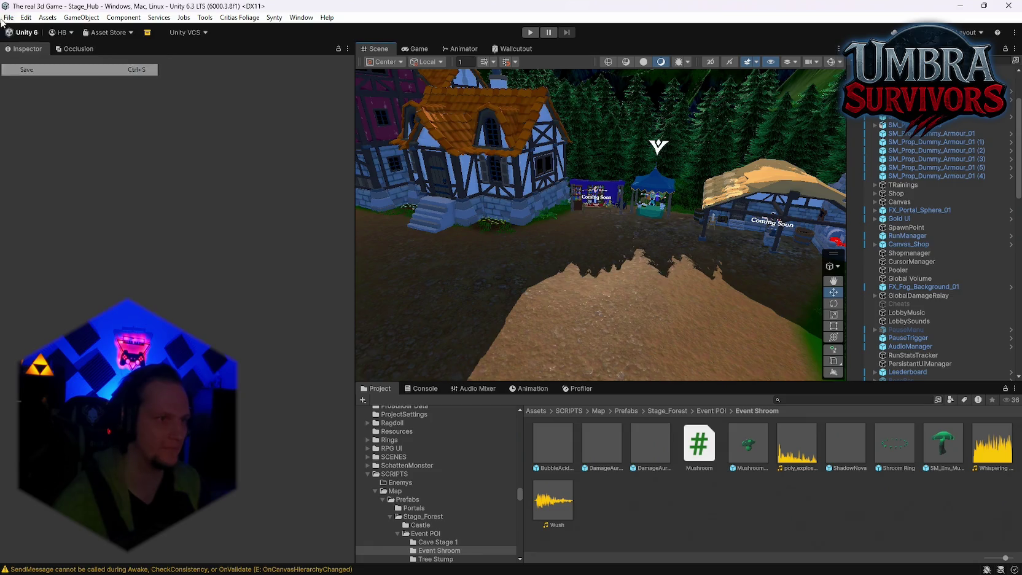
pyautogui.click(9, 17)
pyautogui.click(36, 133)
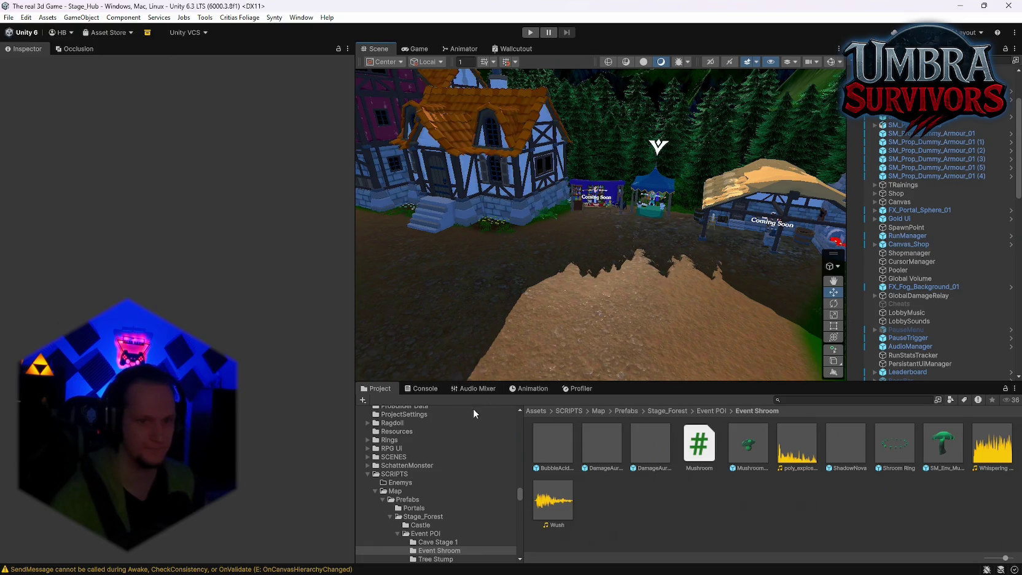
# Step: Clear the Console warnings and start Play mode
pyautogui.click(424, 388)
pyautogui.click(371, 398)
pyautogui.click(376, 388)
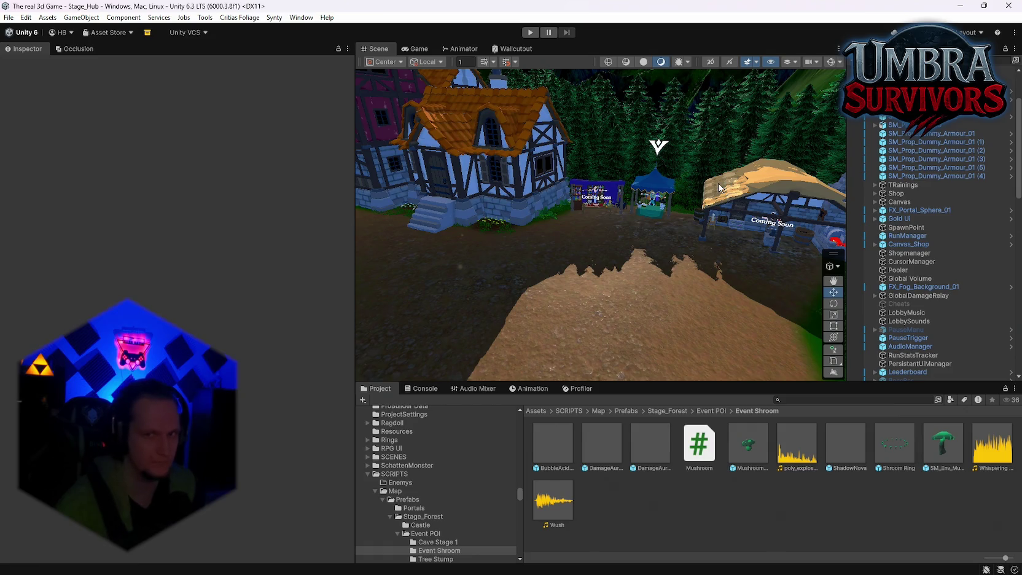
pyautogui.click(530, 32)
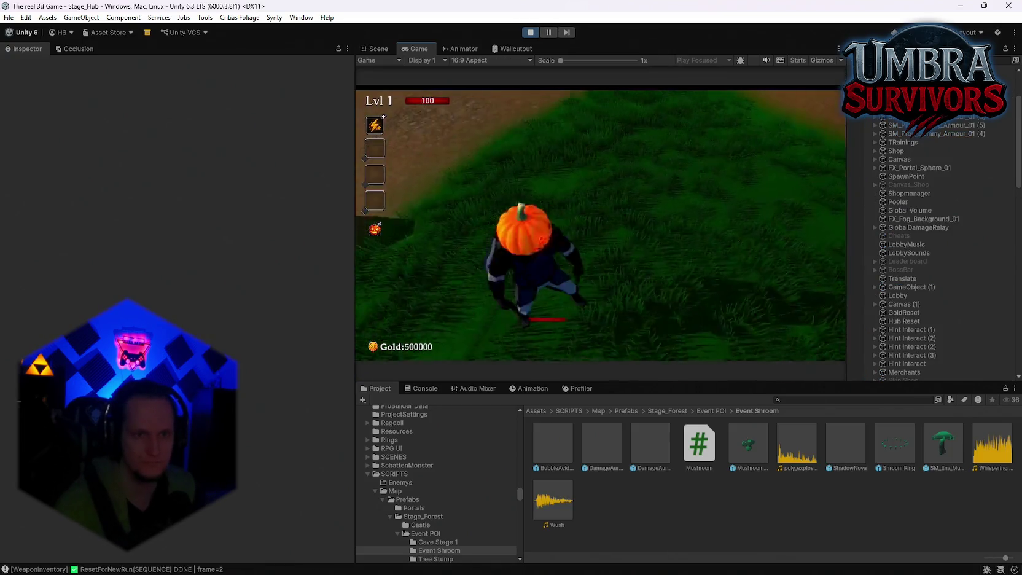
# Step: Equip the Fire Staff from the weapon altar's book in the hub
pyautogui.press('w')
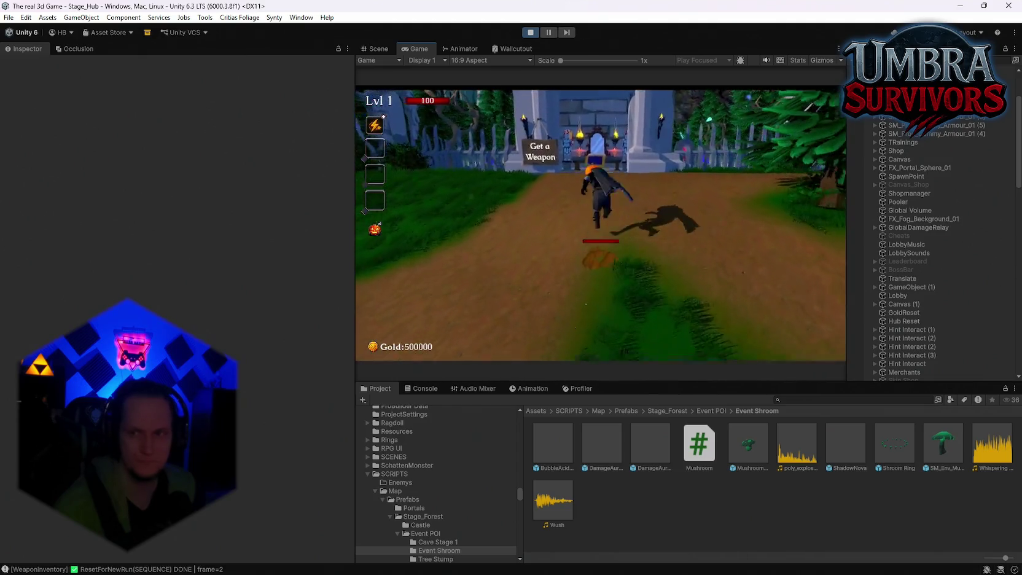
pyautogui.press('e')
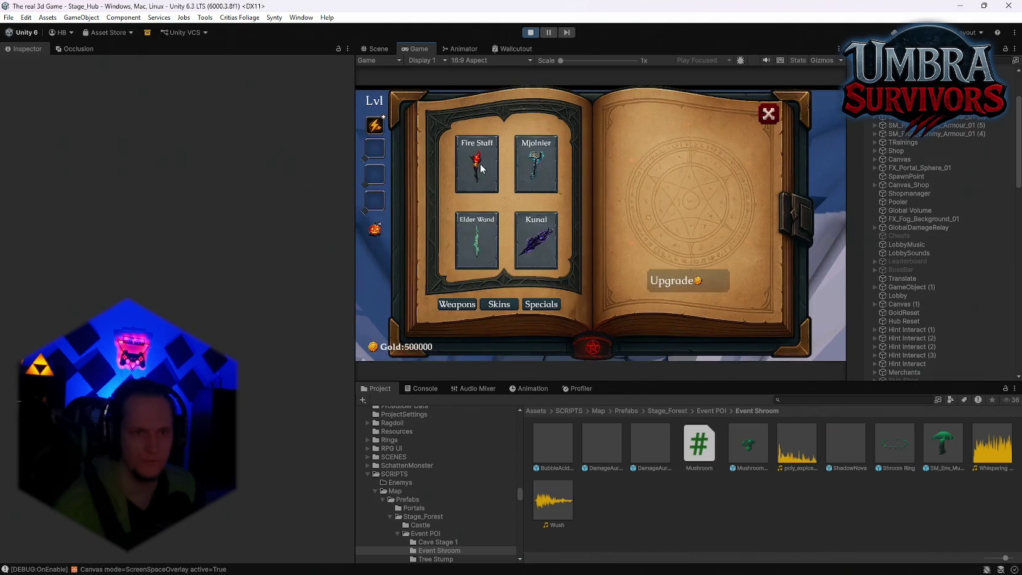
pyautogui.press('e')
pyautogui.press('s')
# Step: Test the Fire Staff on the training dummies, then start the forest run
pyautogui.press('w')
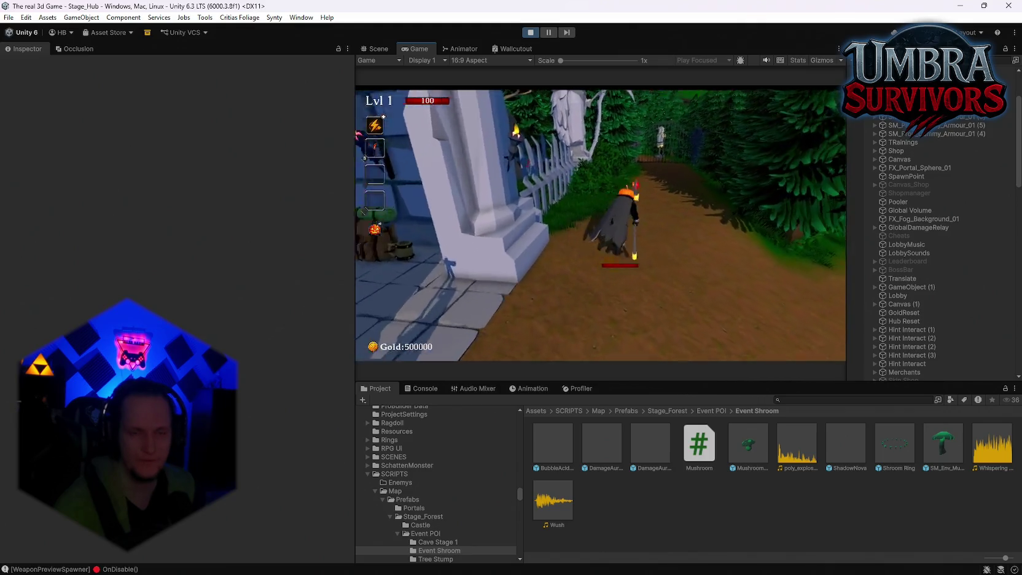
pyautogui.press('w')
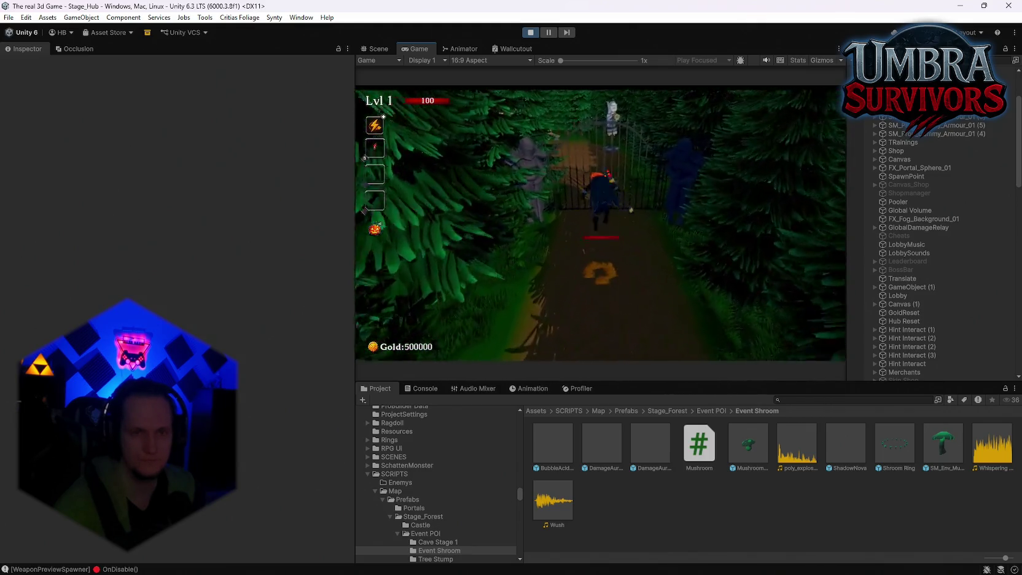
pyautogui.press('w')
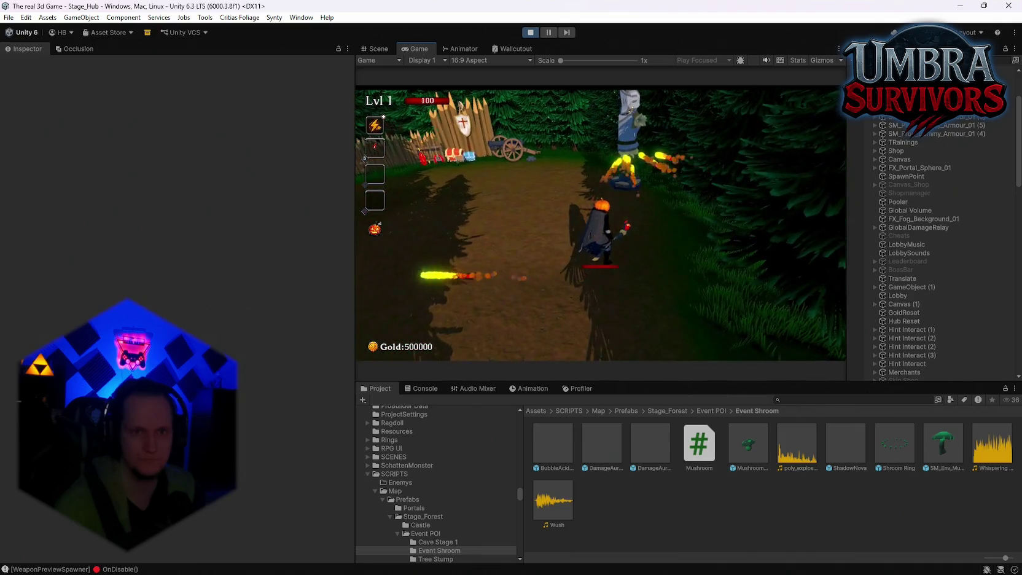
pyautogui.press('w')
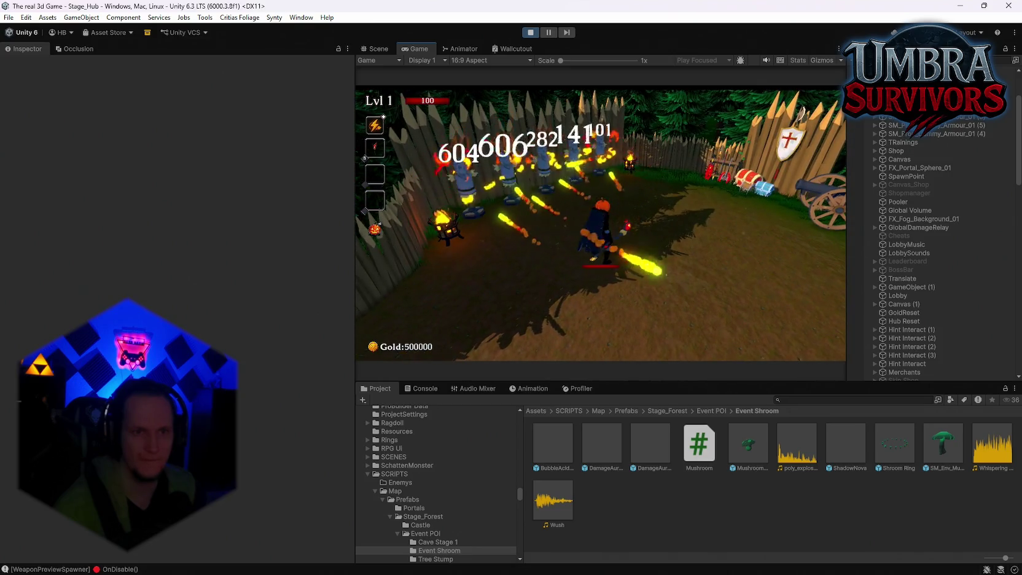
pyautogui.press('d')
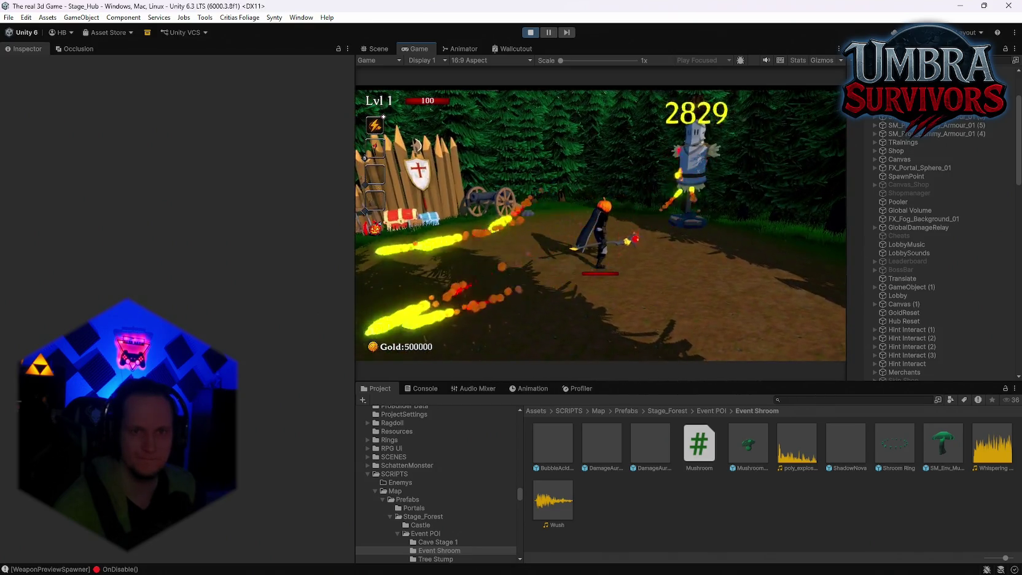
pyautogui.press('a')
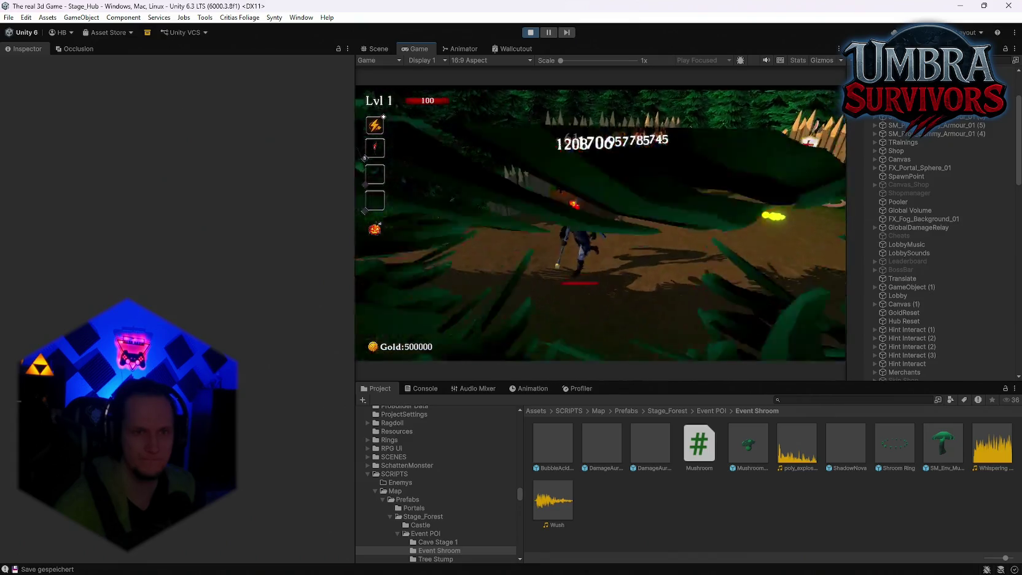
pyautogui.press('w')
pyautogui.press('w')
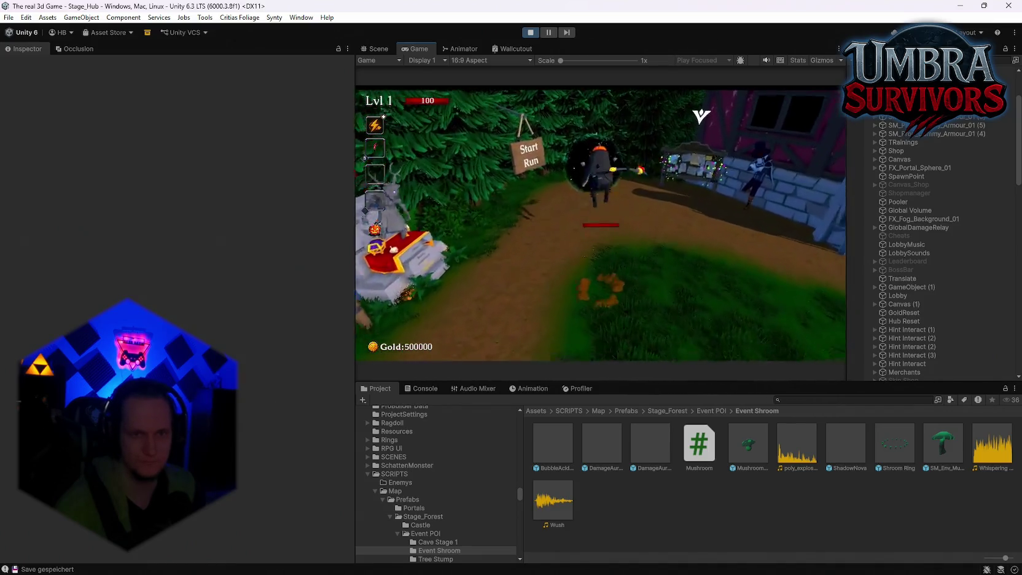
pyautogui.press('e')
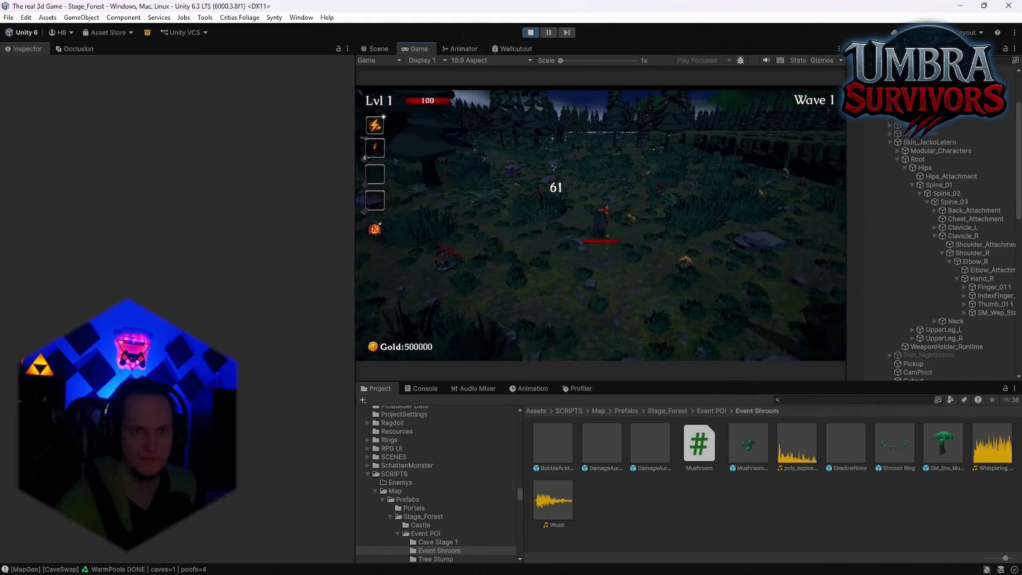
# Step: Maximize the Game view, resume, and pick the Blood Crystal upgrade
pyautogui.press('Escape')
pyautogui.hotkey('shift', 'space')
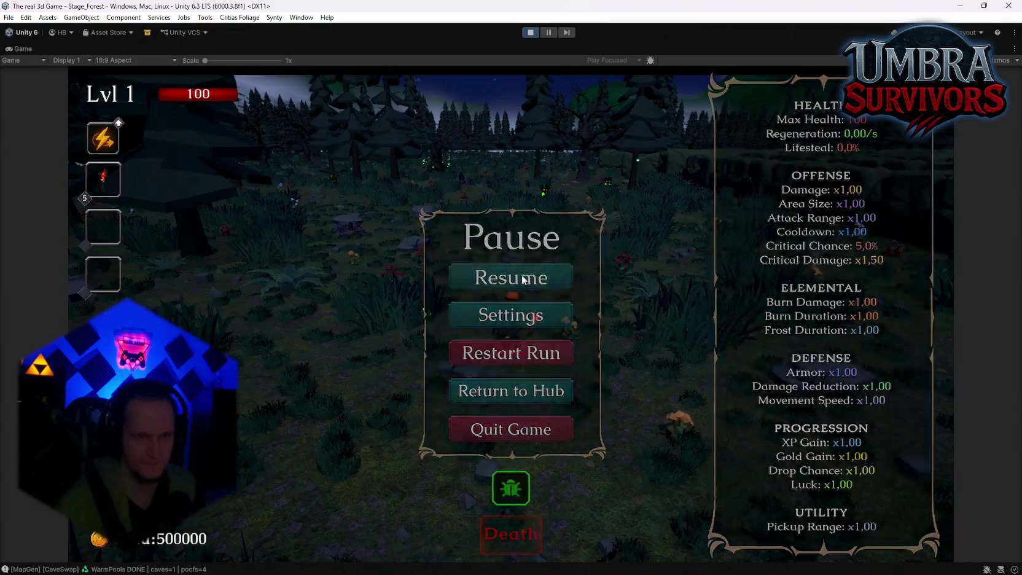
pyautogui.click(522, 275)
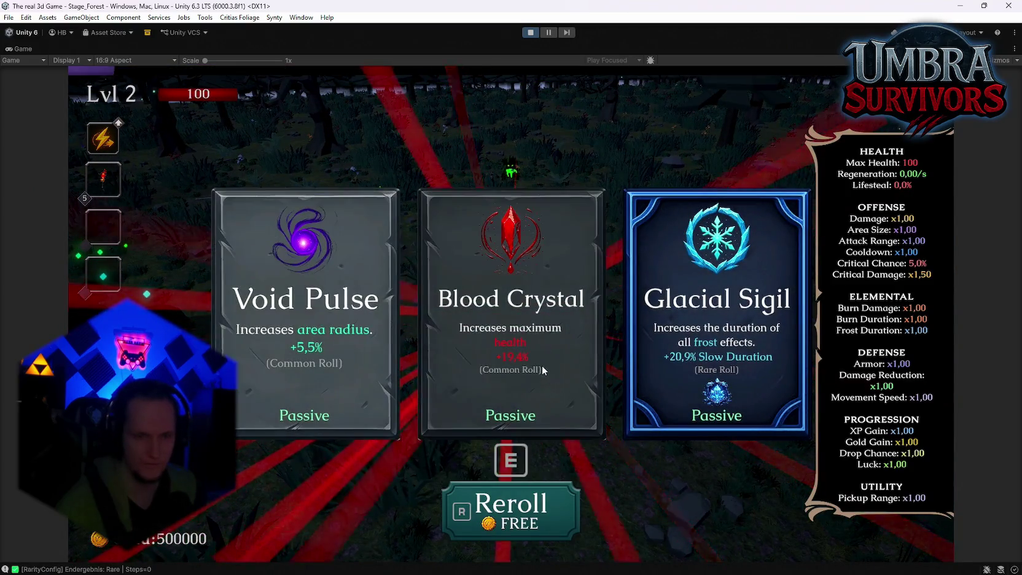
pyautogui.click(541, 365)
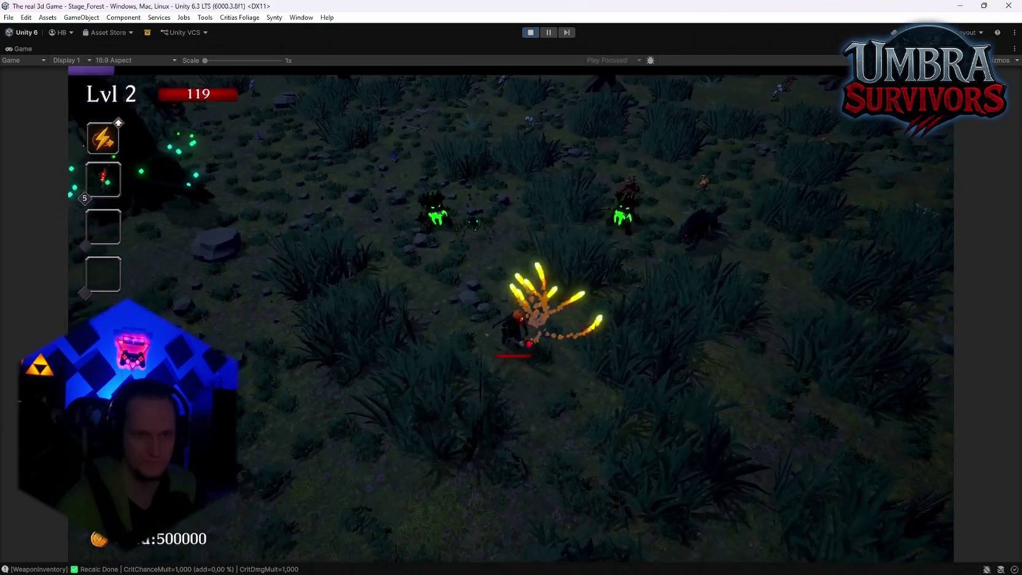
# Step: Fight through the enemies and take the Spectral Fire upgrade
pyautogui.press('a')
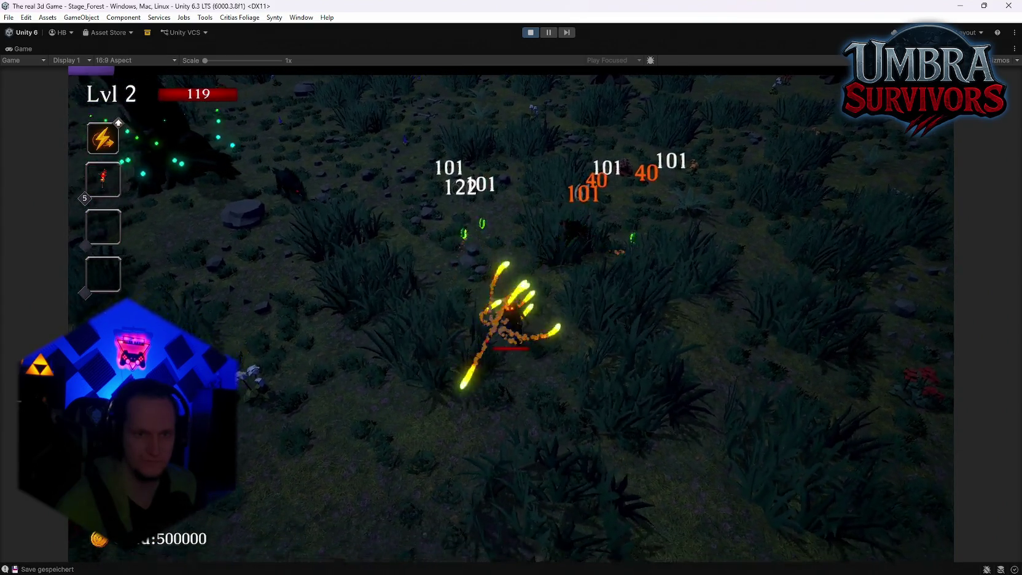
pyautogui.press('d')
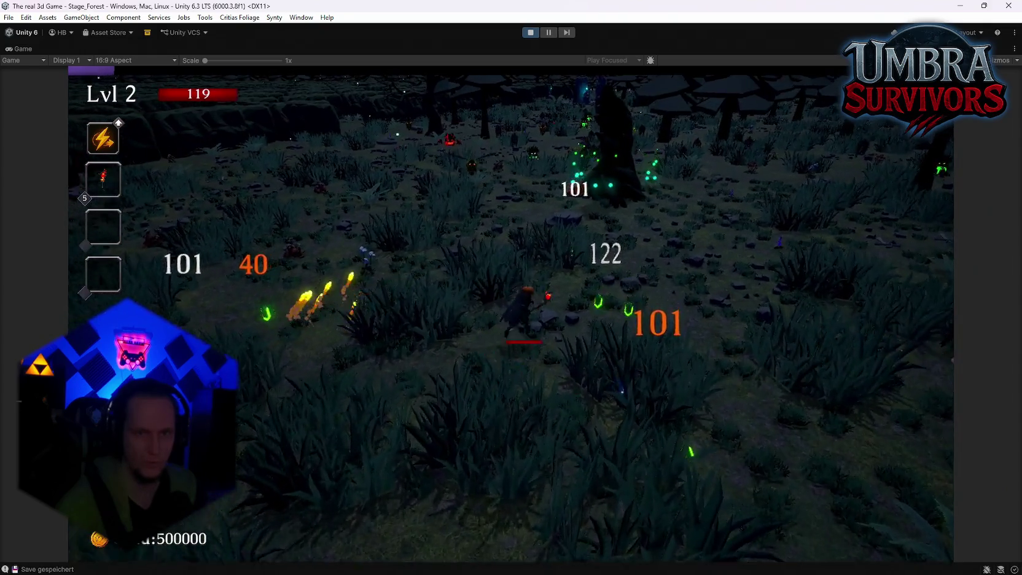
pyautogui.press('a')
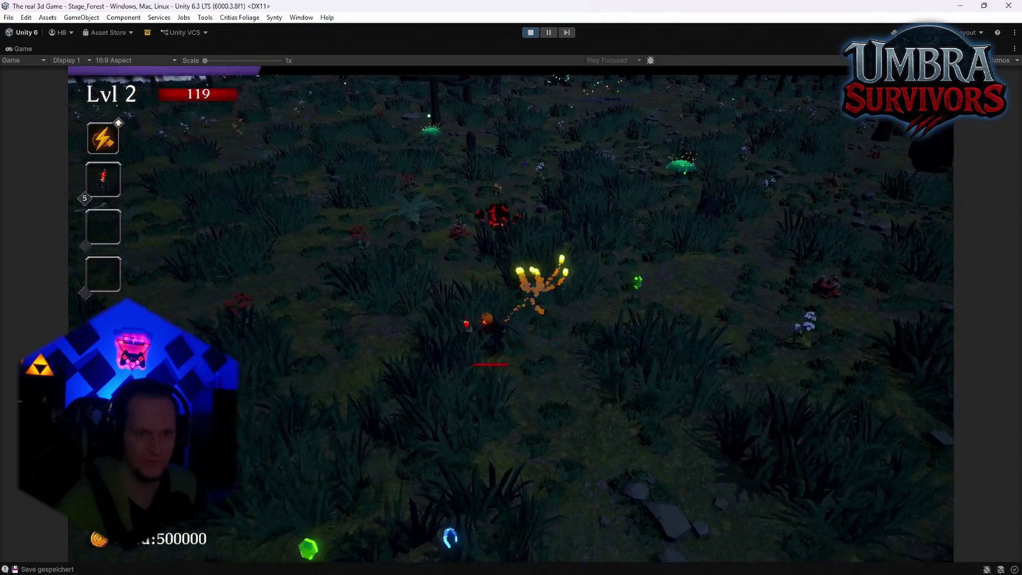
pyautogui.press('d')
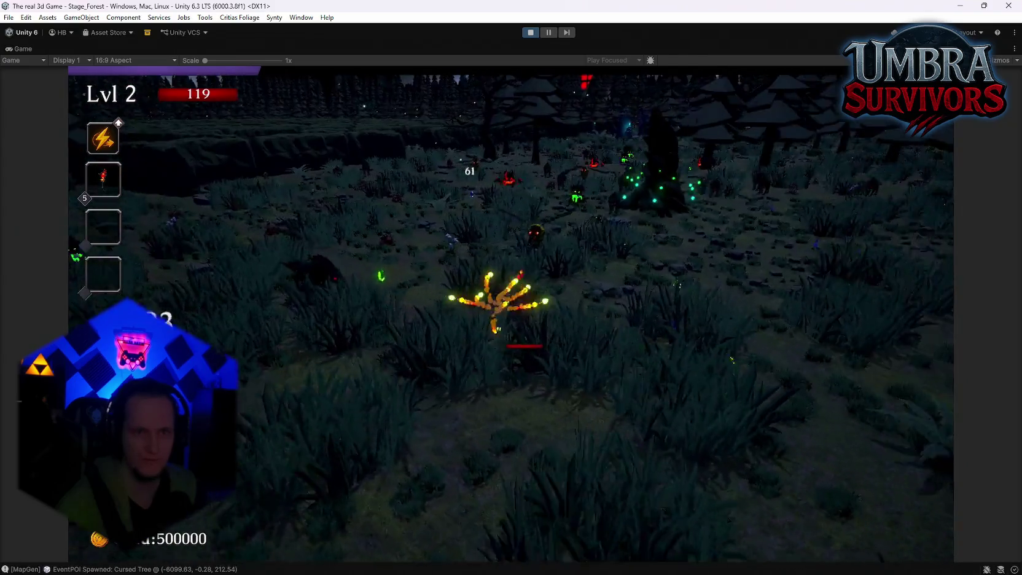
pyautogui.press('s')
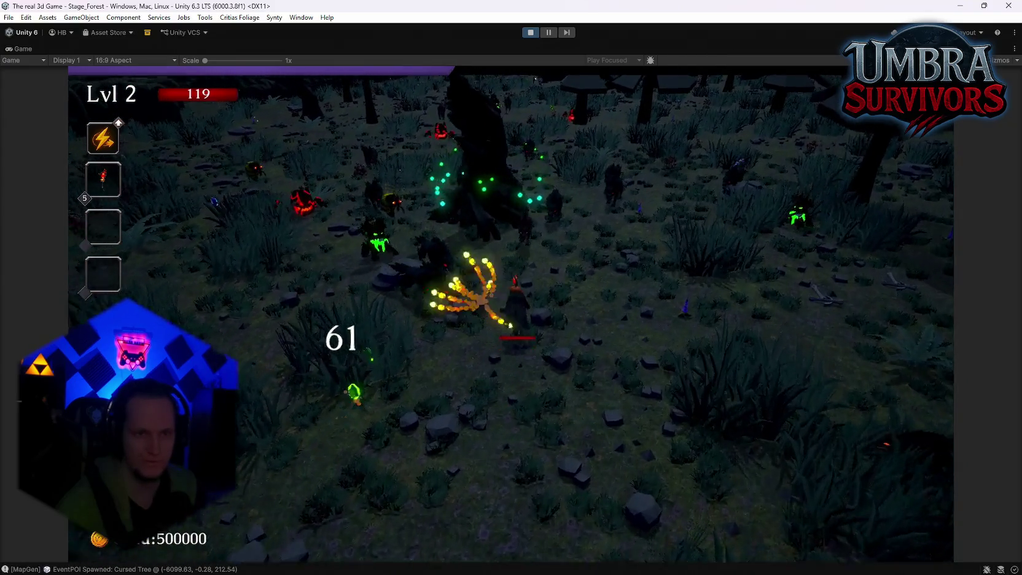
pyautogui.press('w')
pyautogui.press('d')
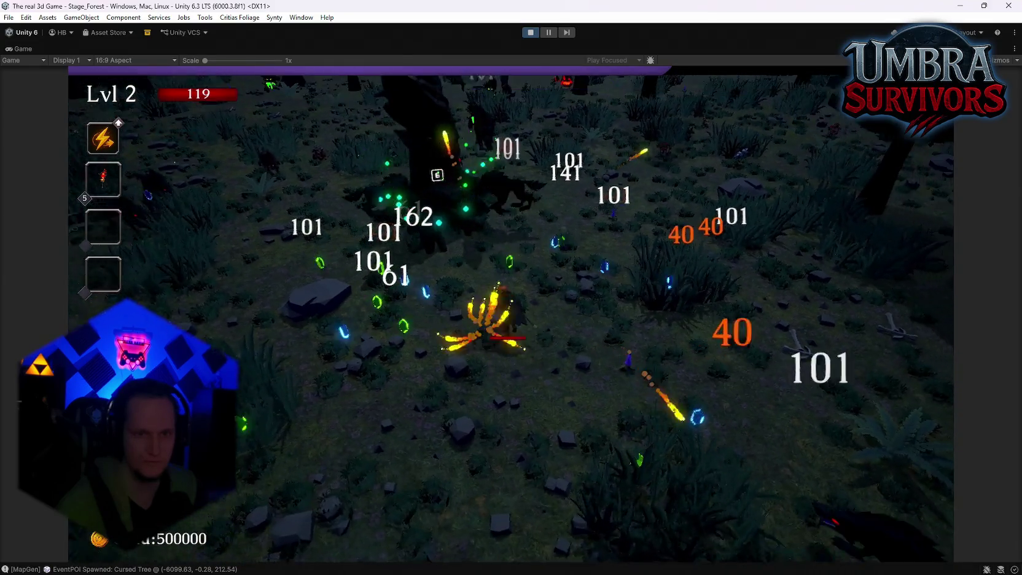
pyautogui.press('d')
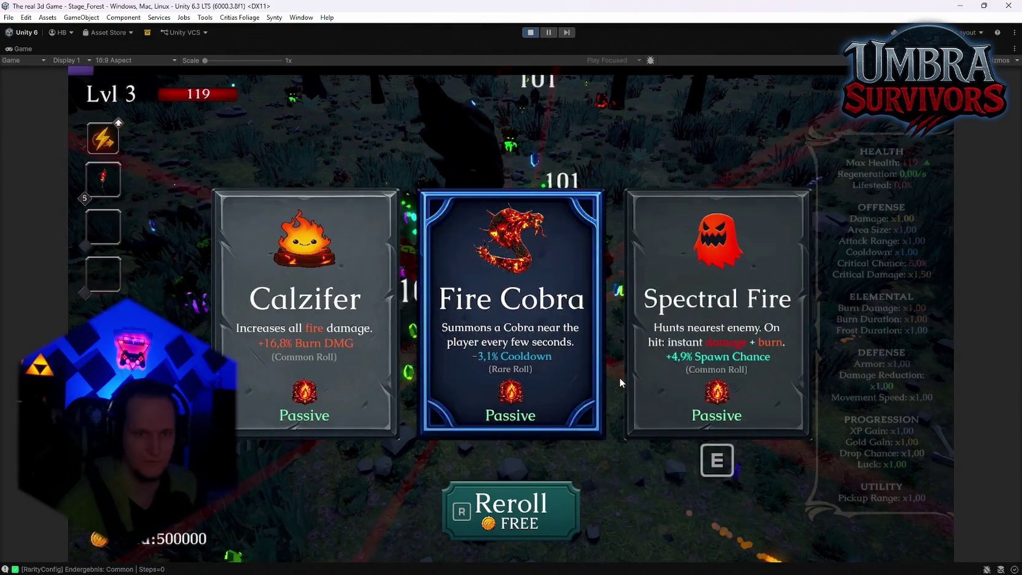
pyautogui.press('e')
# Step: Keep moving through the horde and pick Composter at level 4
pyautogui.press('a')
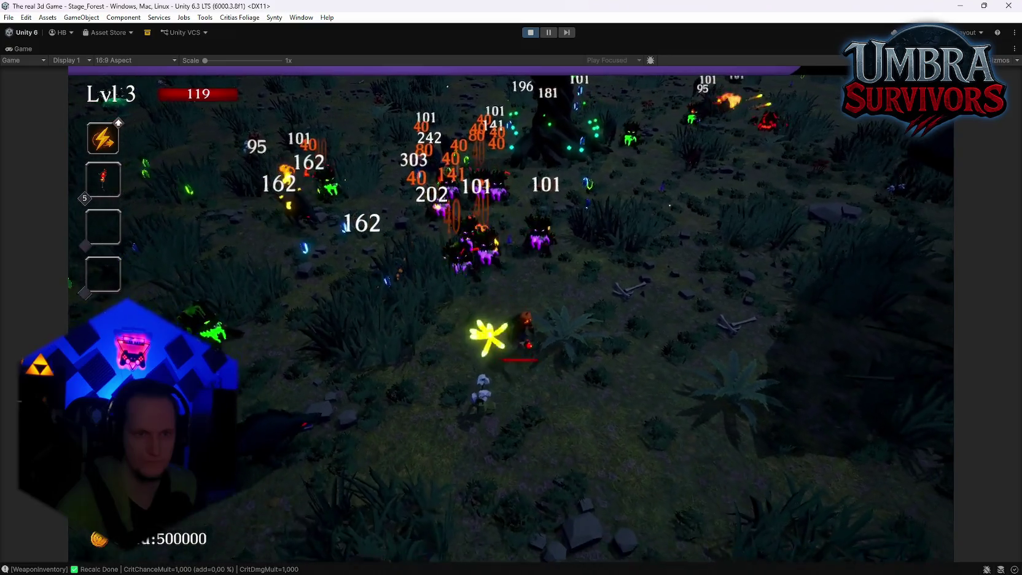
pyautogui.press('d')
pyautogui.press('s')
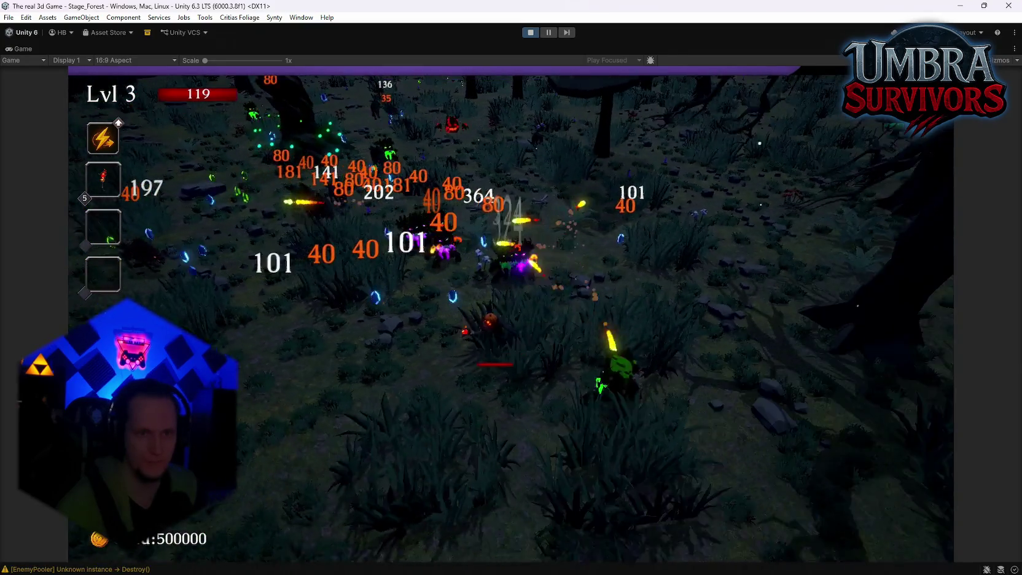
pyautogui.press('a')
pyautogui.press('w')
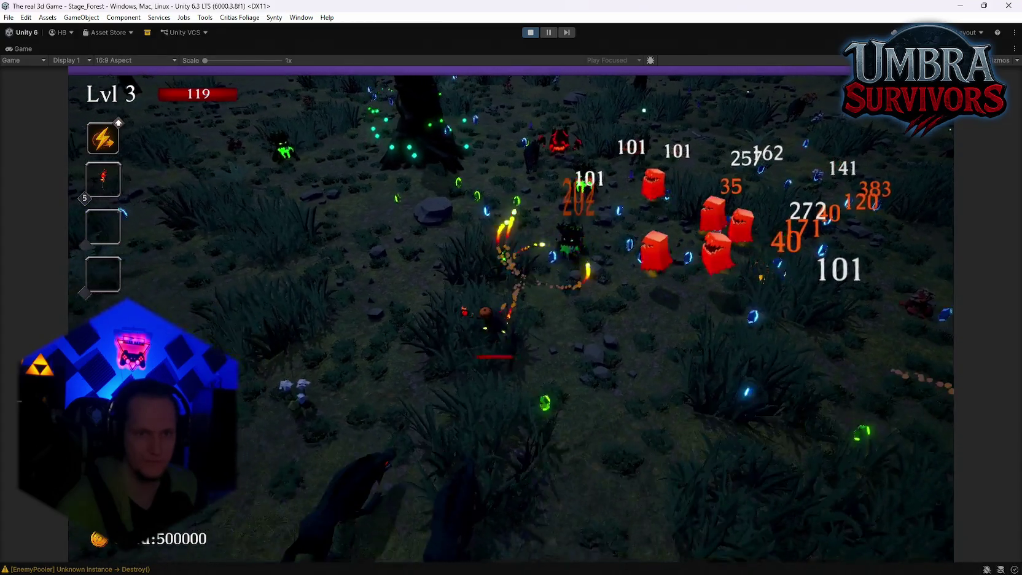
pyautogui.press('s')
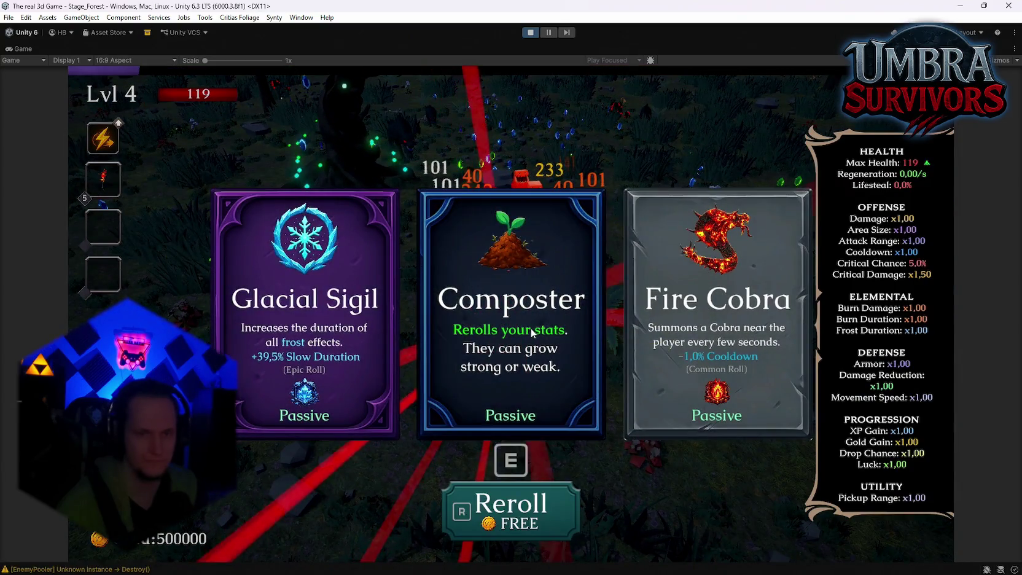
pyautogui.click(531, 328)
# Step: Collect gems, pick Infernal Spark, then stop Play mode
pyautogui.press('w')
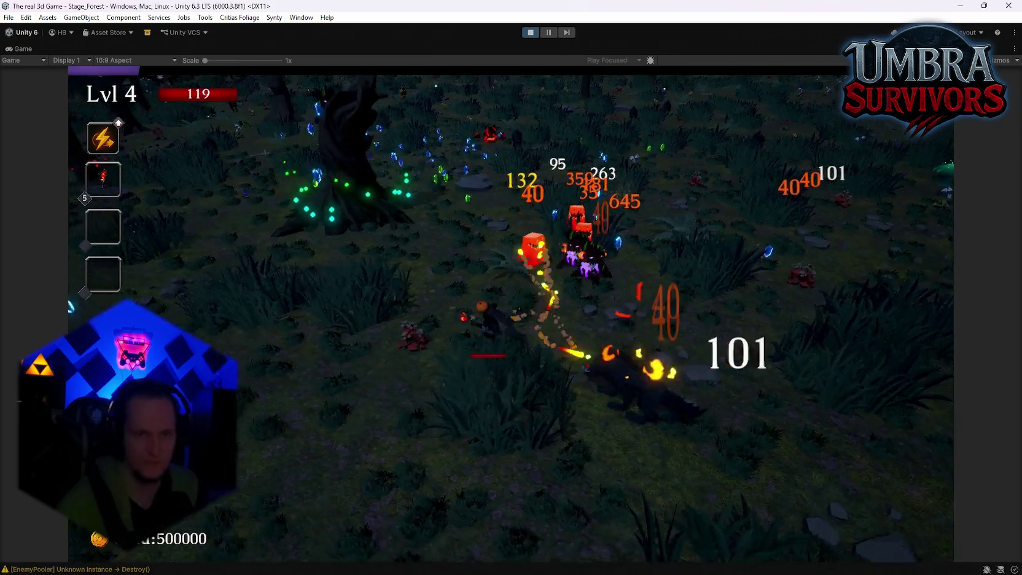
pyautogui.press('a')
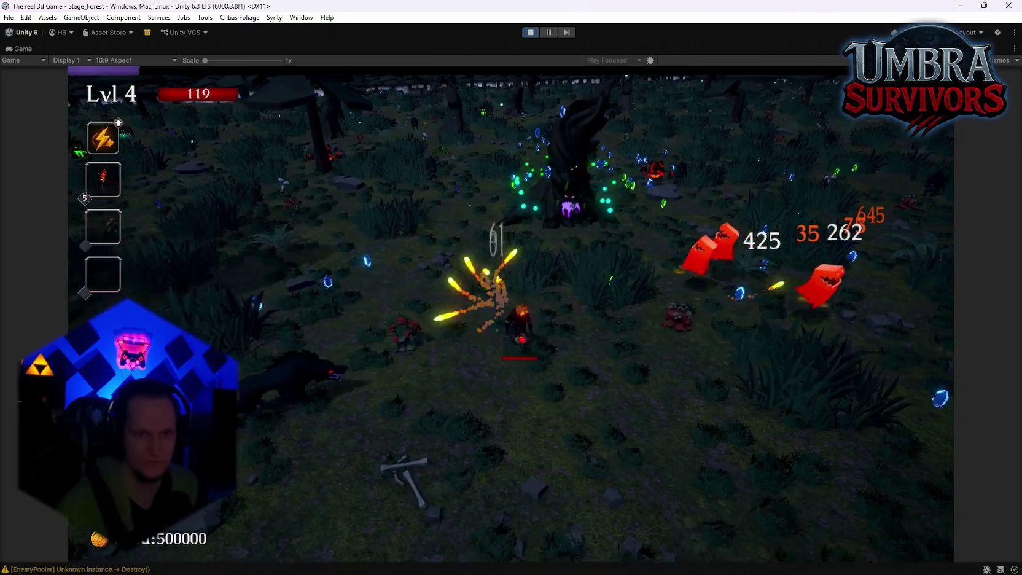
pyautogui.press('d')
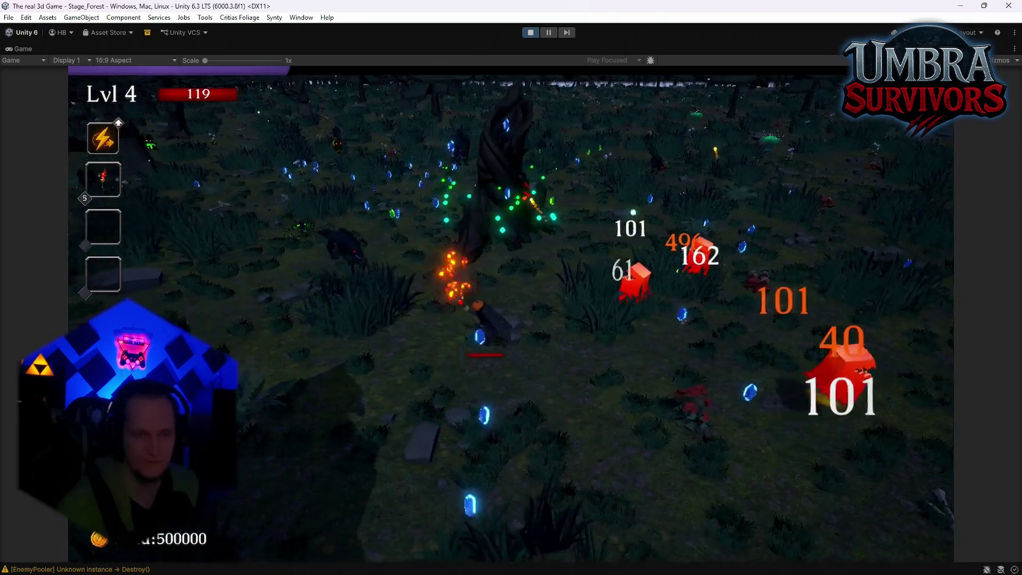
pyautogui.press('s')
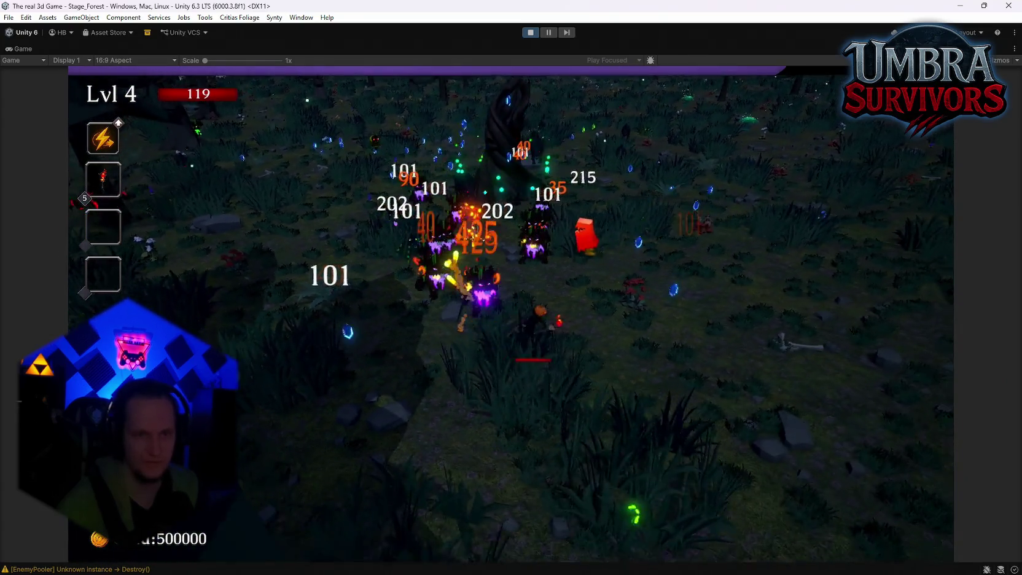
pyautogui.press('w')
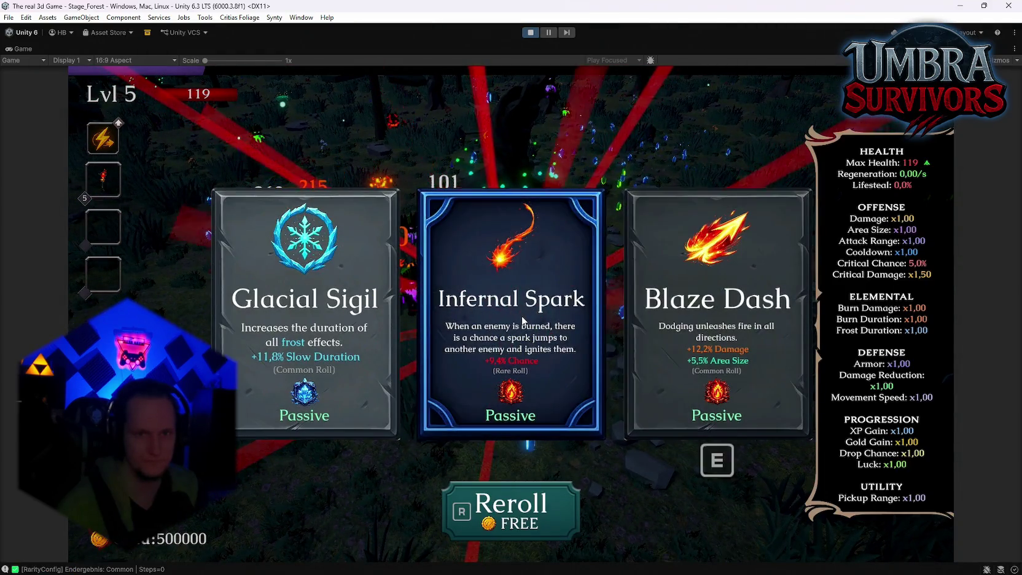
pyautogui.click(522, 320)
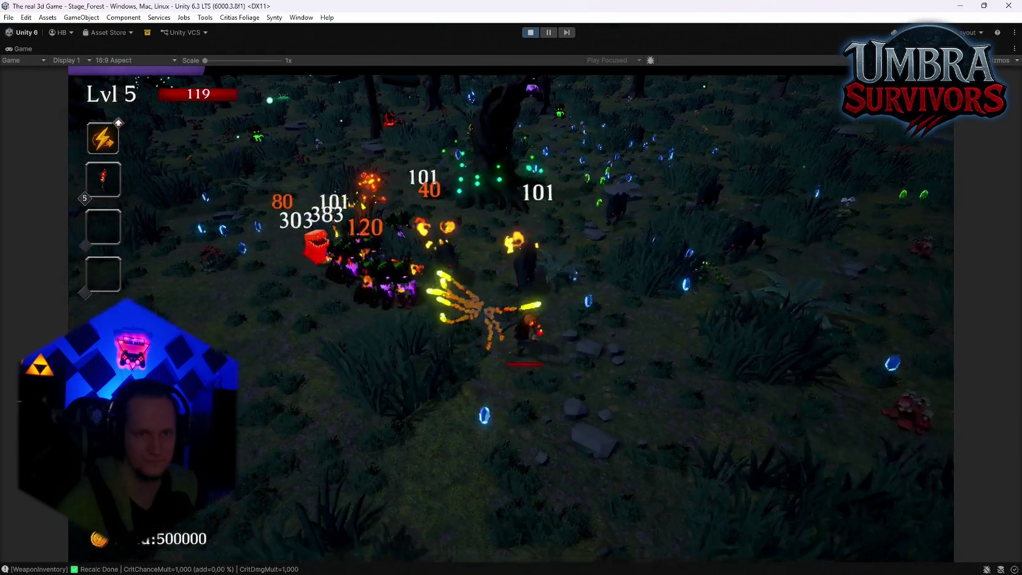
pyautogui.press('a')
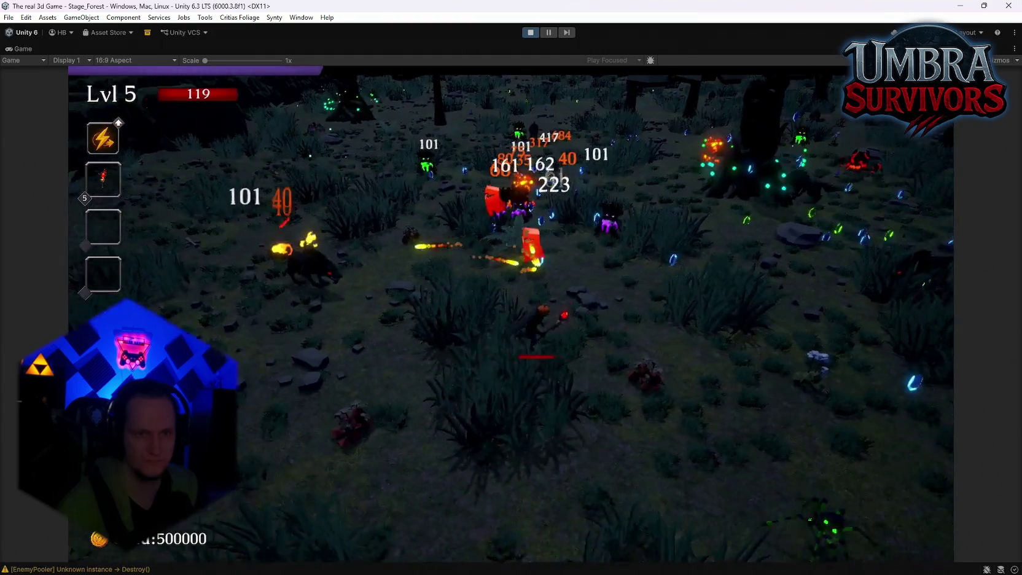
pyautogui.press('d')
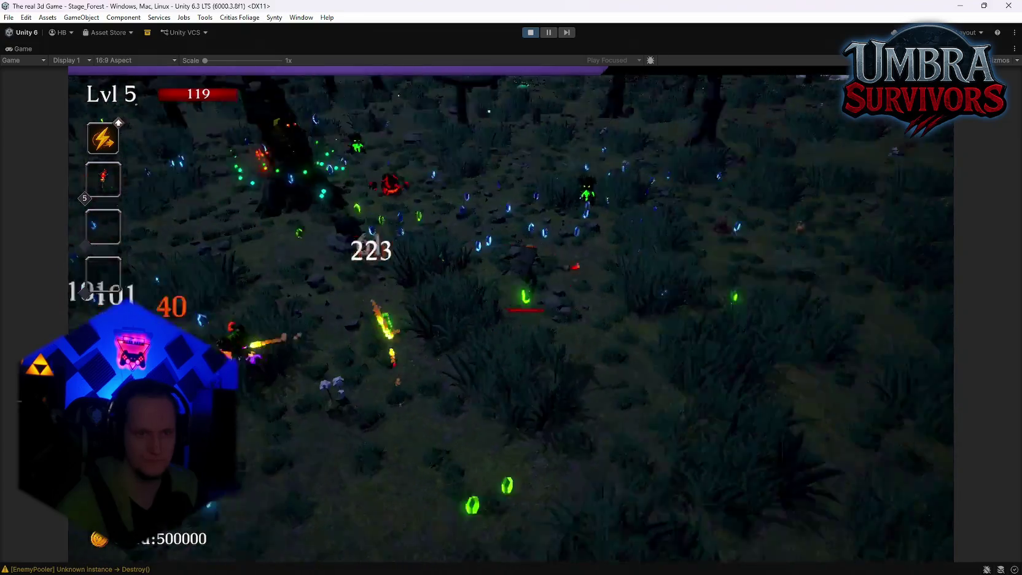
pyautogui.press('a')
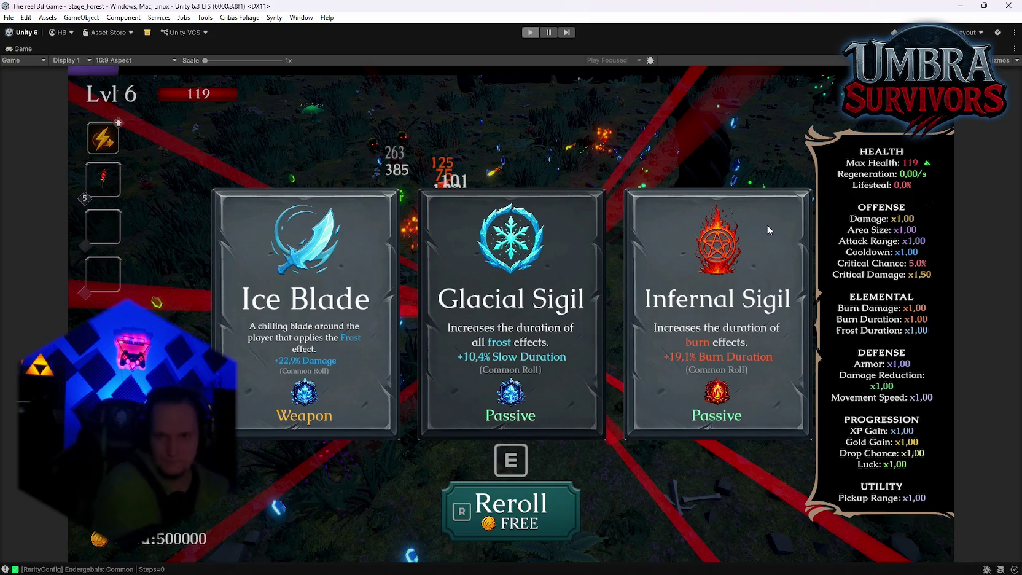
pyautogui.hotkey('ctrl', 'p')
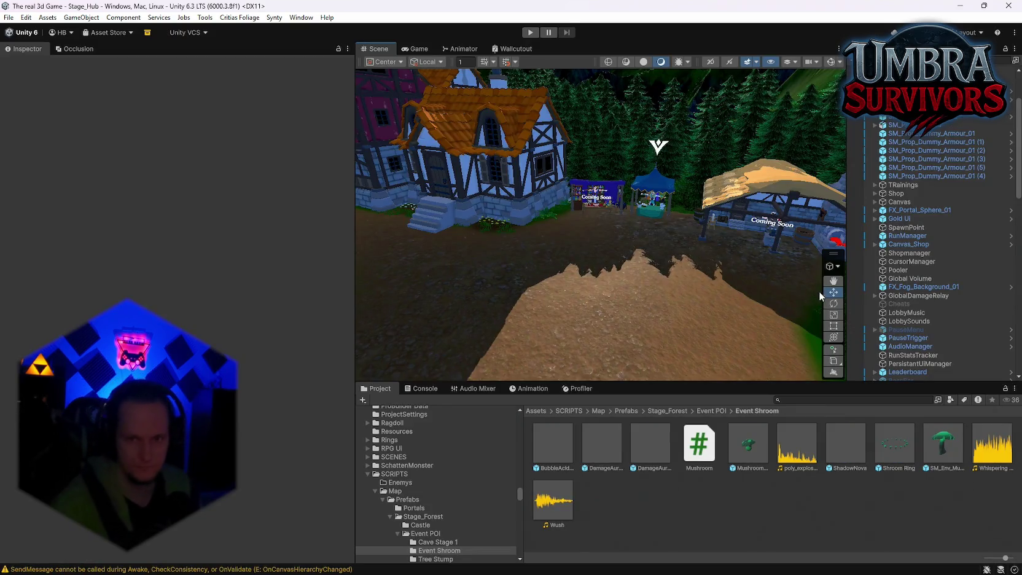
# Step: Drag SM_Env_Tree_Trunk_02 from the Tree Stump folder onto the Stage_Hub dirt path
pyautogui.scroll(-10, 906, 316)
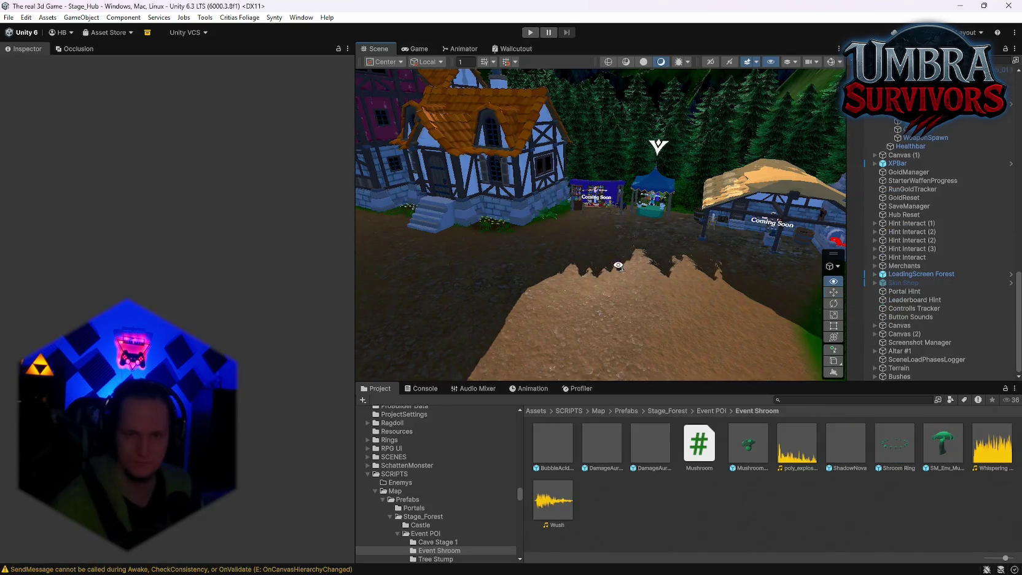
pyautogui.moveTo(619, 265)
pyautogui.mouseDown()
pyautogui.moveTo(627, 285)
pyautogui.moveTo(701, 317)
pyautogui.moveTo(747, 305)
pyautogui.moveTo(609, 270)
pyautogui.moveTo(639, 279)
pyautogui.mouseUp()
pyautogui.write('ztr')
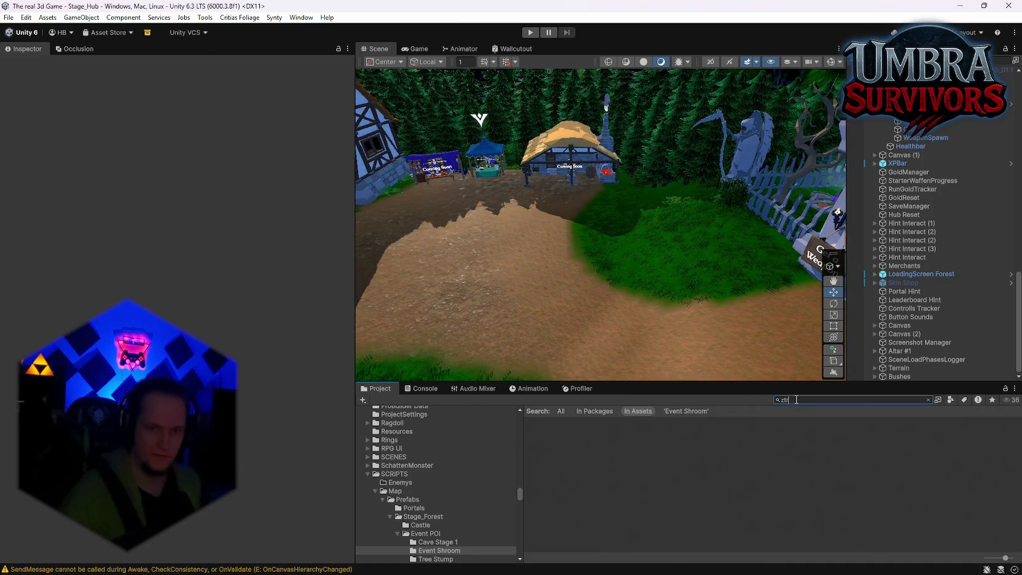
pyautogui.write('tr')
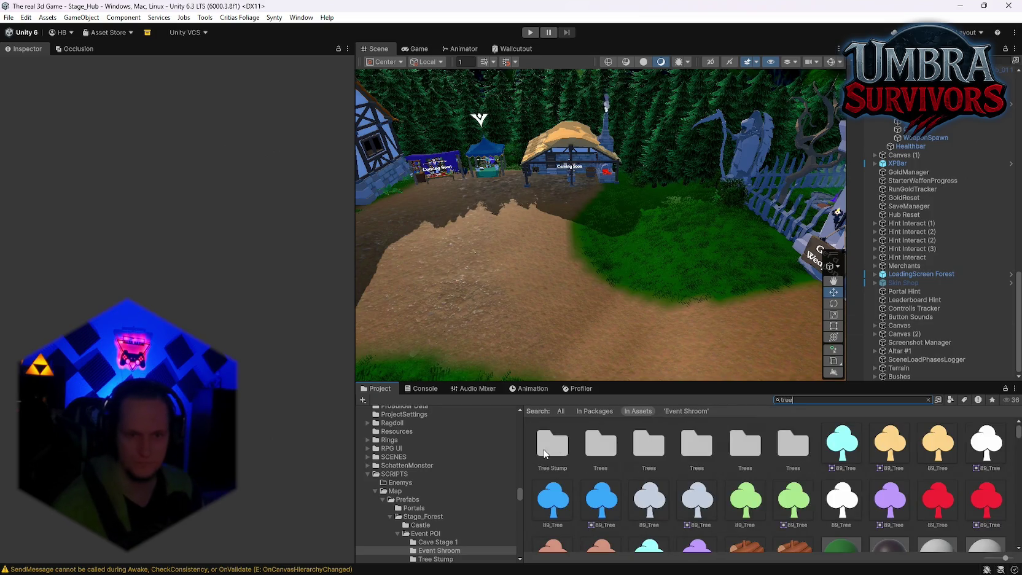
pyautogui.doubleClick(545, 453)
pyautogui.moveTo(655, 337); pyautogui.dragTo(441, 251)
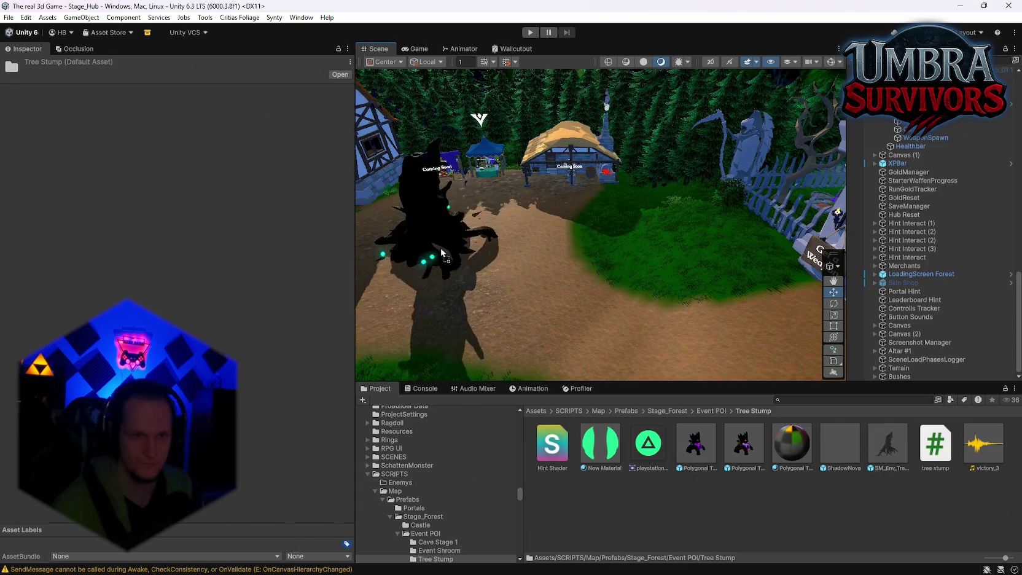
pyautogui.moveTo(598, 275); pyautogui.dragTo(309, 281)
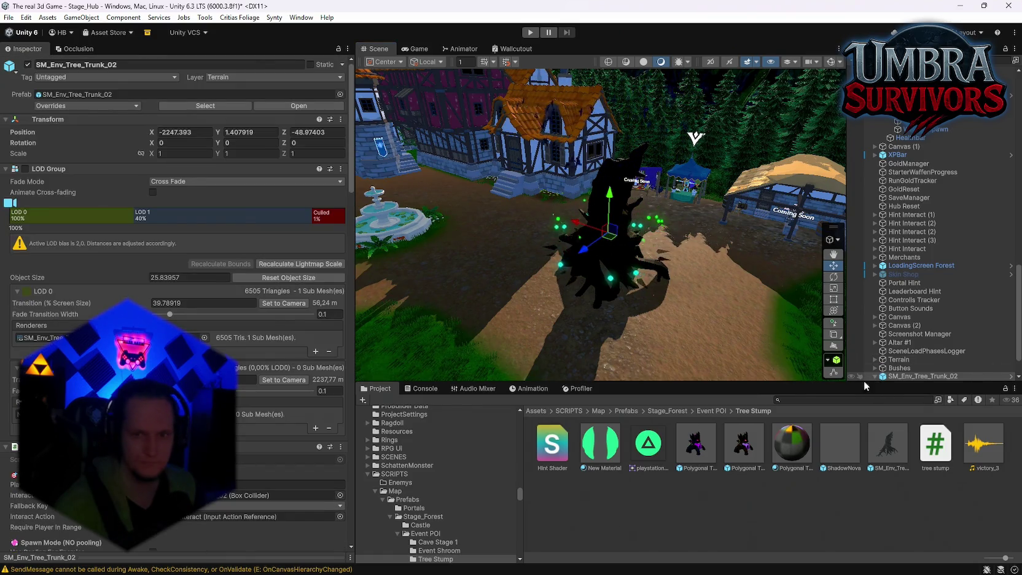
# Step: Ping the stump's Start Clip to locate the Wush sound in the Event Shroom folder
pyautogui.scroll(-15, 178, 307)
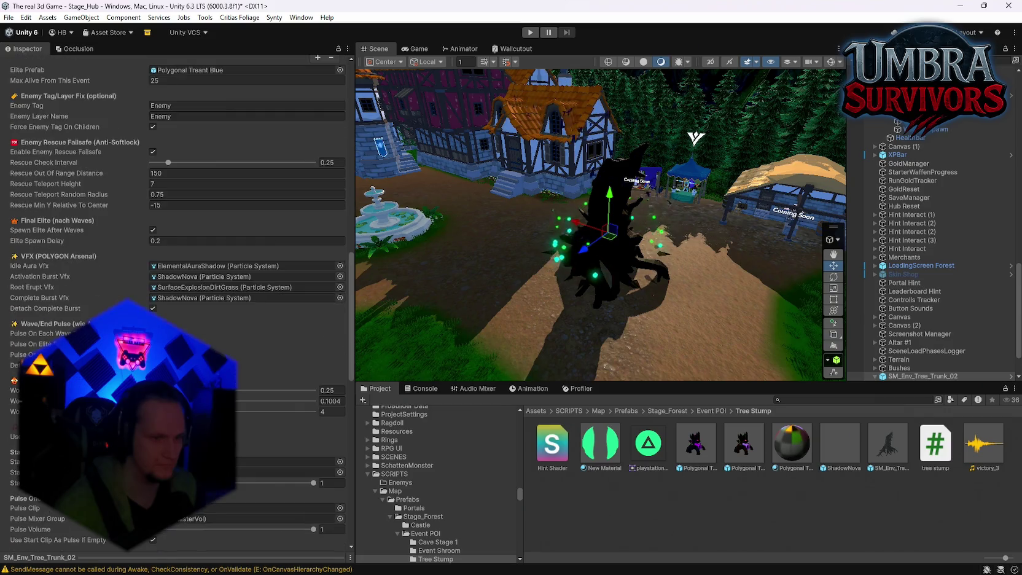
pyautogui.scroll(-15, 178, 301)
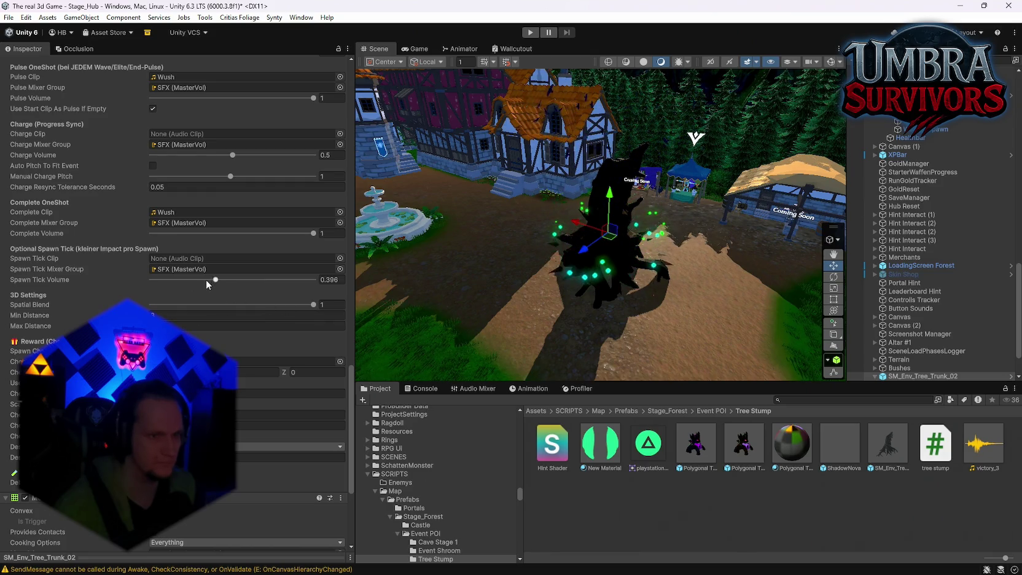
pyautogui.scroll(6, 210, 277)
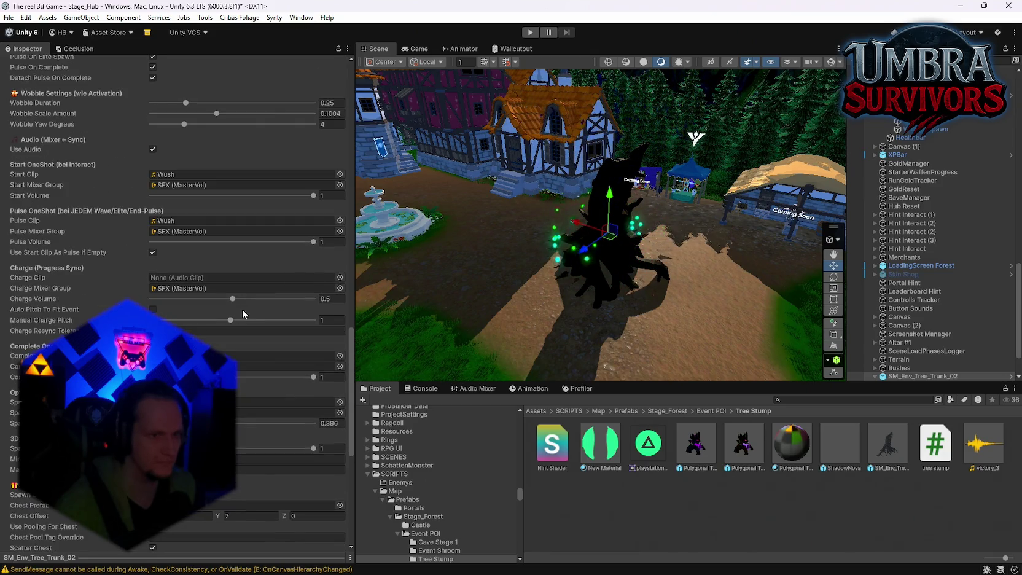
pyautogui.scroll(1, 242, 310)
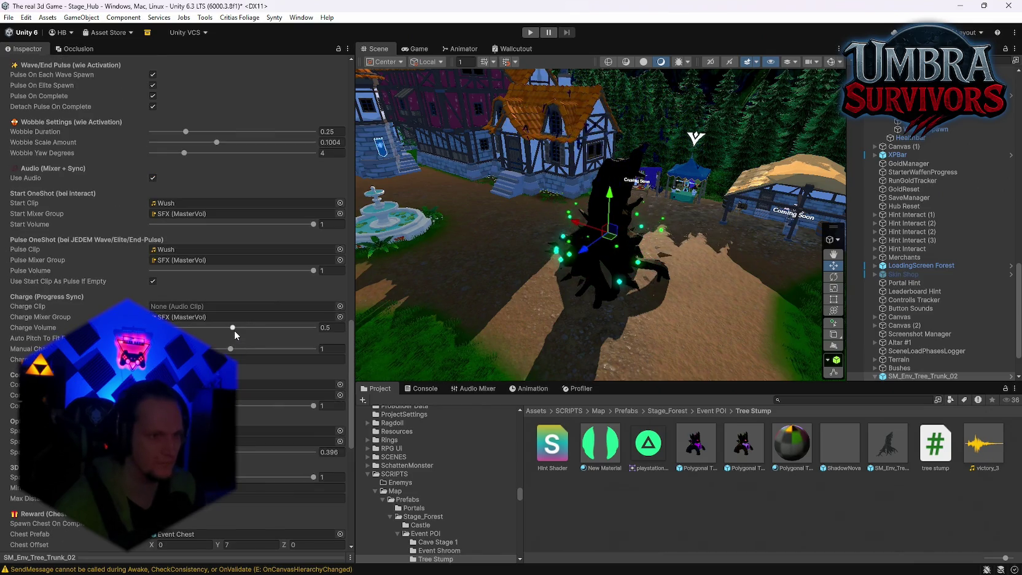
pyautogui.scroll(-10, 216, 316)
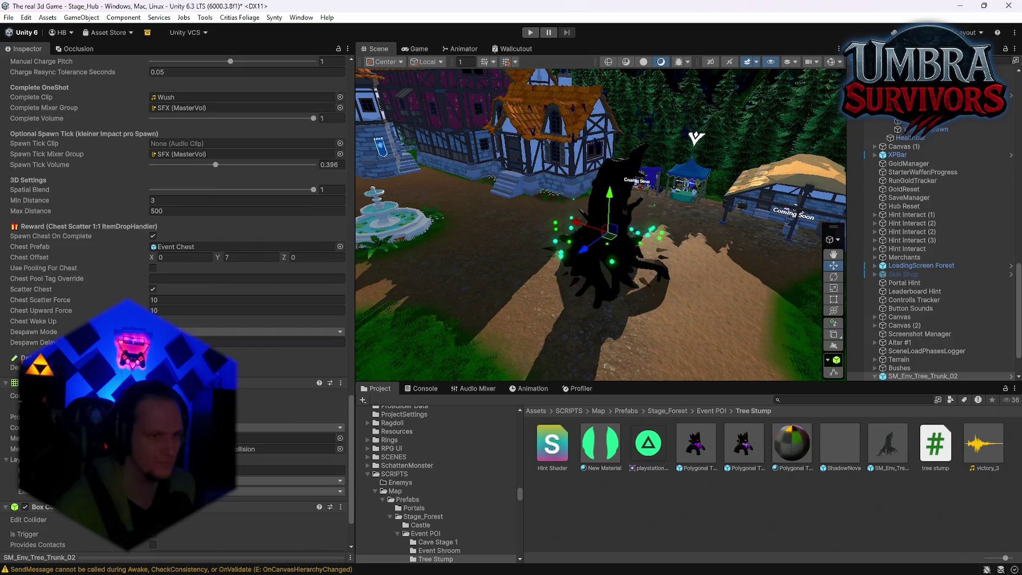
pyautogui.scroll(15, 215, 307)
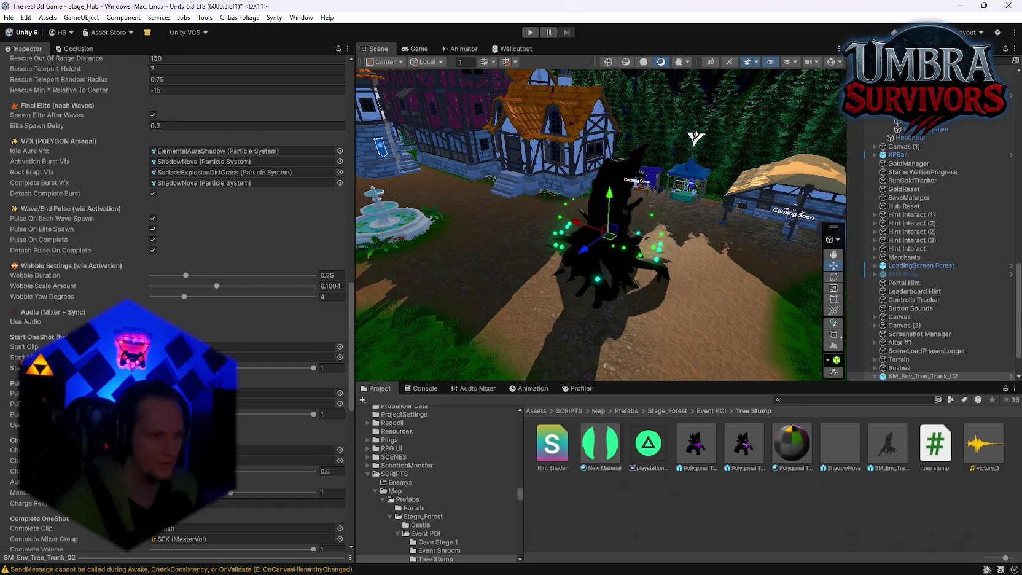
pyautogui.scroll(4, 236, 319)
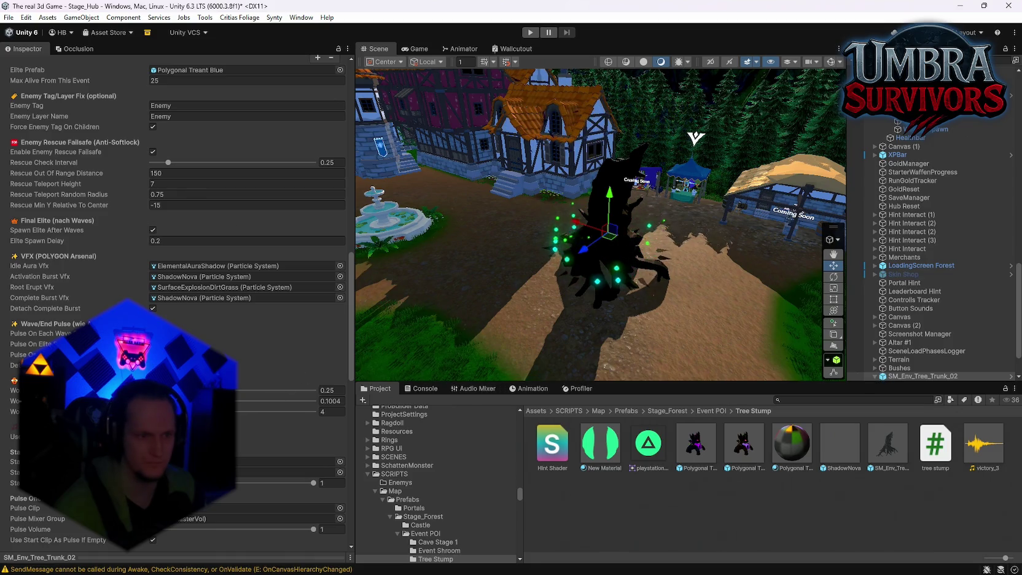
pyautogui.click(283, 461)
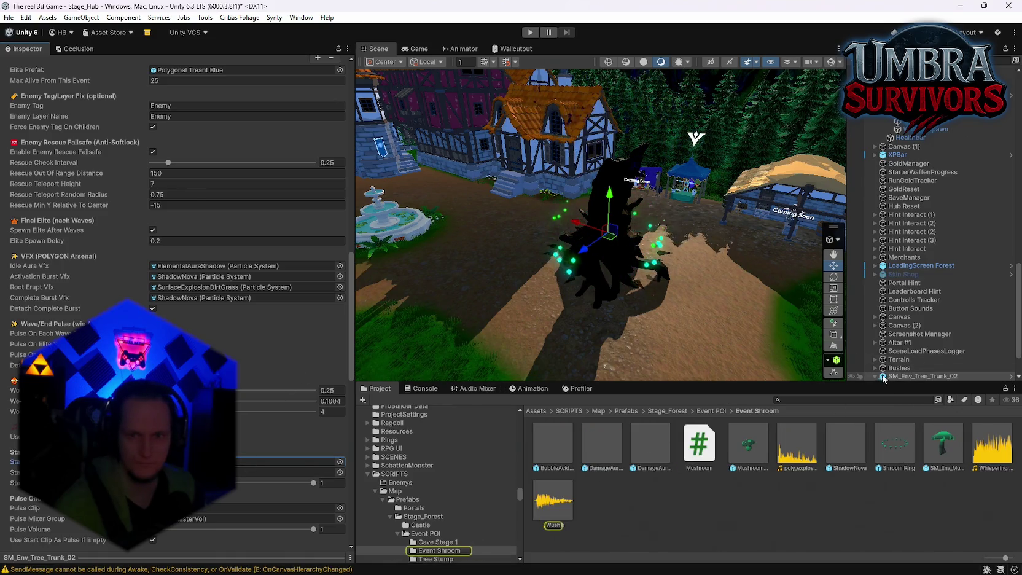
# Step: Select the stump's ShadowNova effect and set Projectile Sound Pitcher's Sfx Mixer Group to SFX
pyautogui.scroll(-2, 936, 347)
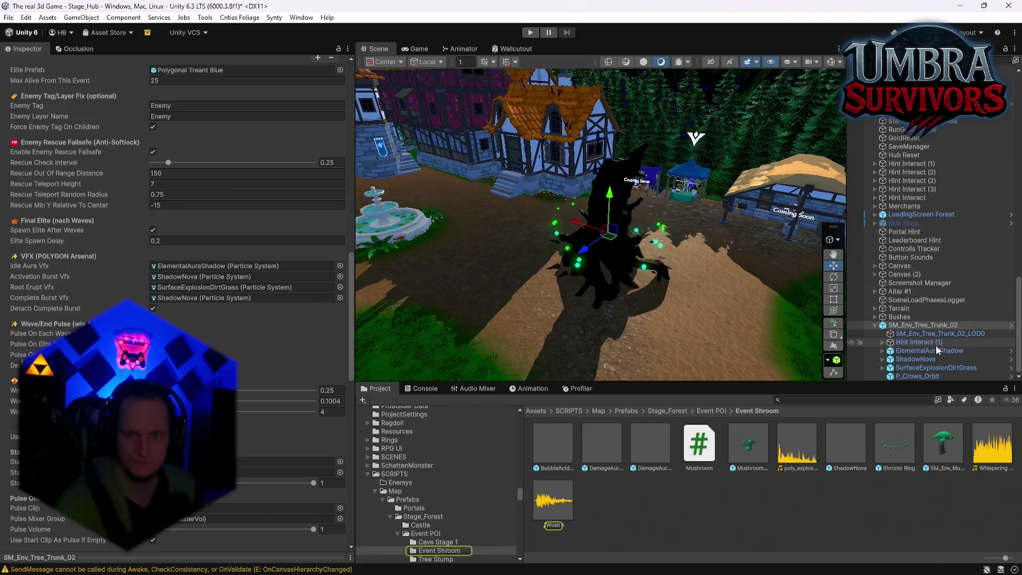
pyautogui.click(908, 361)
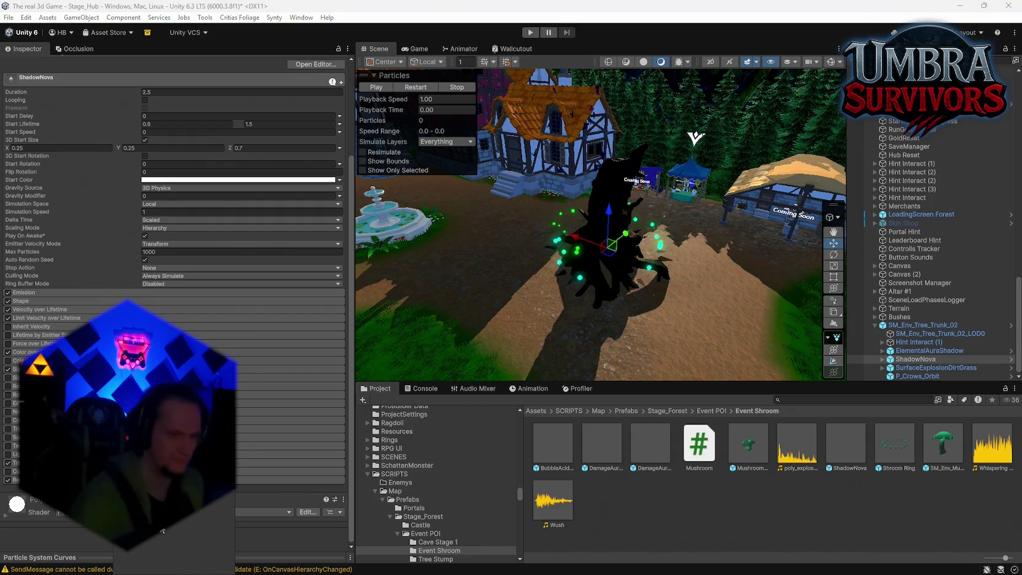
pyautogui.scroll(-6, 162, 530)
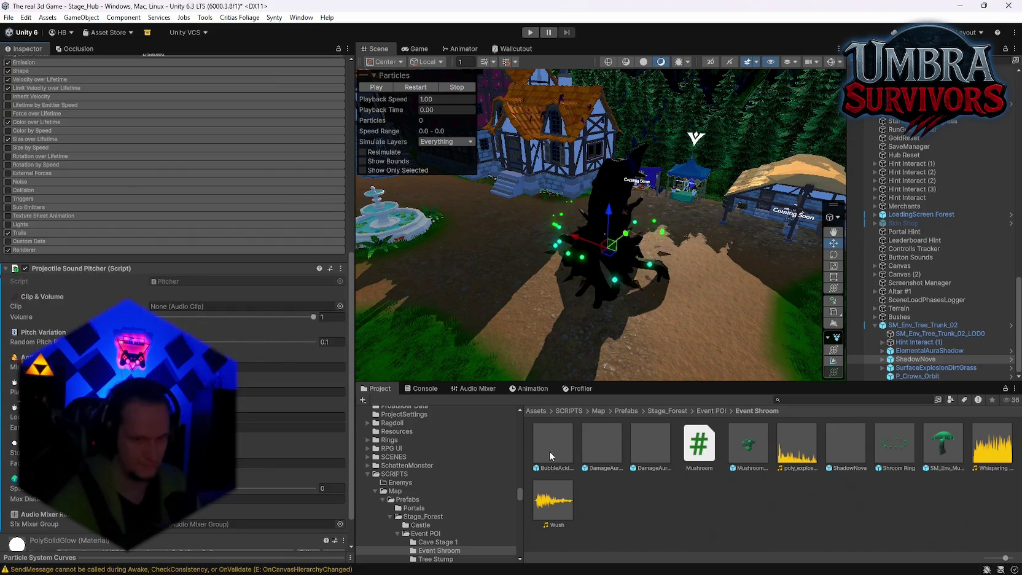
pyautogui.scroll(-1, 329, 315)
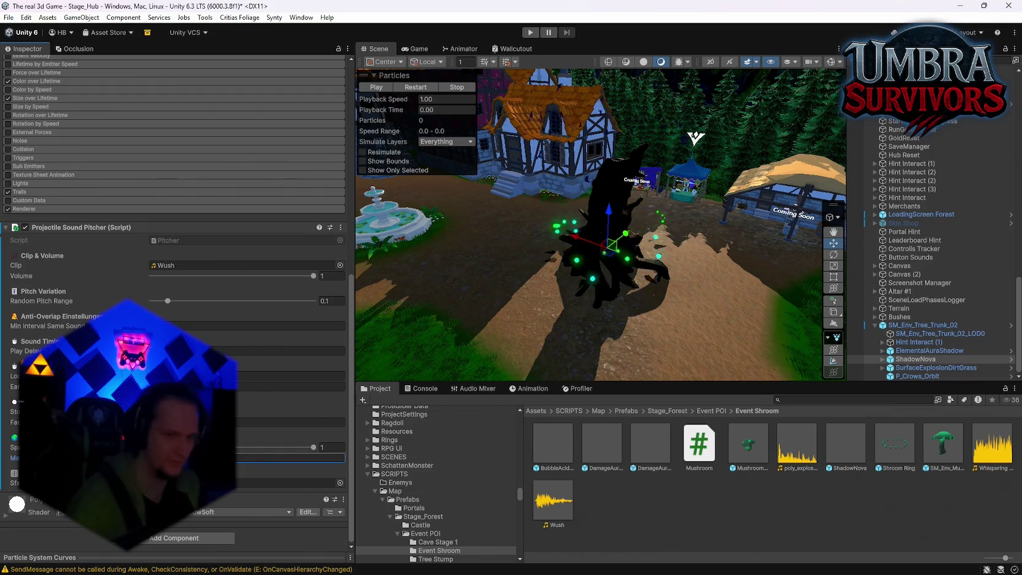
pyautogui.click(340, 483)
pyautogui.doubleClick(372, 341)
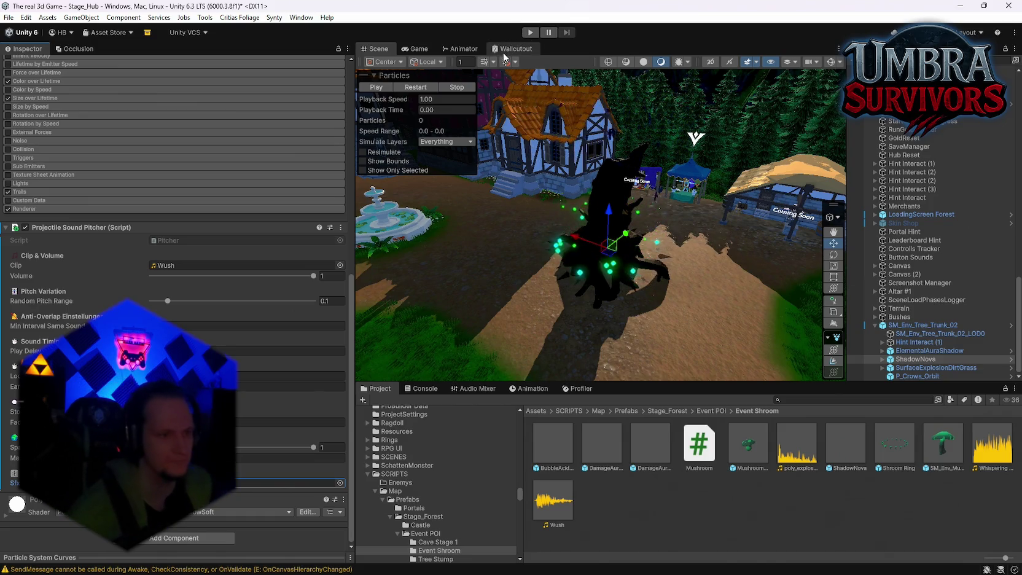
# Step: Start the game, equip Mjolnir at the shrine's weapon book, and pause
pyautogui.click(535, 35)
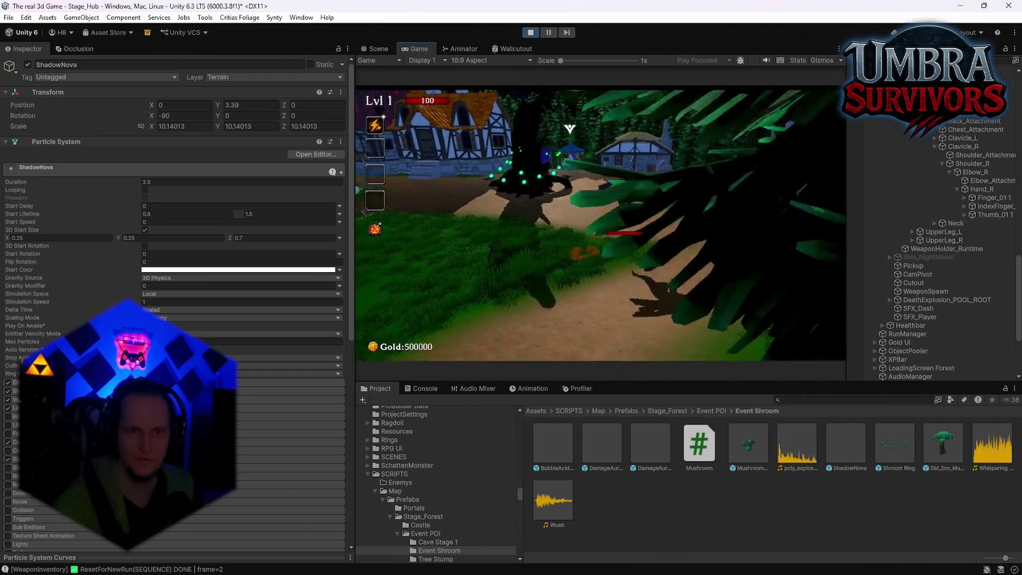
pyautogui.press('w')
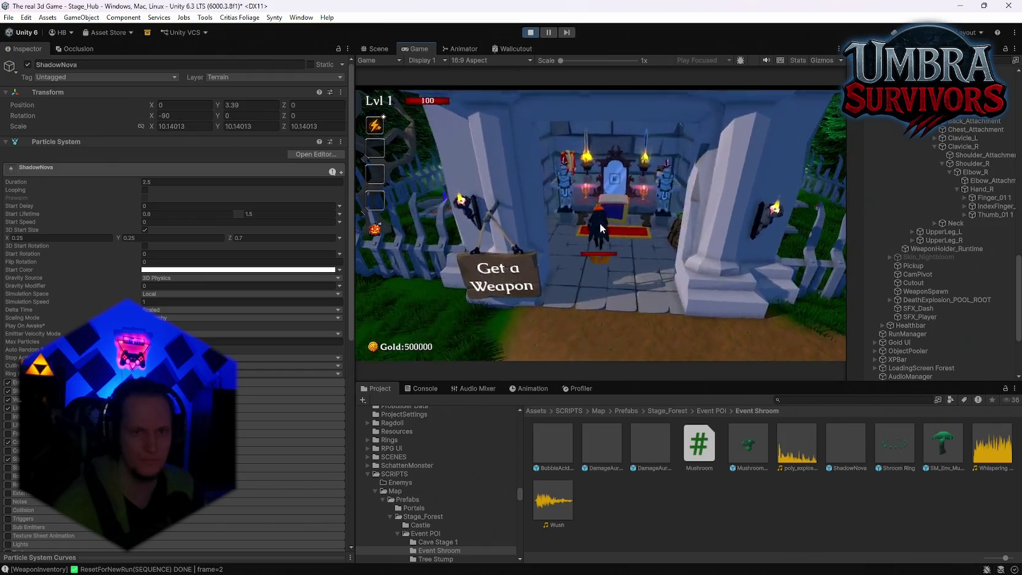
pyautogui.click(529, 169)
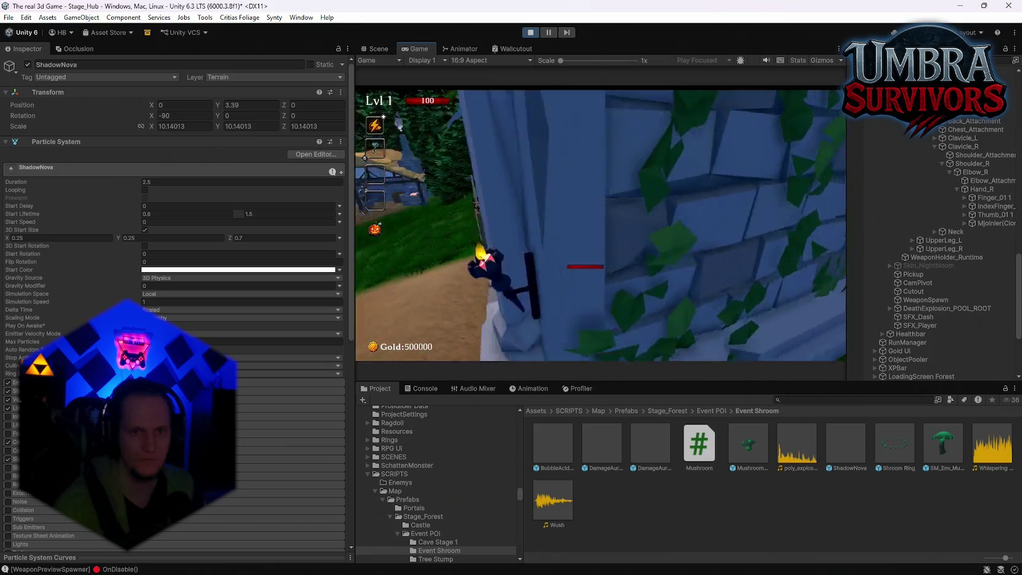
pyautogui.press('Escape')
# Step: Inspect Mjolnir(Clone) and its ShadowNova particle system in the Hierarchy
pyautogui.scroll(-2, 948, 283)
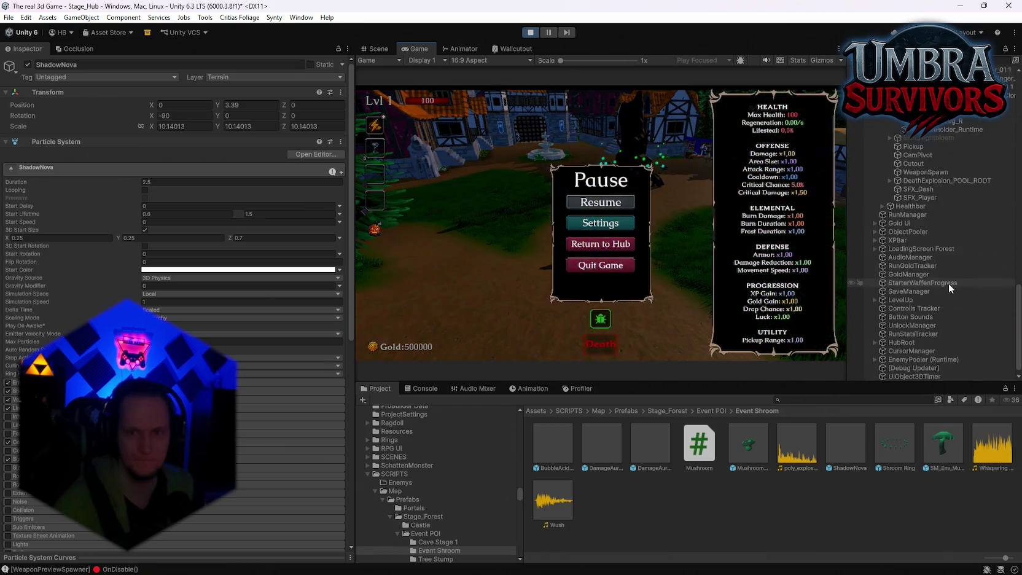
pyautogui.click(981, 190)
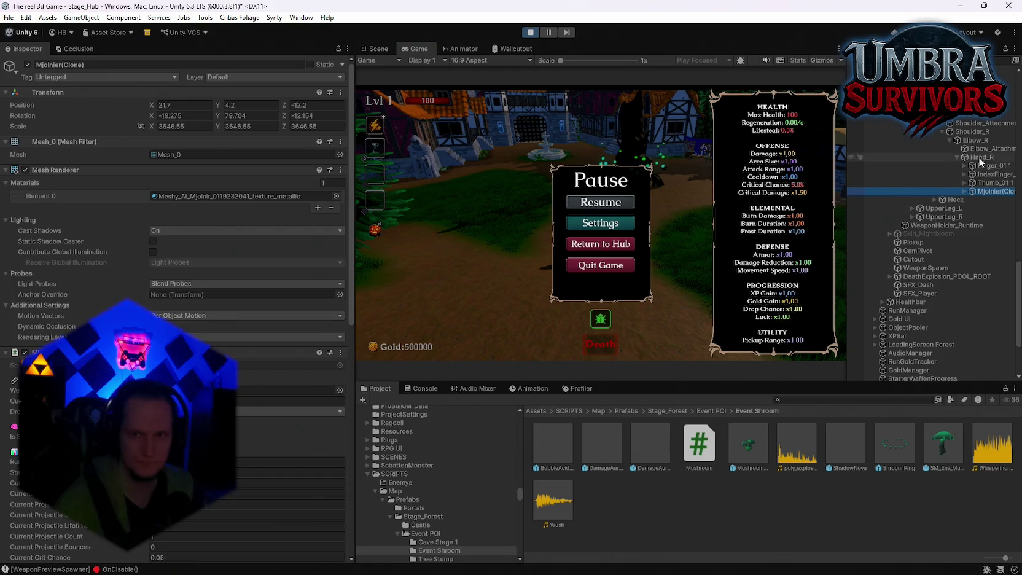
pyautogui.scroll(-4, 916, 253)
pyautogui.scroll(-10, 927, 279)
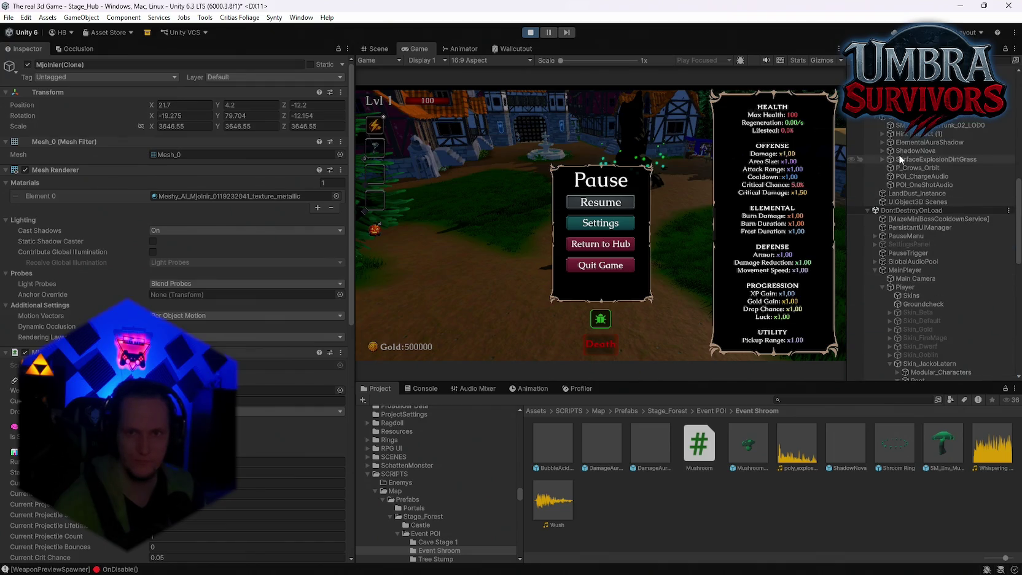
pyautogui.click(912, 150)
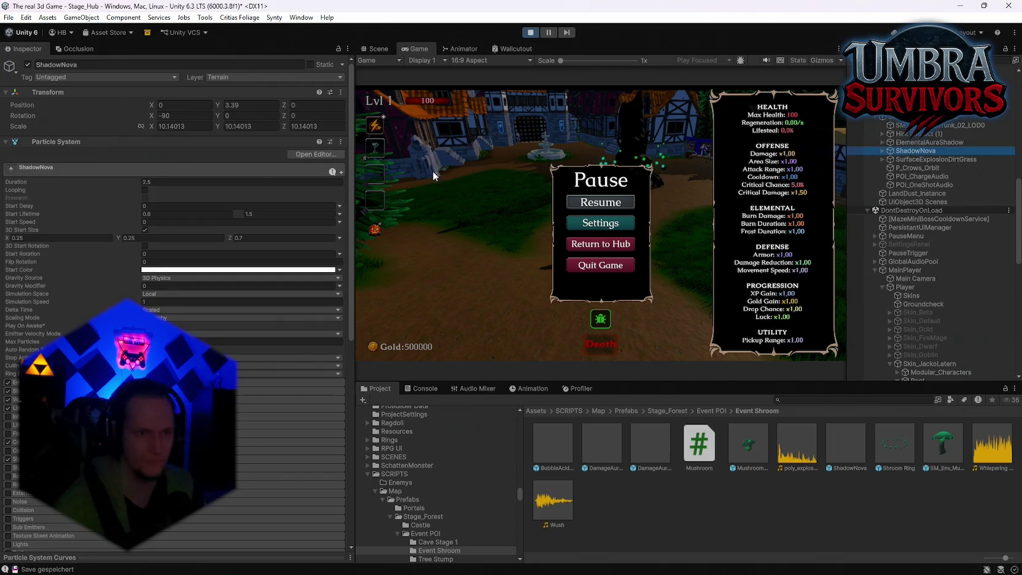
# Step: Replace ShadowNova's Projectile Sound Pitcher with an Audio Source playing Wush through SFX (MasterVol)
pyautogui.click(376, 48)
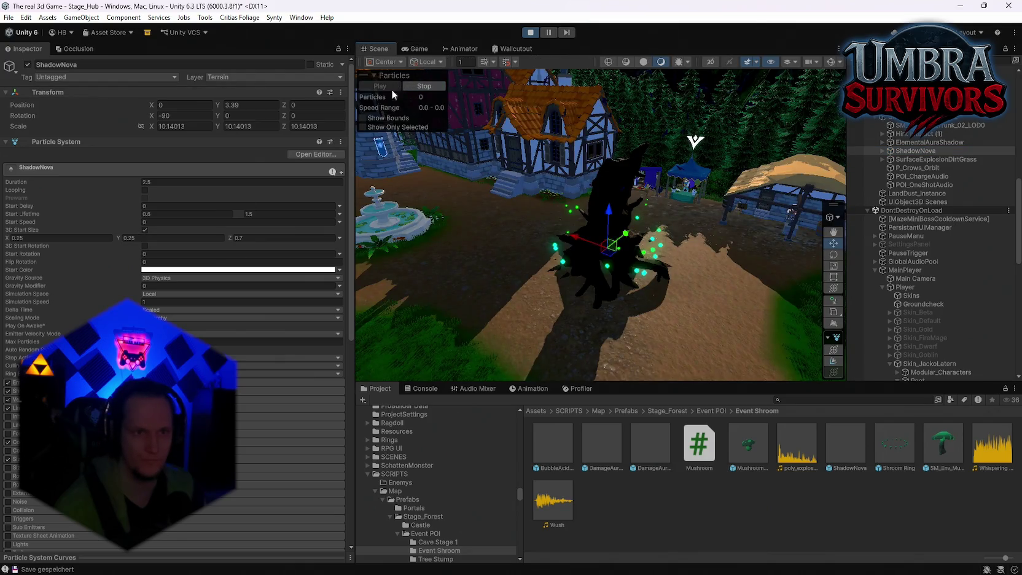
pyautogui.scroll(-10, 190, 290)
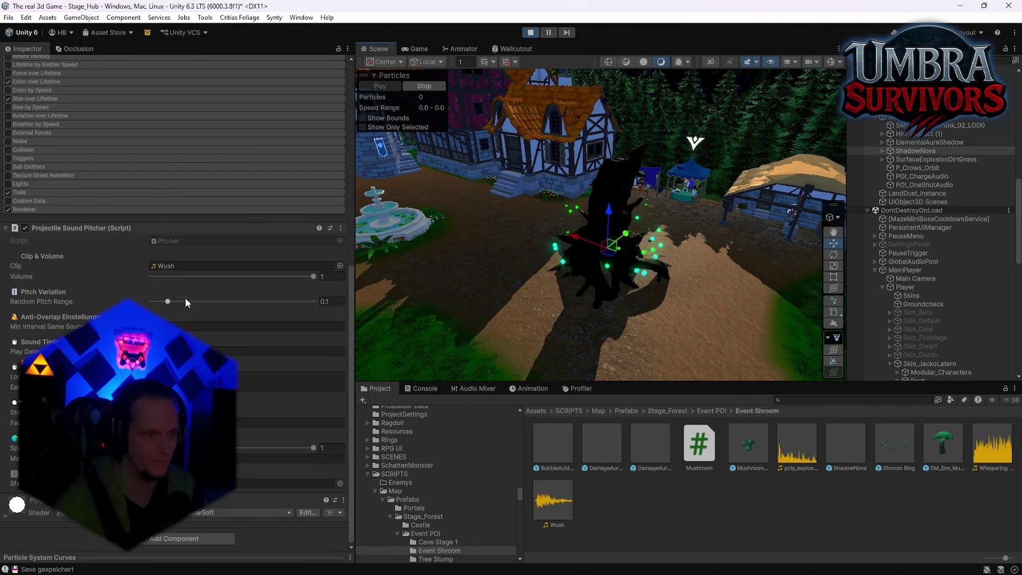
pyautogui.rightClick(64, 229)
pyautogui.click(86, 253)
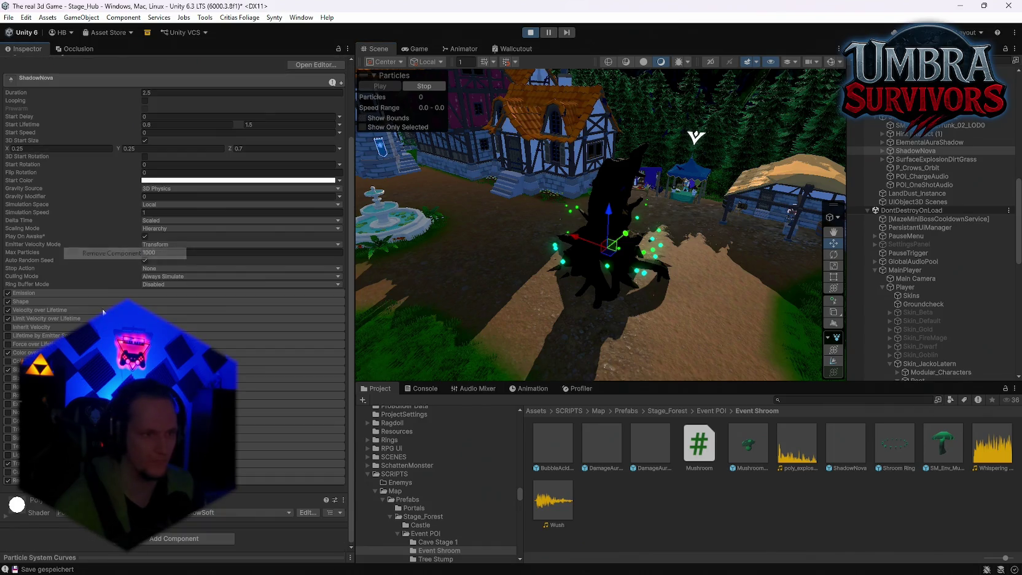
pyautogui.click(142, 540)
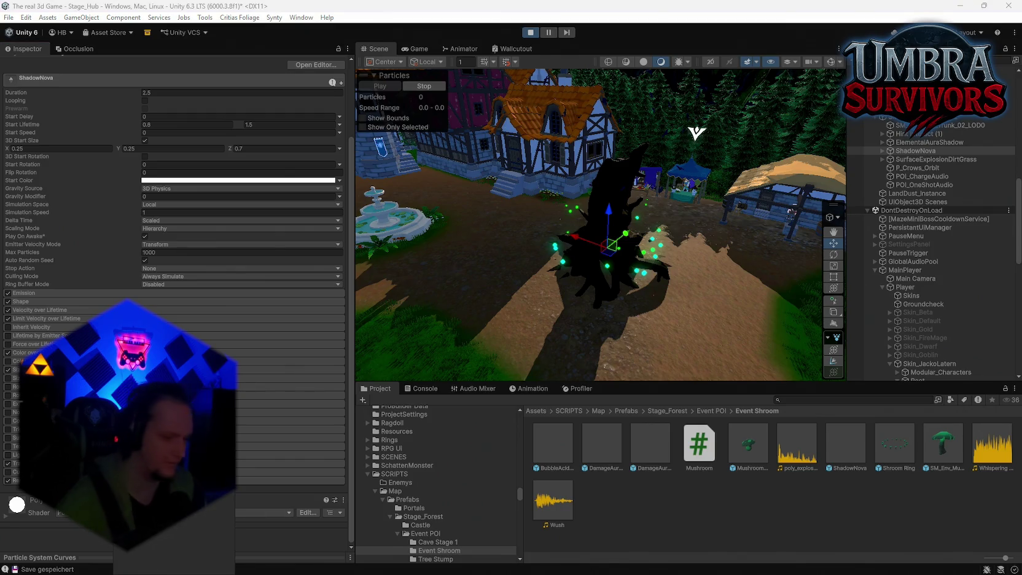
pyautogui.click(153, 533)
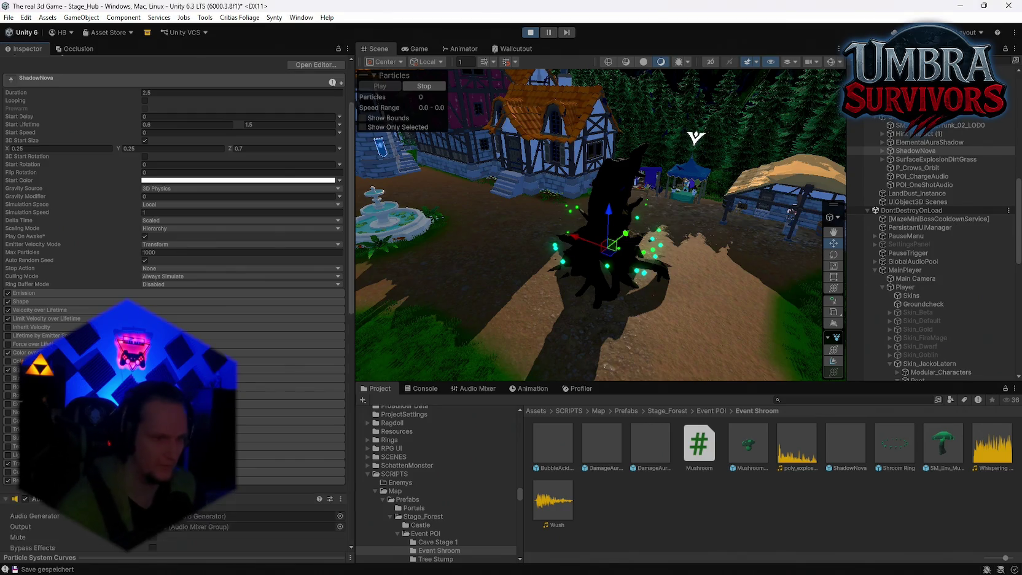
pyautogui.moveTo(549, 503); pyautogui.dragTo(183, 289)
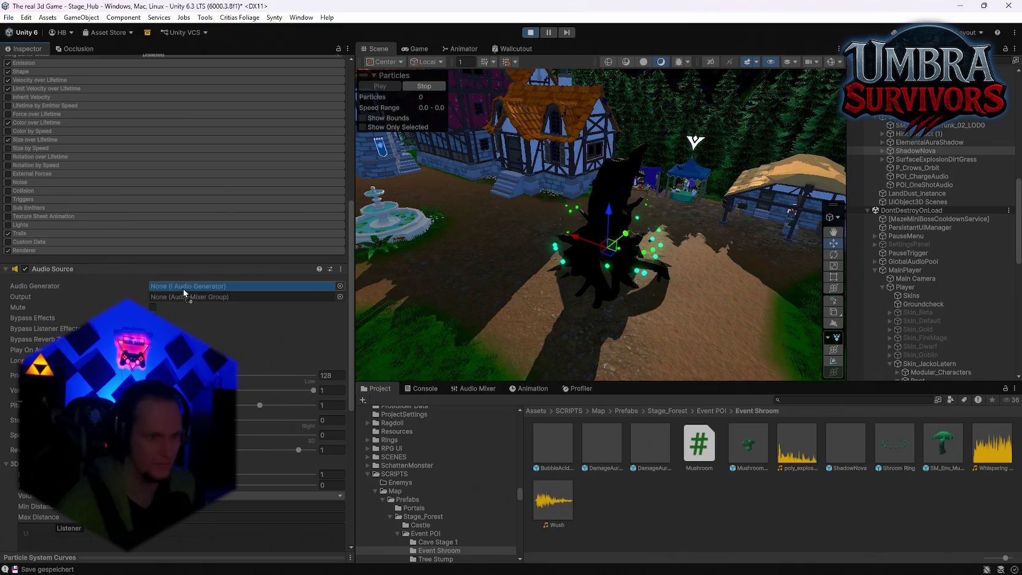
pyautogui.click(340, 297)
pyautogui.doubleClick(376, 342)
pyautogui.write('53')
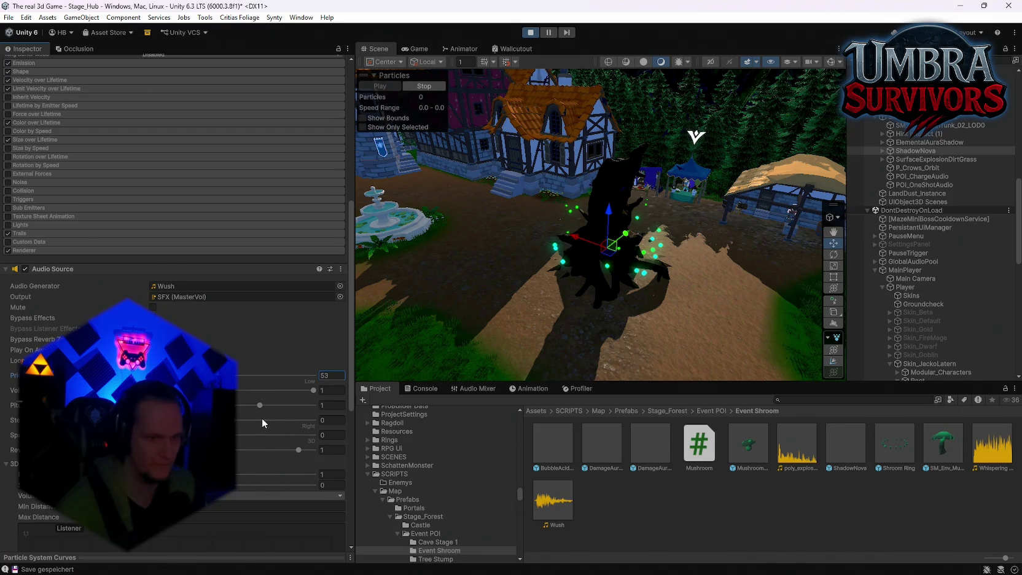
pyautogui.scroll(-4, 263, 449)
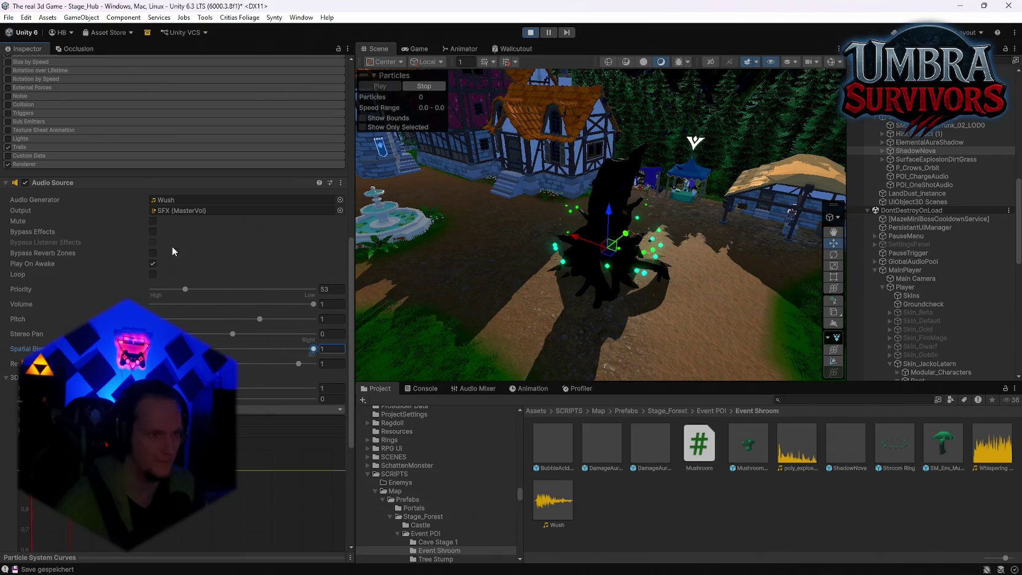
# Step: Resume the game briefly, then pause and preview the Wush audio clip
pyautogui.click(418, 50)
pyautogui.press('Escape')
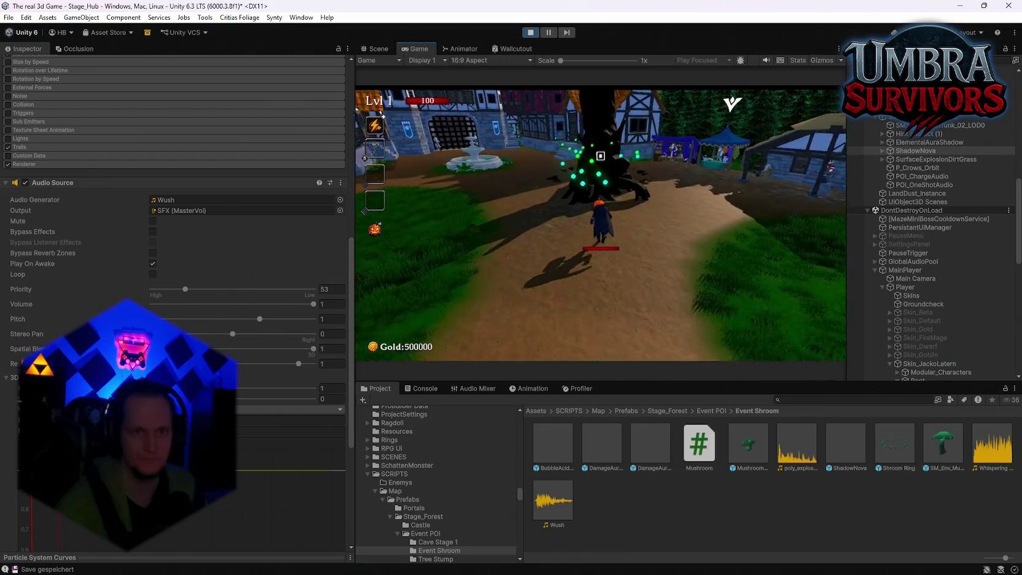
pyautogui.press('w')
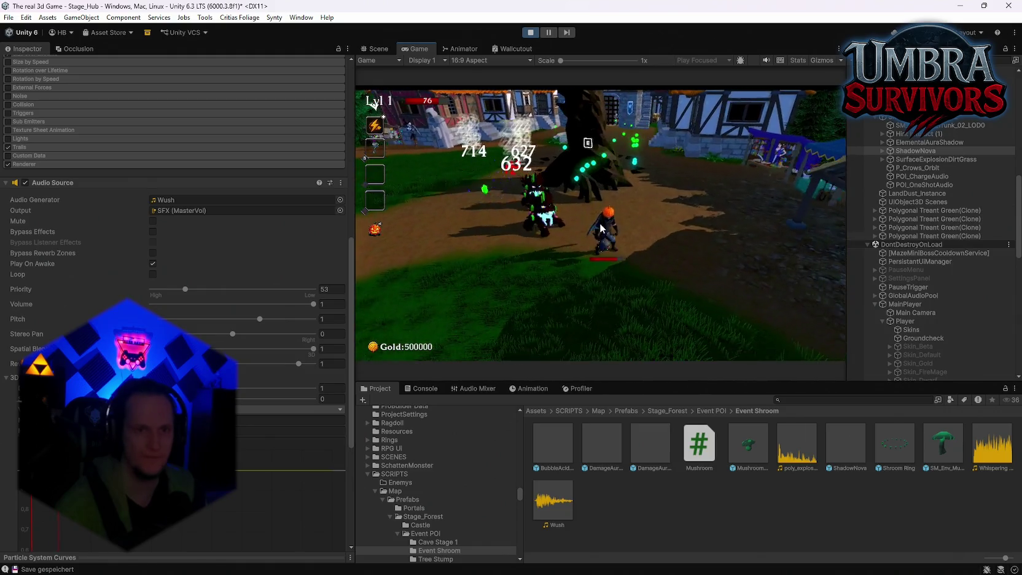
pyautogui.press('Escape')
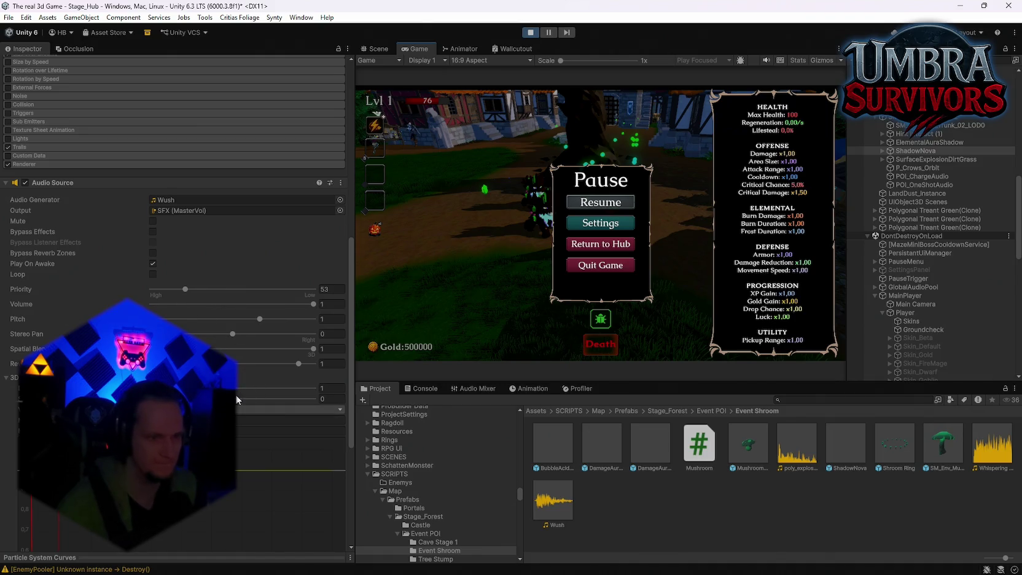
pyautogui.click(557, 504)
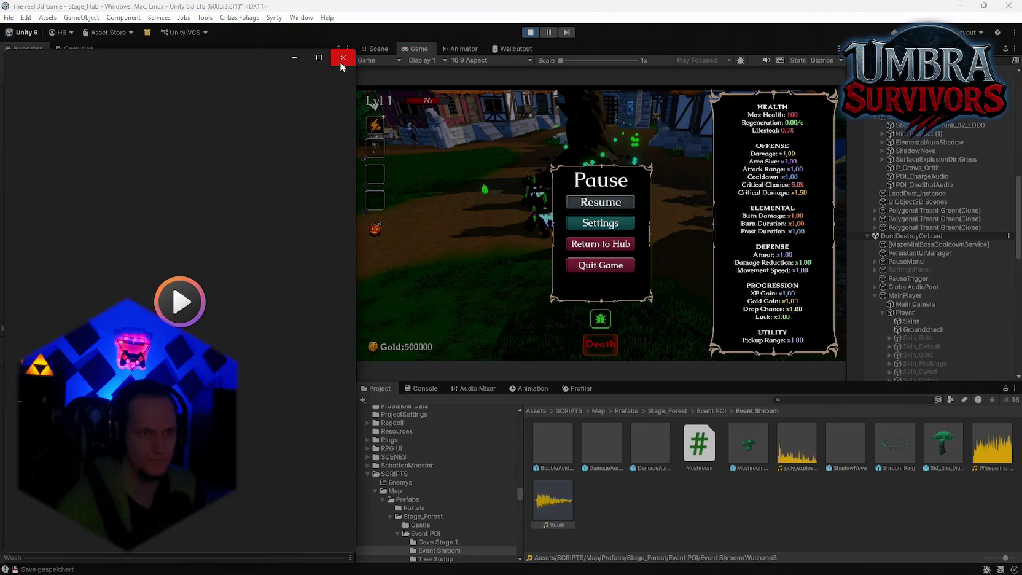
pyautogui.click(341, 59)
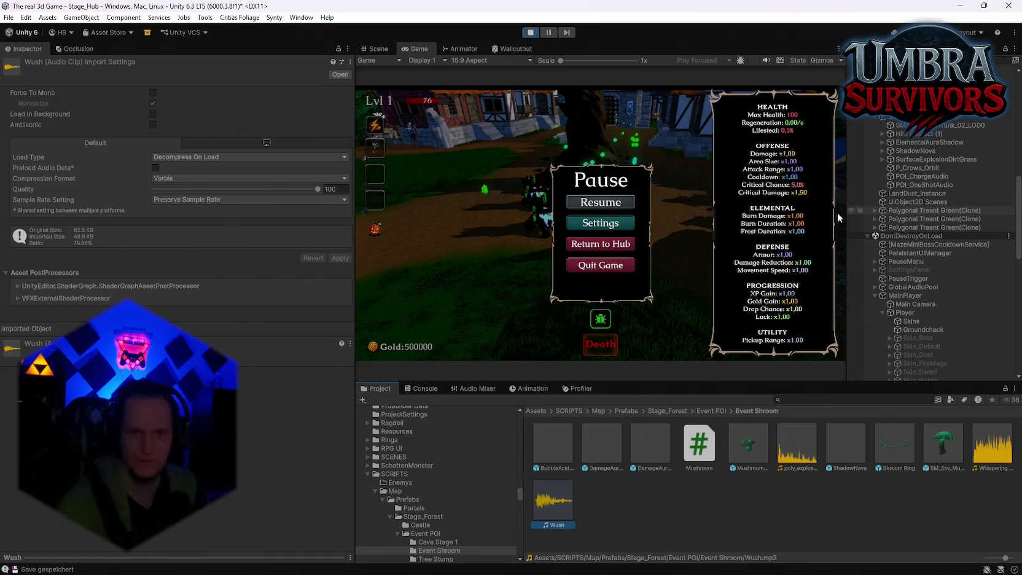
# Step: Resume play-testing, choosing level-up upgrades until level 4, then pause
pyautogui.click(601, 201)
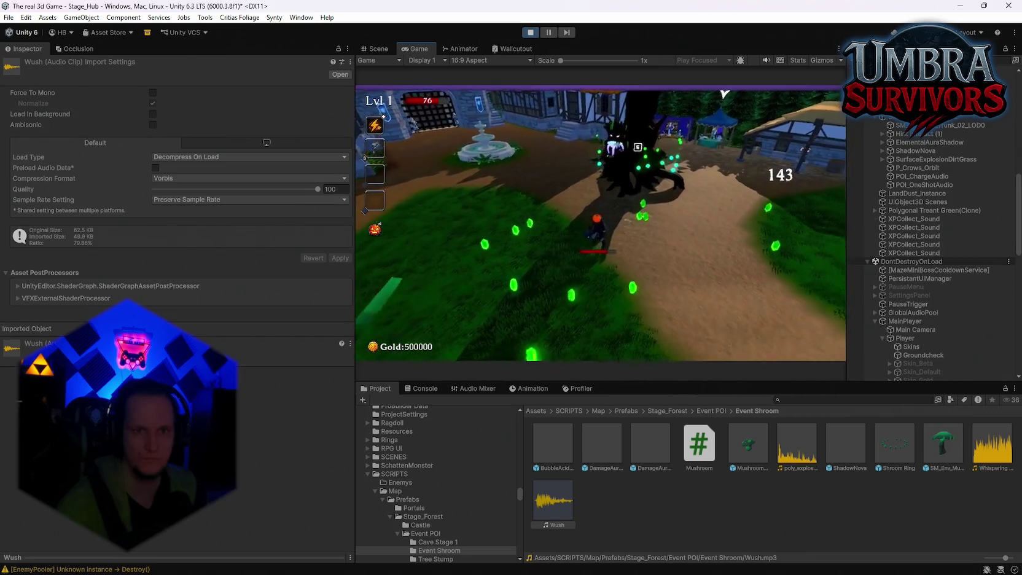
pyautogui.press('Return')
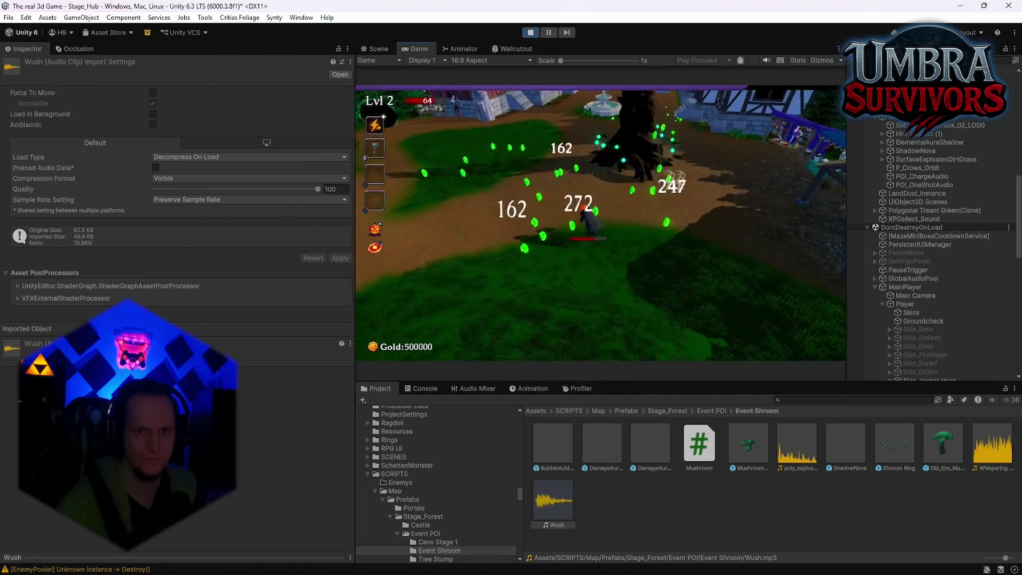
pyautogui.press('Return')
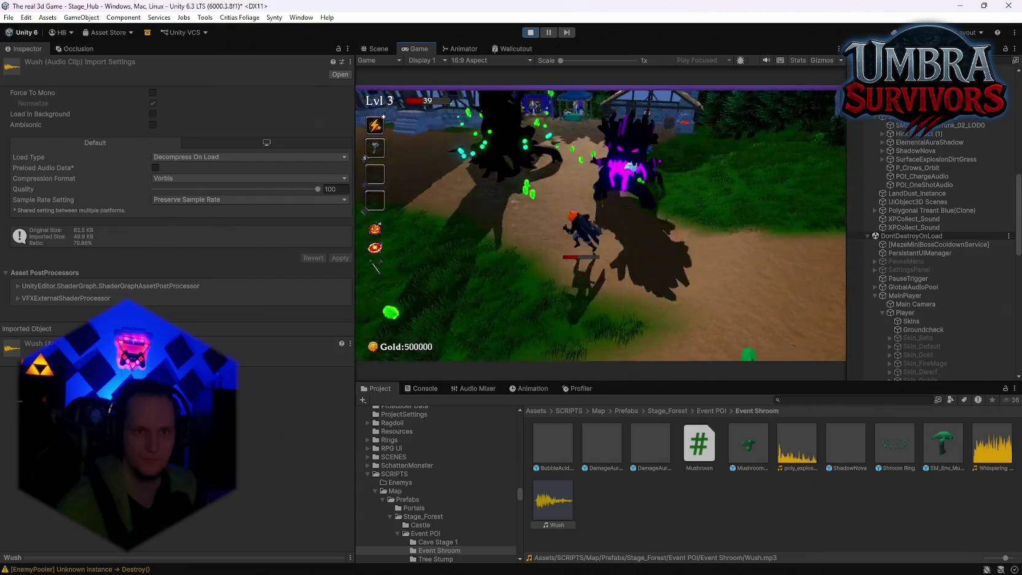
pyautogui.click(605, 223)
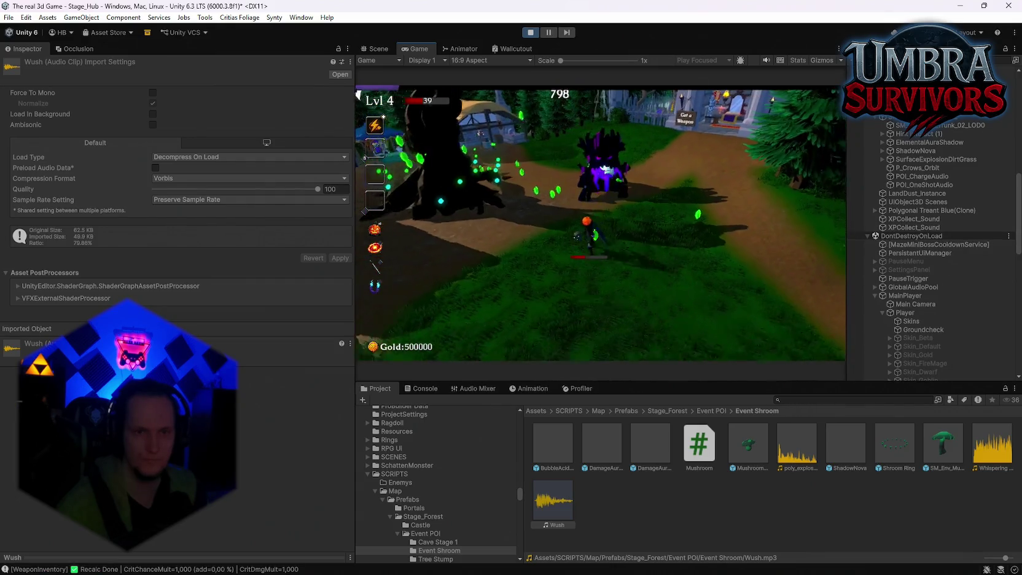
pyautogui.press('Escape')
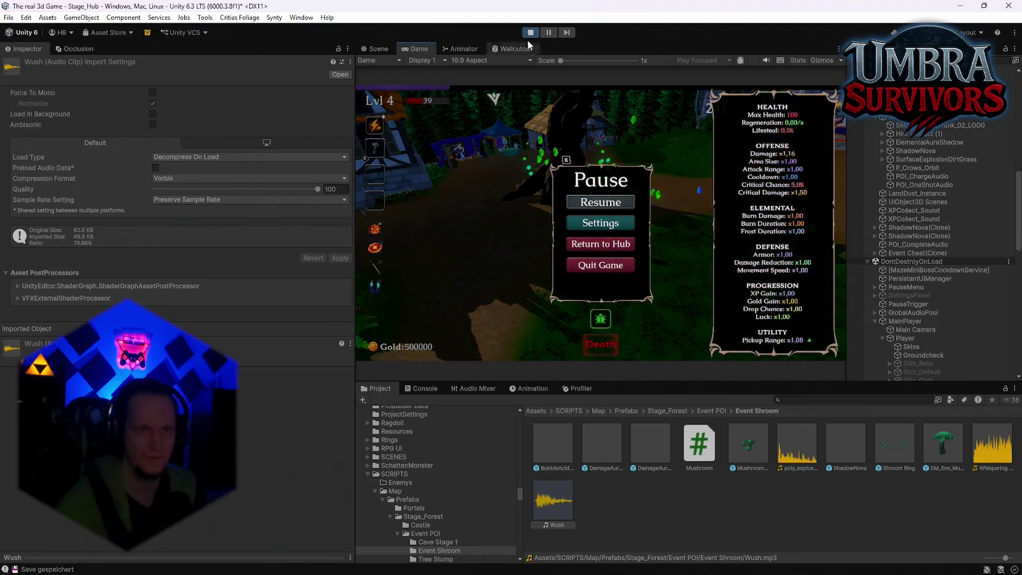
# Step: Exit play mode and select the tree trunk's ShadowNova effect to view its Projectile Sound Pitcher
pyautogui.click(528, 34)
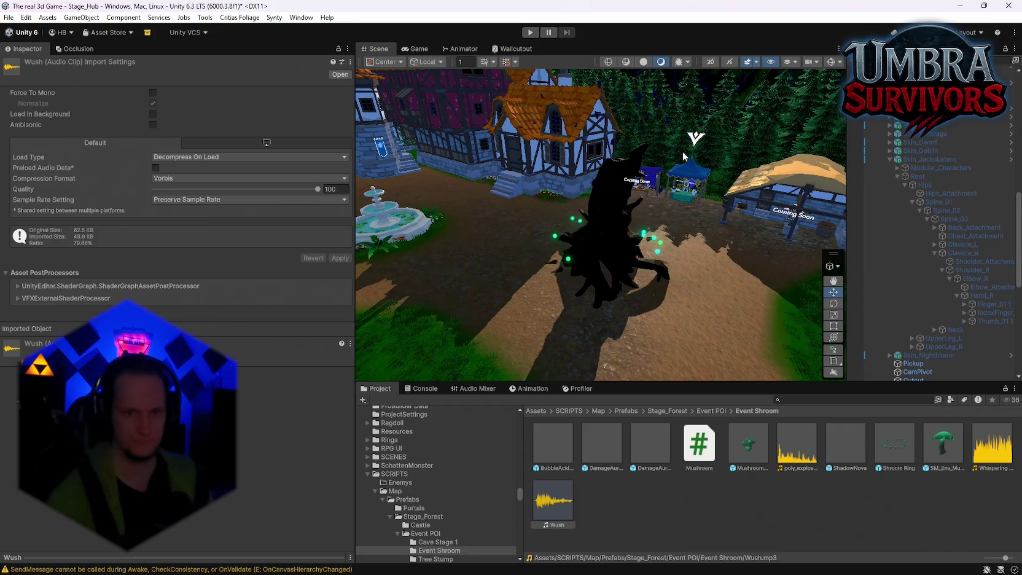
pyautogui.scroll(5, 900, 271)
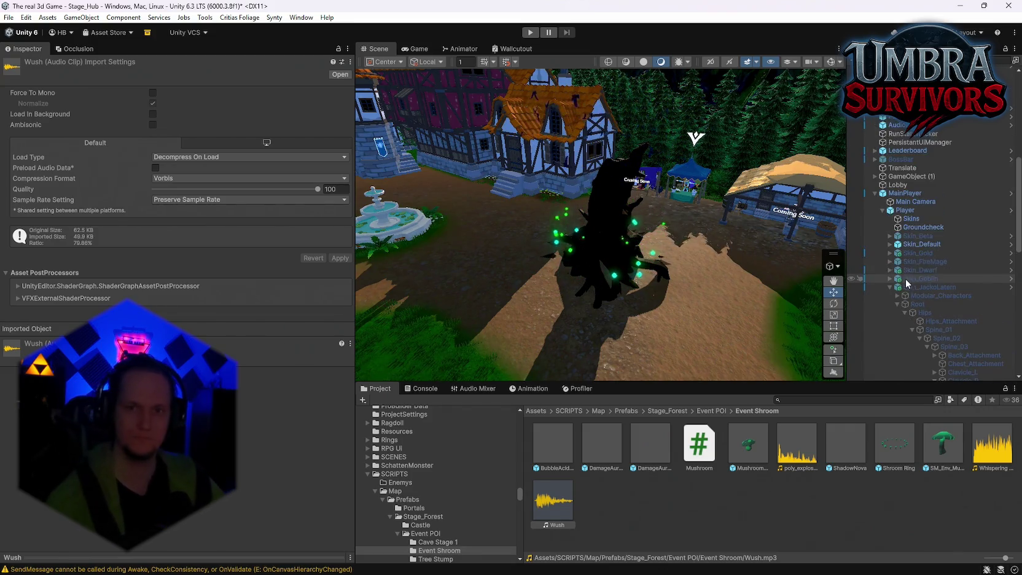
pyautogui.scroll(-10, 908, 258)
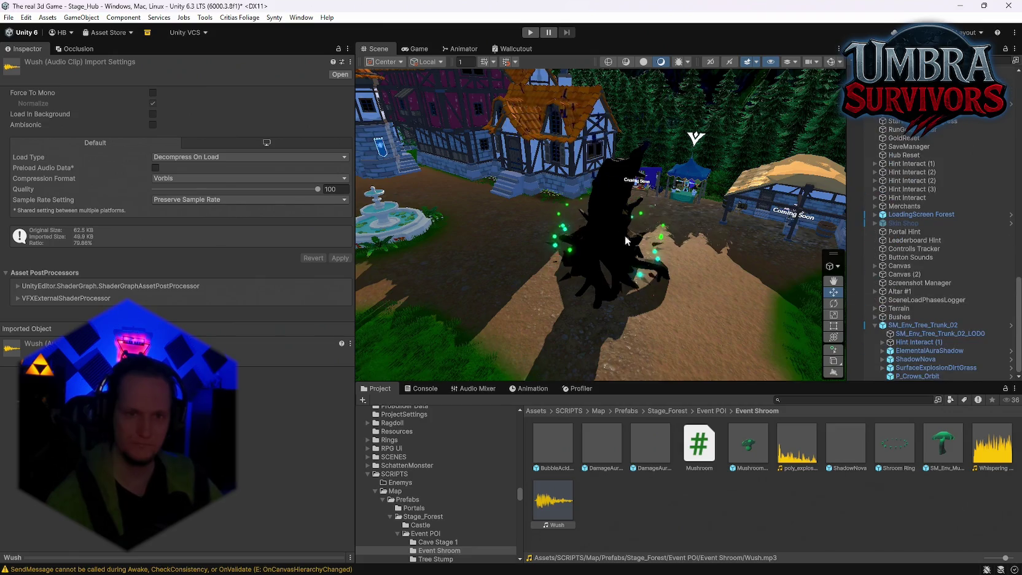
pyautogui.click(570, 264)
pyautogui.scroll(-10, 248, 323)
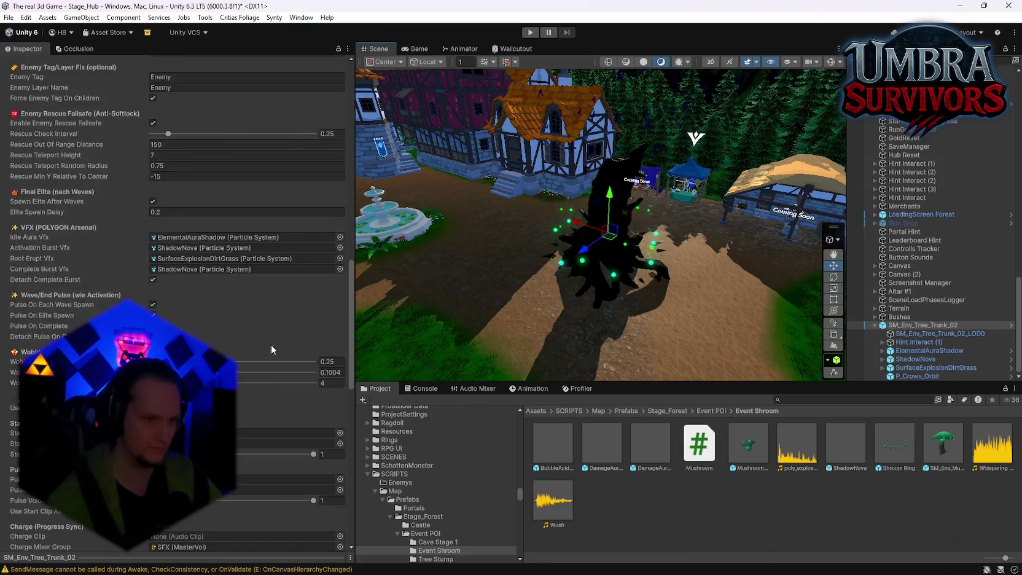
pyautogui.scroll(-15, 270, 345)
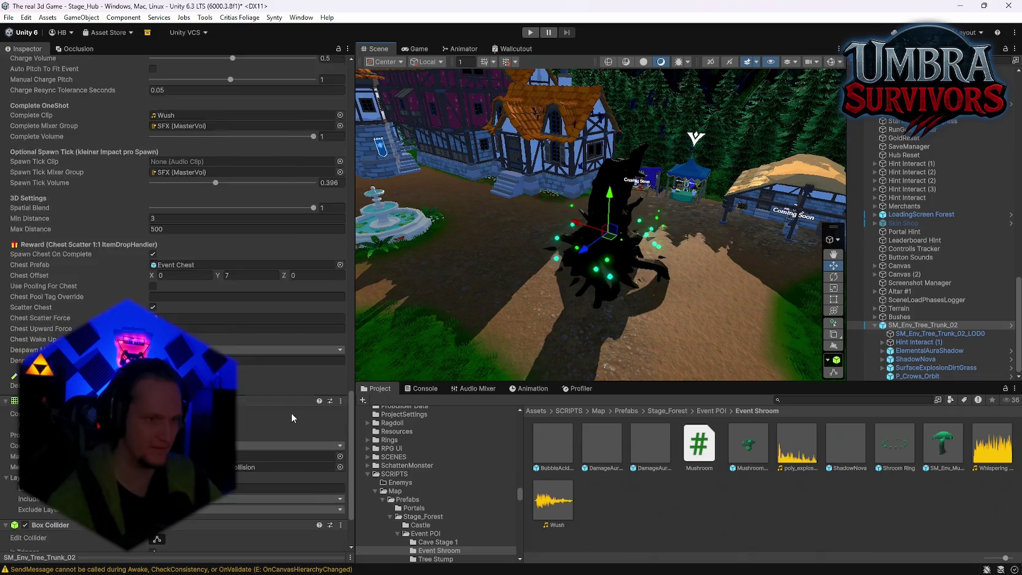
pyautogui.scroll(3, 291, 413)
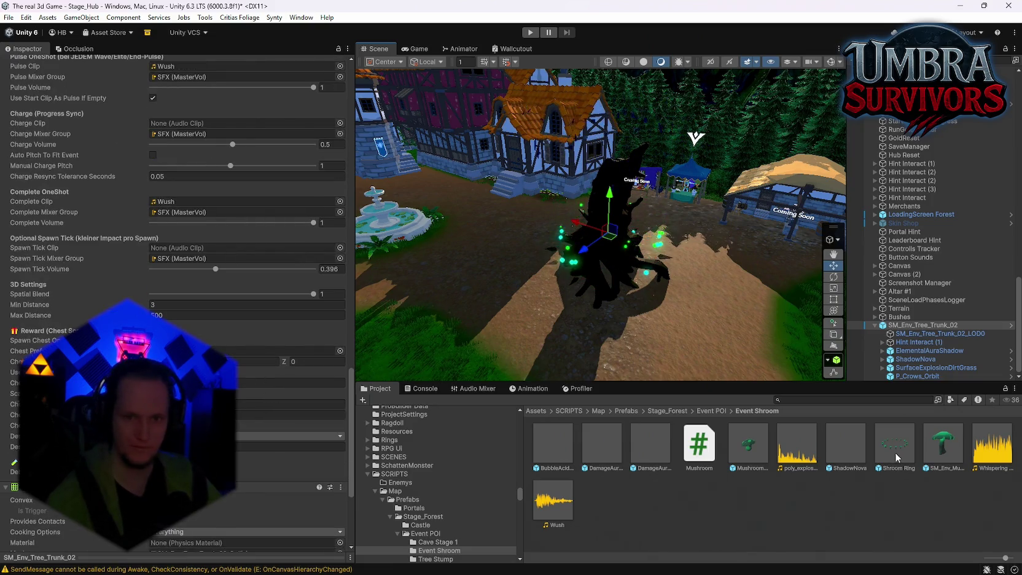
pyautogui.click(907, 366)
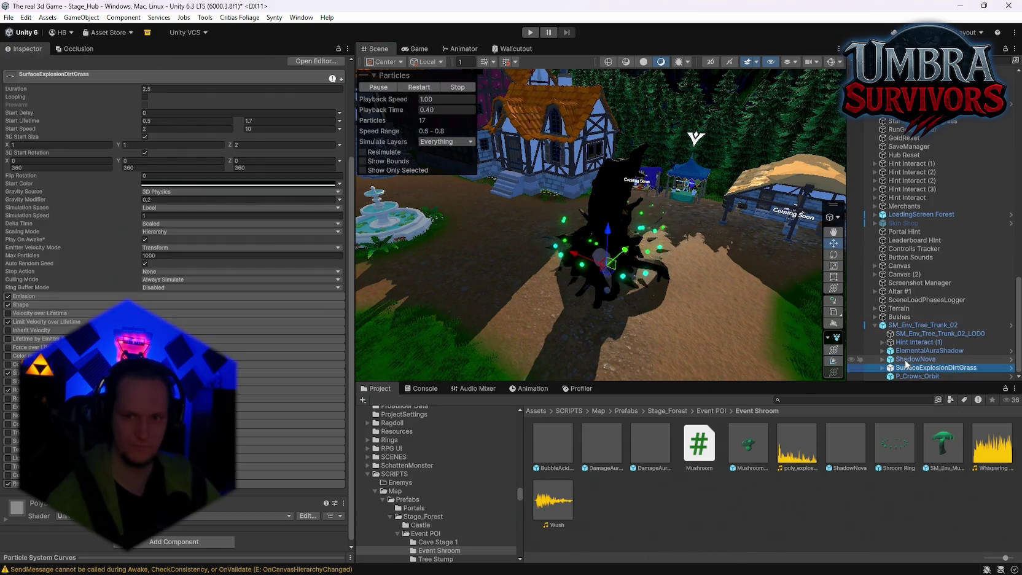
pyautogui.click(906, 359)
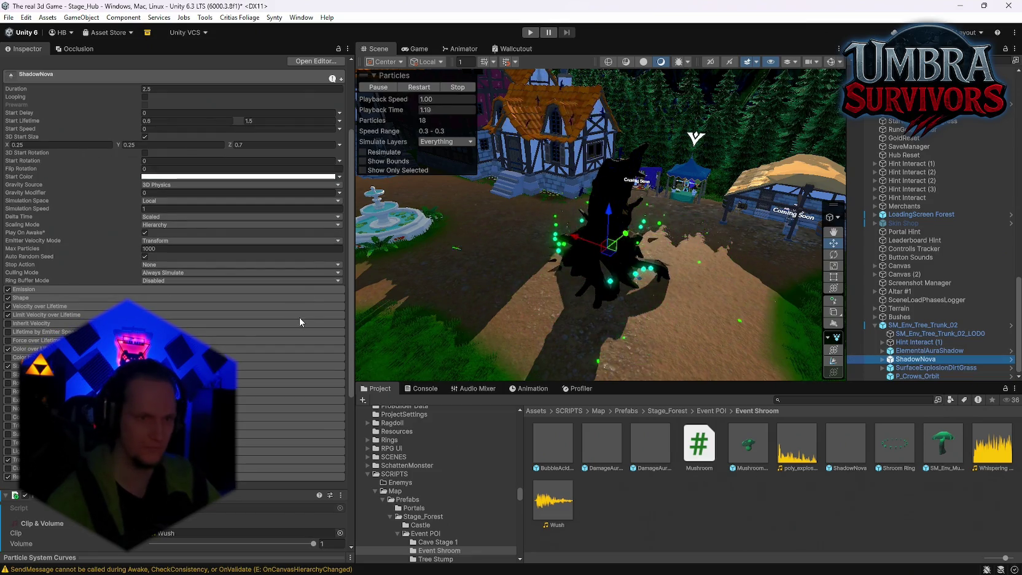
pyautogui.scroll(-9, 300, 317)
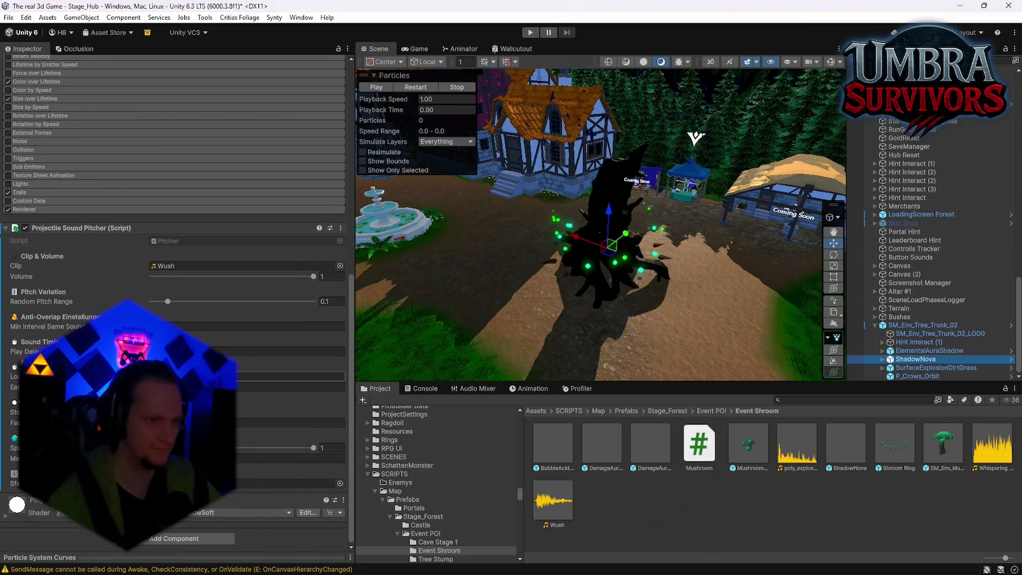
# Step: Lower a Projectile Sound Pitcher value from 1 to 0.543 and start play mode
pyautogui.rightClick(69, 229)
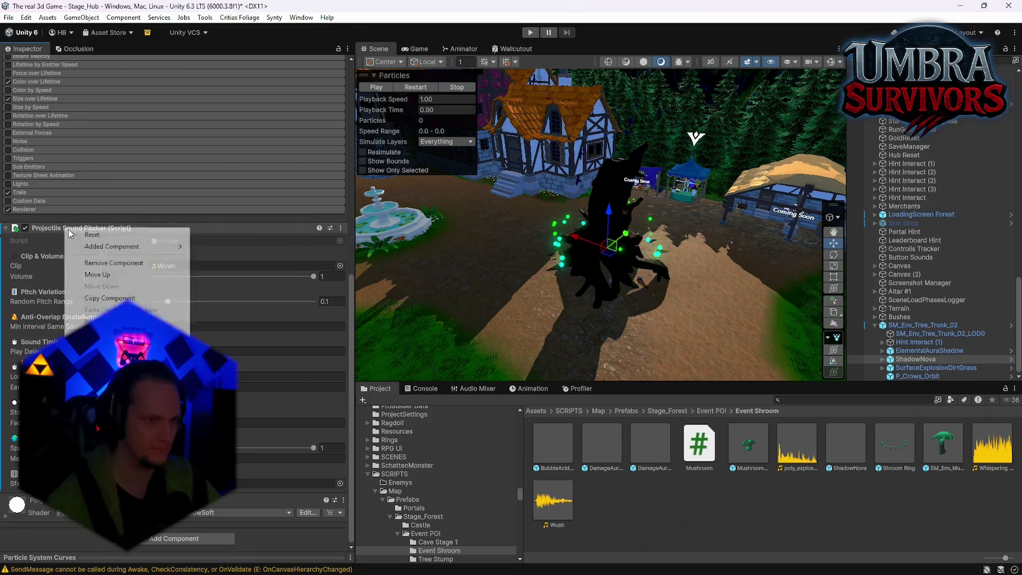
pyautogui.moveTo(268, 447); pyautogui.dragTo(240, 449)
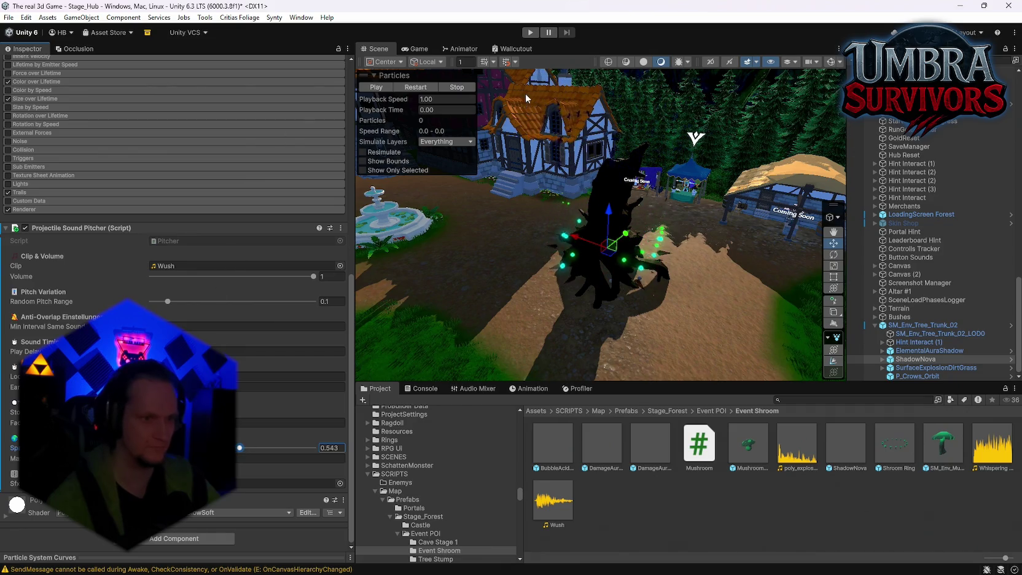
pyautogui.click(530, 32)
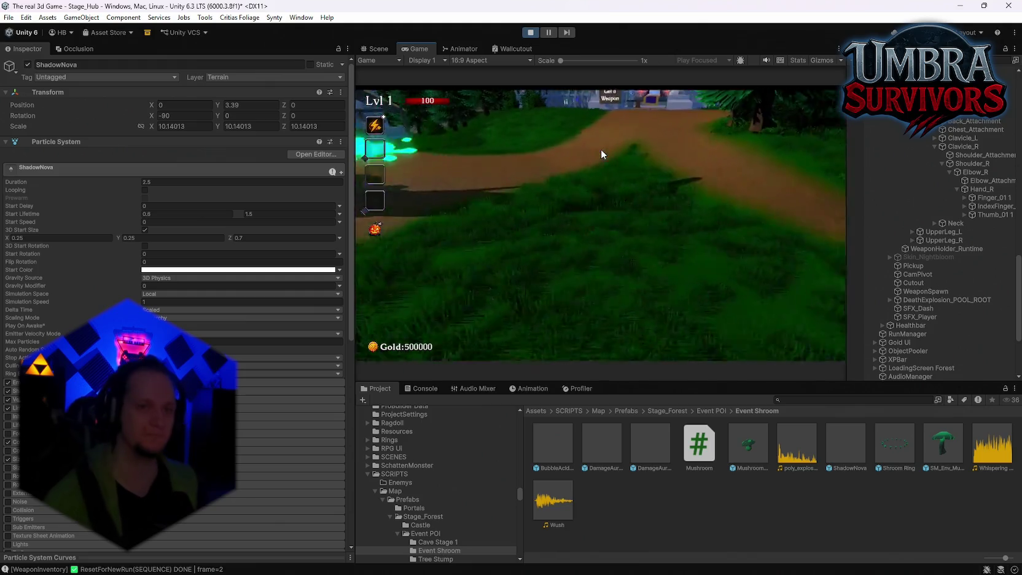
# Step: Run along the village path, pause, and inspect the SM_Env_Tree_Trunk_02 event object
pyautogui.press('d')
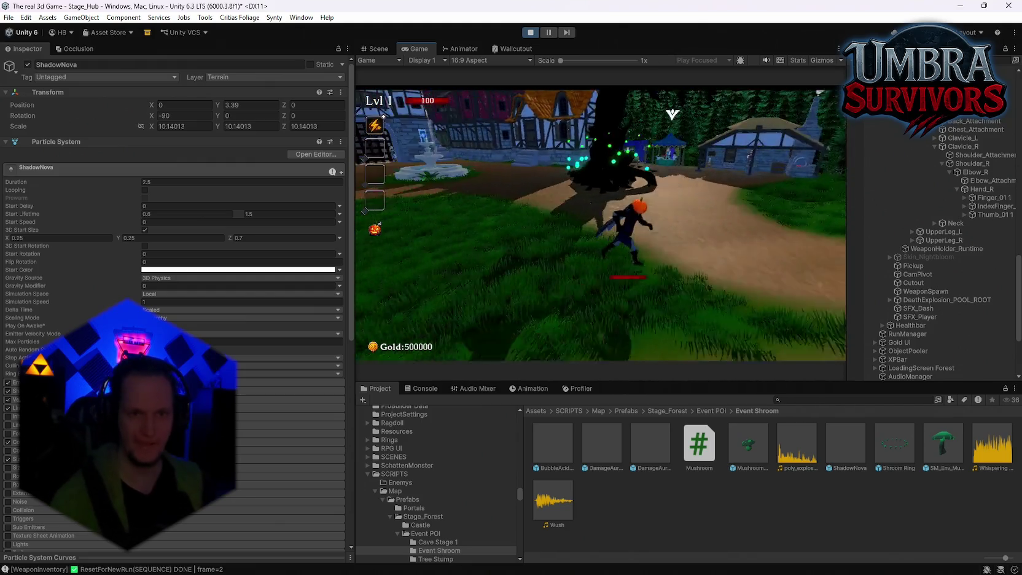
pyautogui.press('s')
pyautogui.press('Escape')
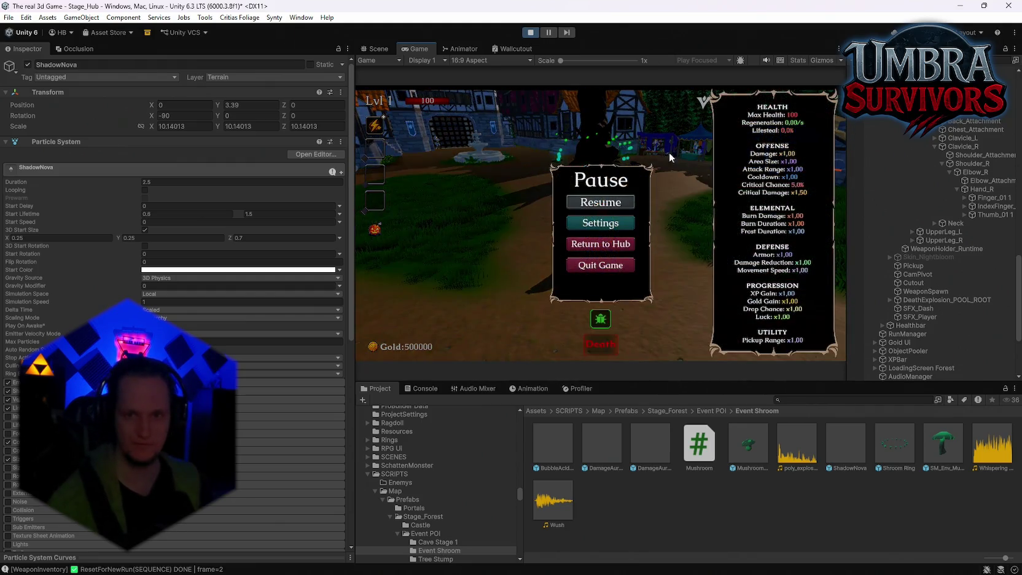
pyautogui.scroll(-5, 964, 246)
pyautogui.scroll(-10, 934, 307)
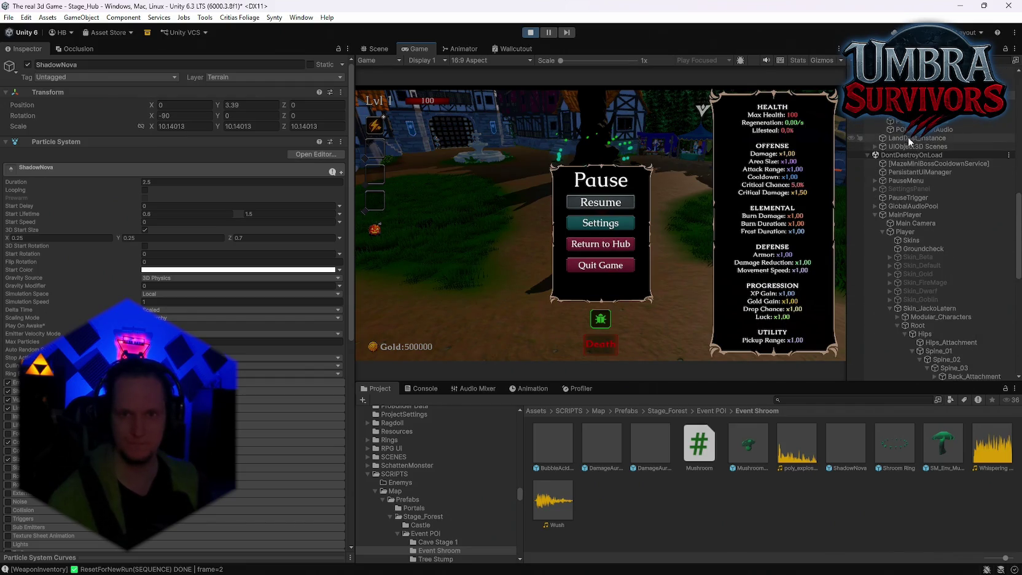
pyautogui.scroll(3, 928, 160)
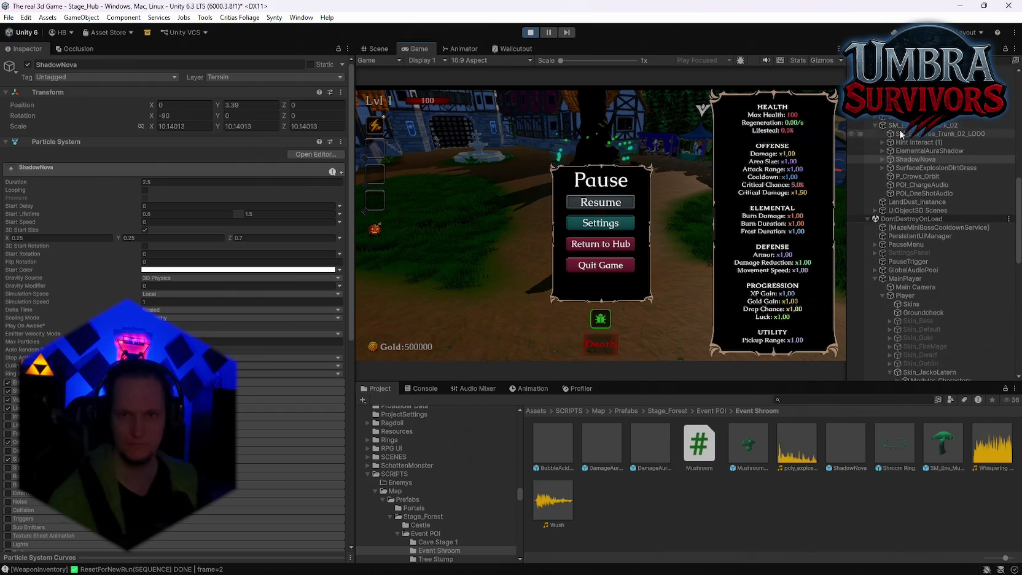
pyautogui.click(903, 125)
pyautogui.scroll(-15, 247, 322)
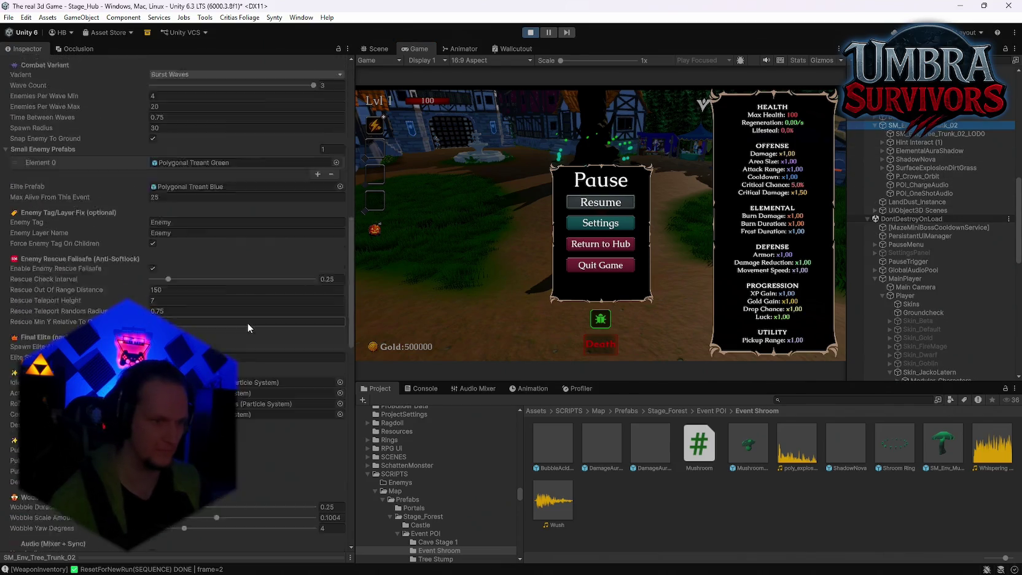
pyautogui.scroll(-10, 248, 322)
pyautogui.scroll(-5, 252, 328)
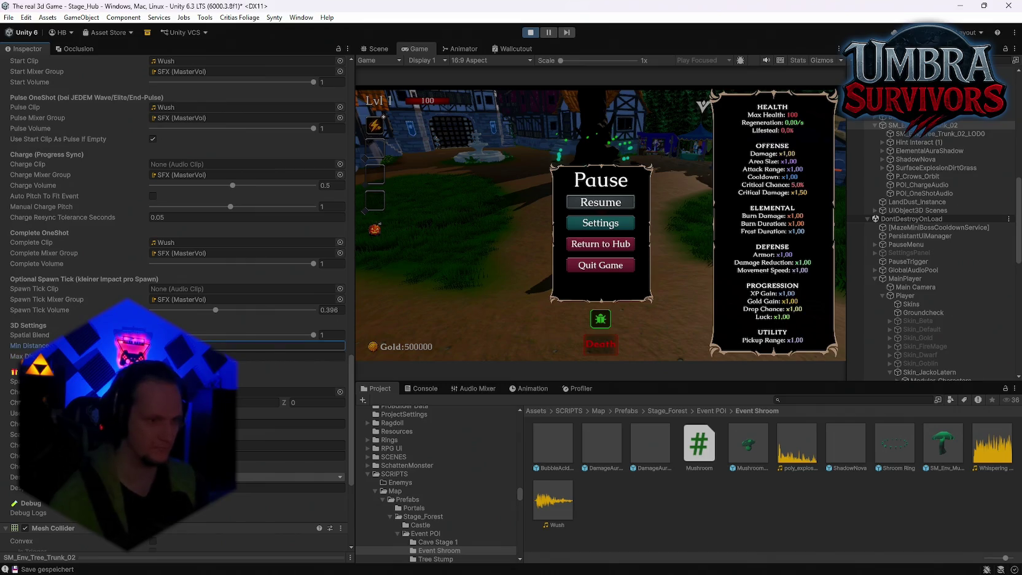
# Step: Resume and walk to the tree to trigger the Treant wave, then pause
pyautogui.press('Escape')
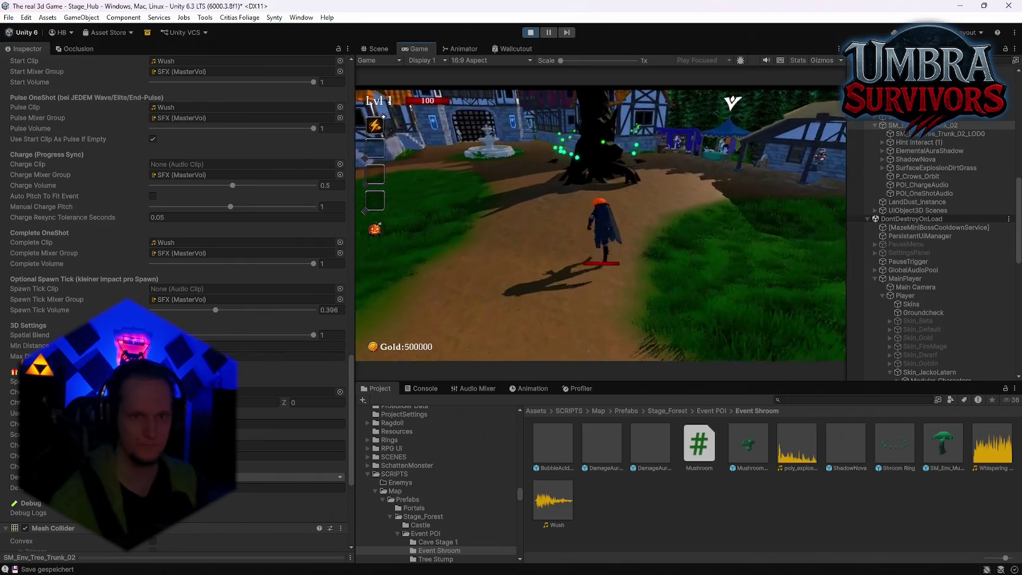
pyautogui.press('w')
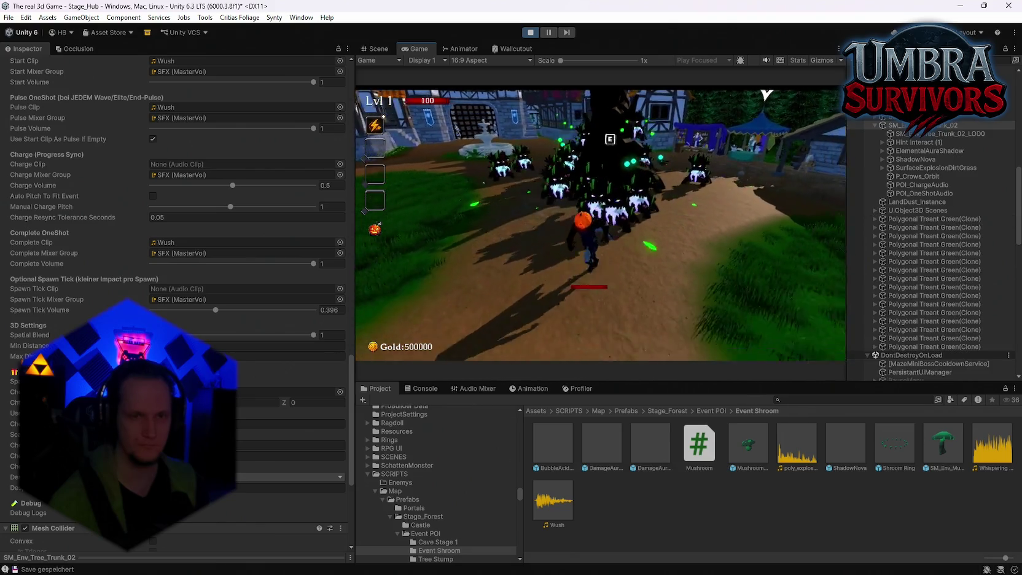
pyautogui.press('Escape')
pyautogui.scroll(-5, 955, 328)
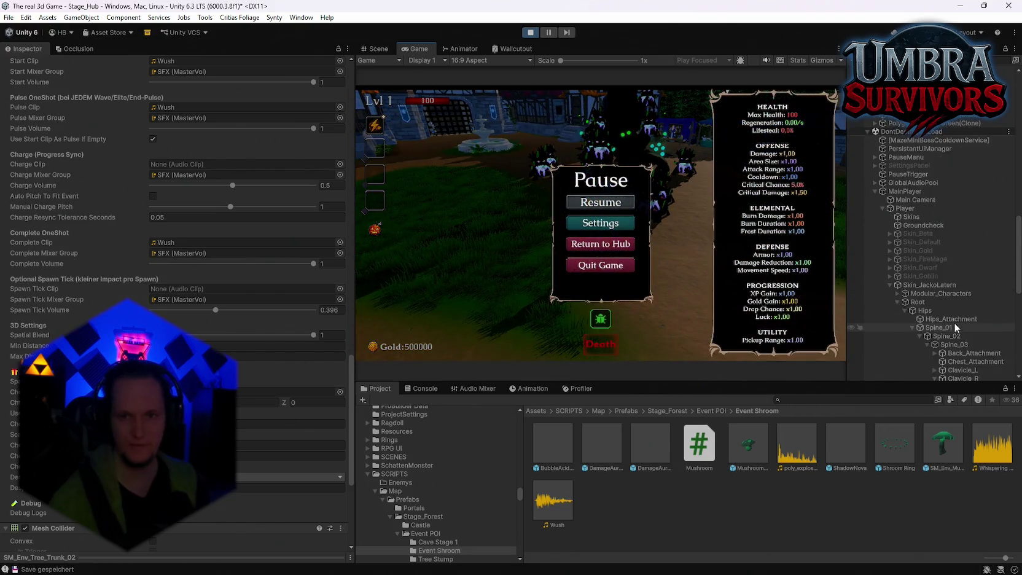
pyautogui.keyDown('alt'); pyautogui.click(934, 379); pyautogui.keyUp('alt')
pyautogui.scroll(-5, 945, 307)
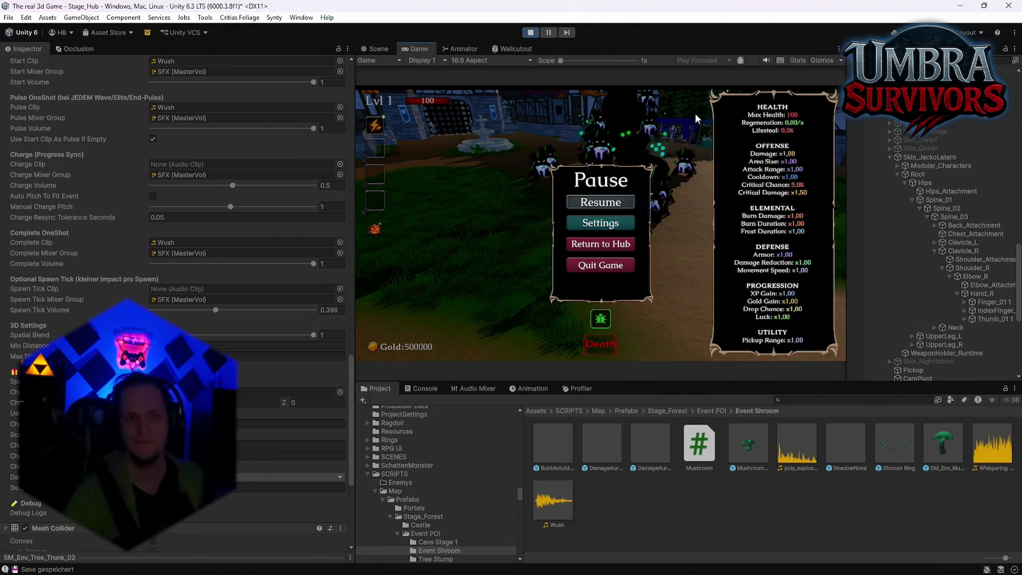
# Step: Stop play mode and check ShadowNova's Projectile Sound Pitcher value, still 0.543
pyautogui.click(533, 33)
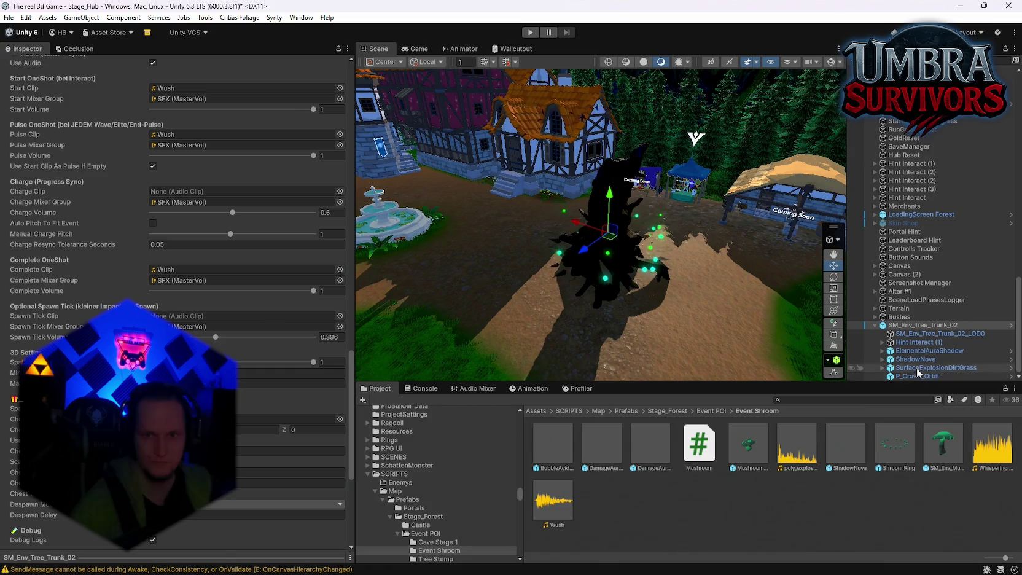
pyautogui.click(915, 359)
pyautogui.scroll(-1, 258, 424)
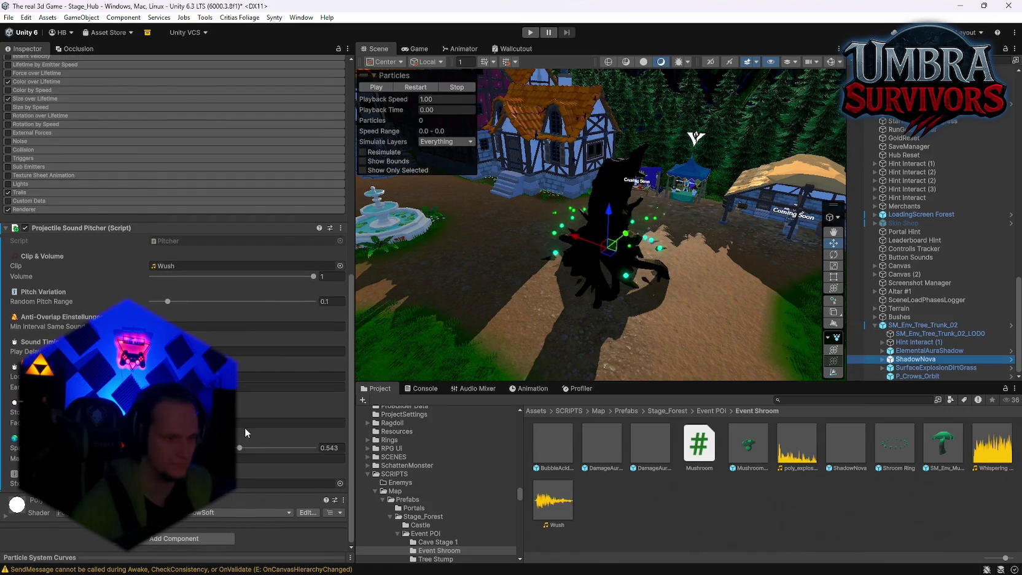
pyautogui.click(249, 458)
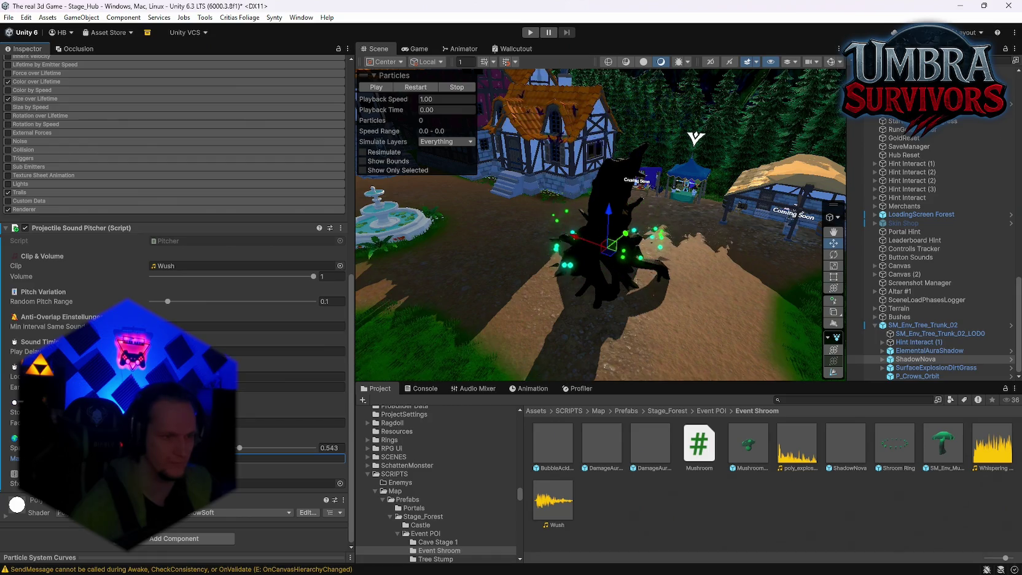
# Step: Replace ShadowNova's Projectile Sound Pitcher with an Audio Source playing Wush through the SFX group
pyautogui.rightClick(71, 227)
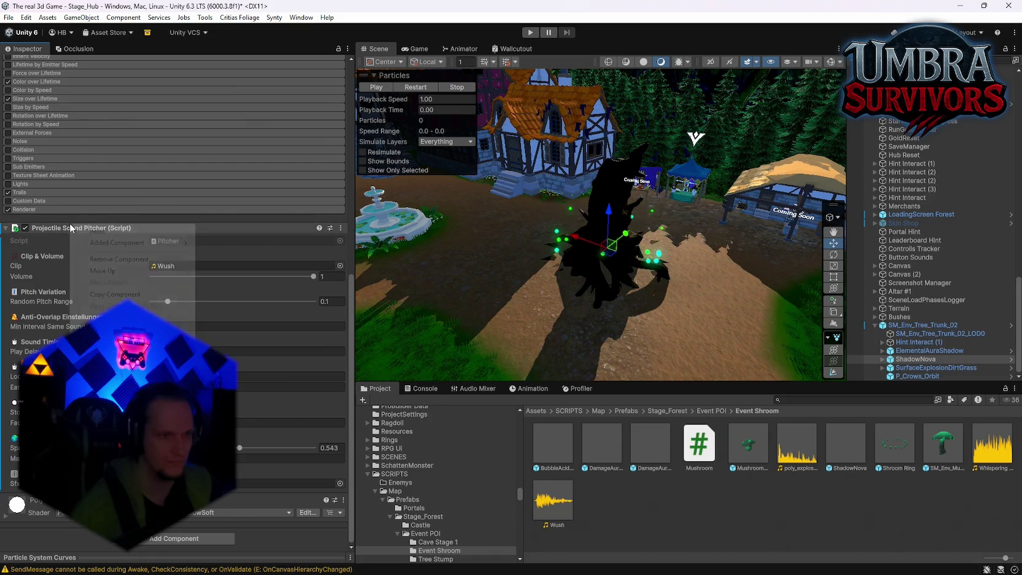
pyautogui.click(120, 259)
pyautogui.click(178, 538)
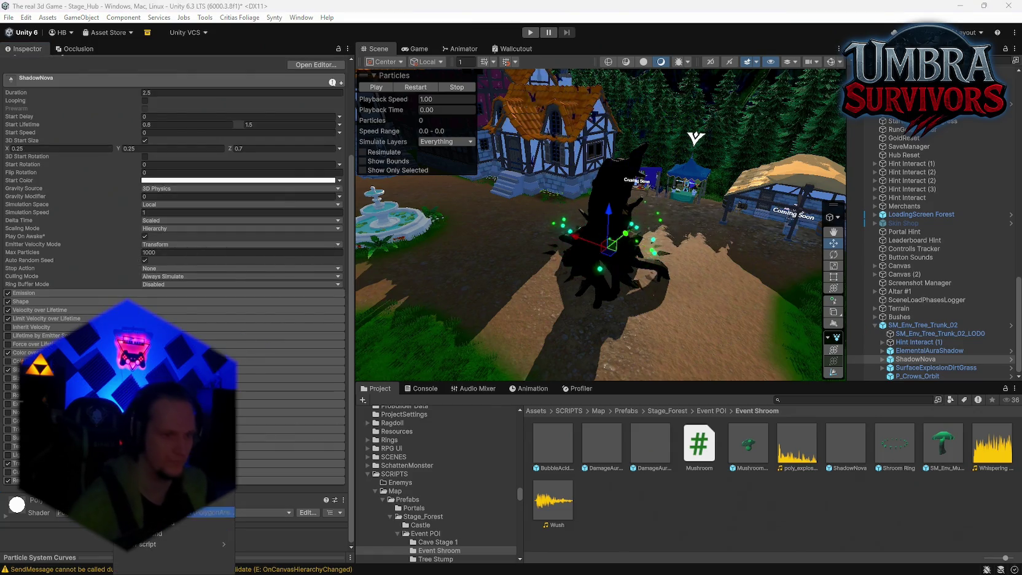
pyautogui.click(153, 533)
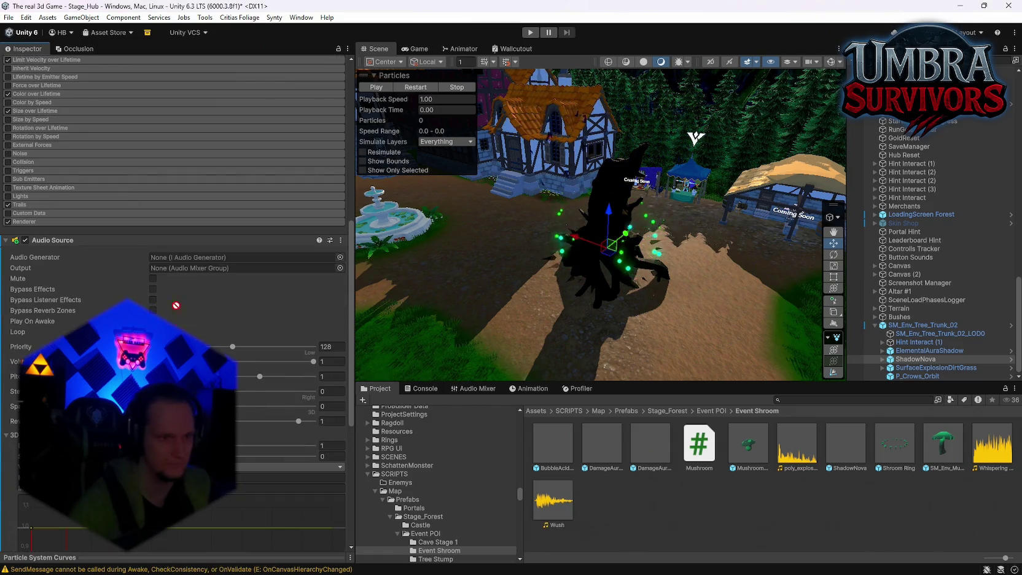
pyautogui.moveTo(172, 260); pyautogui.dragTo(173, 260)
pyautogui.click(340, 267)
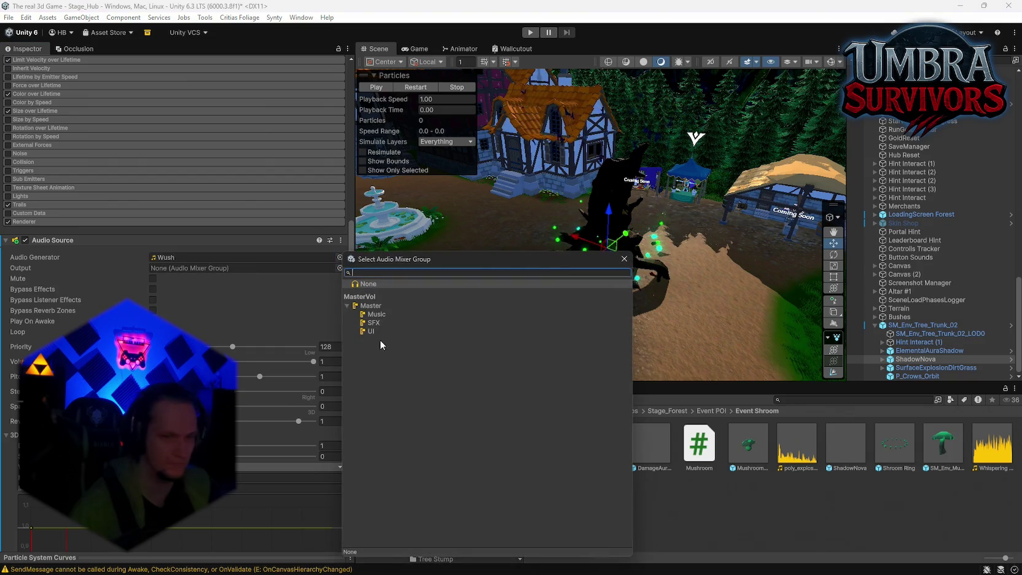
pyautogui.doubleClick(381, 323)
pyautogui.write('1')
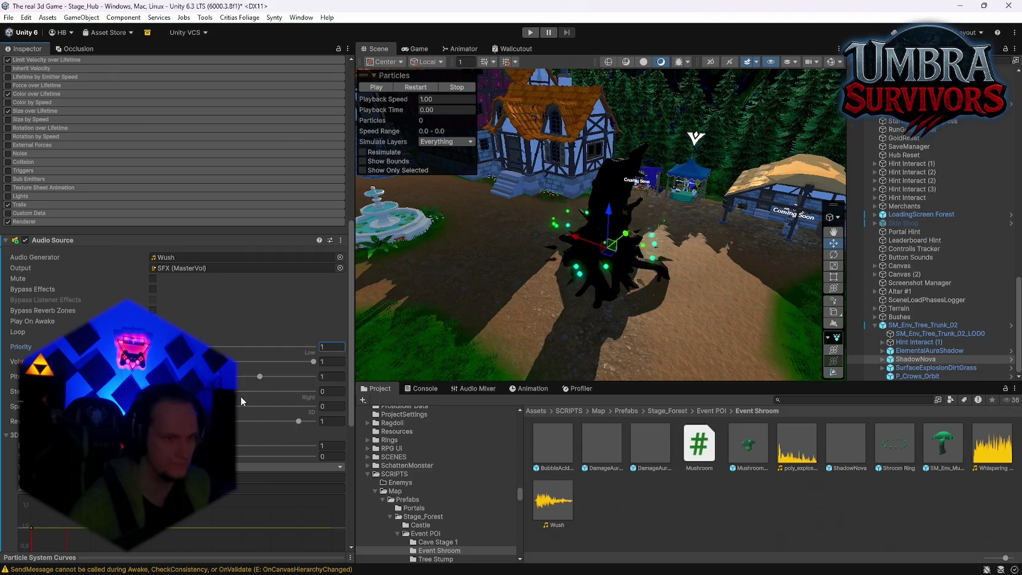
# Step: Set the Audio Source's volume rolloff to Linear Rolloff
pyautogui.scroll(-5, 245, 405)
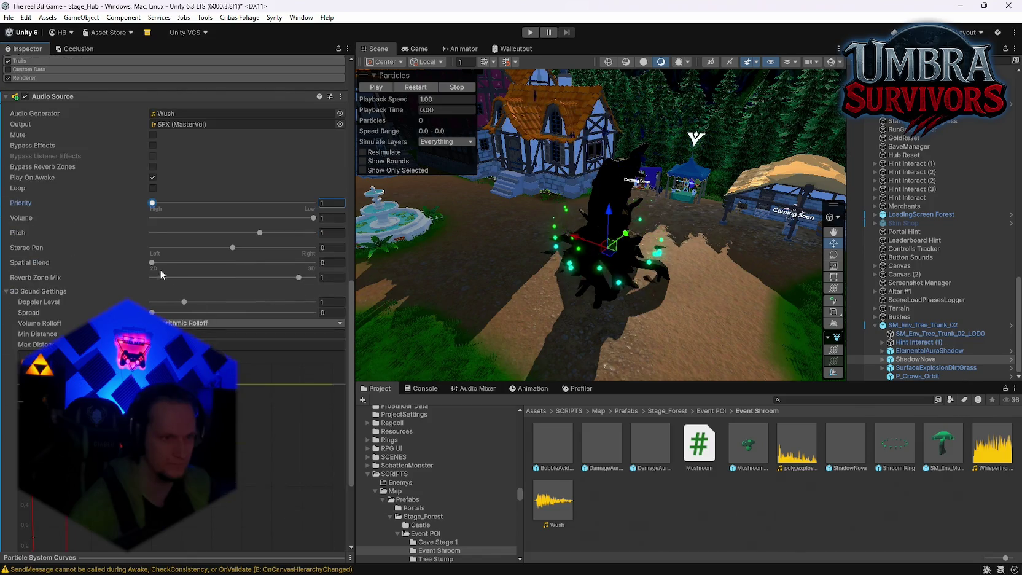
pyautogui.scroll(-2, 227, 349)
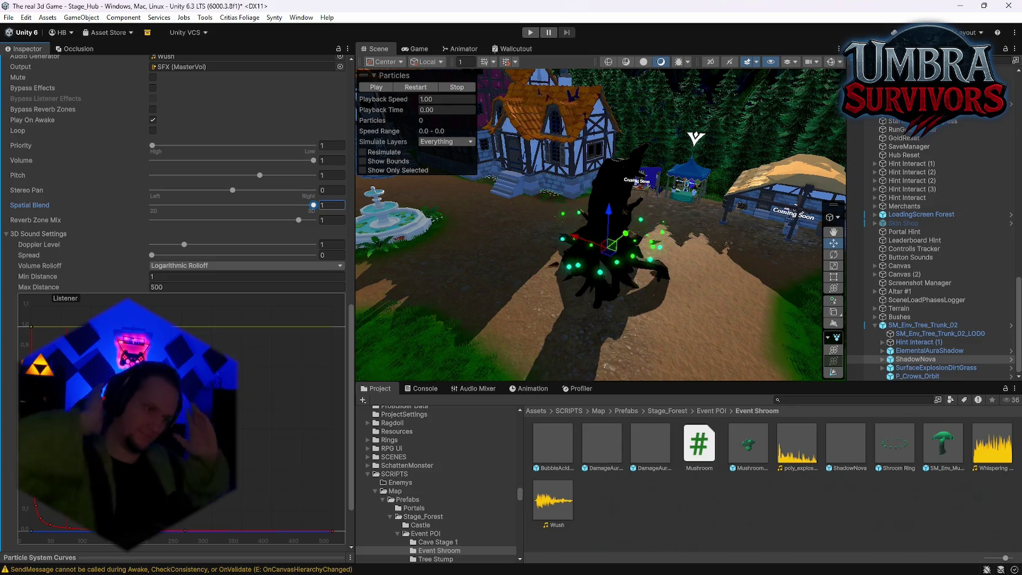
pyautogui.click(203, 266)
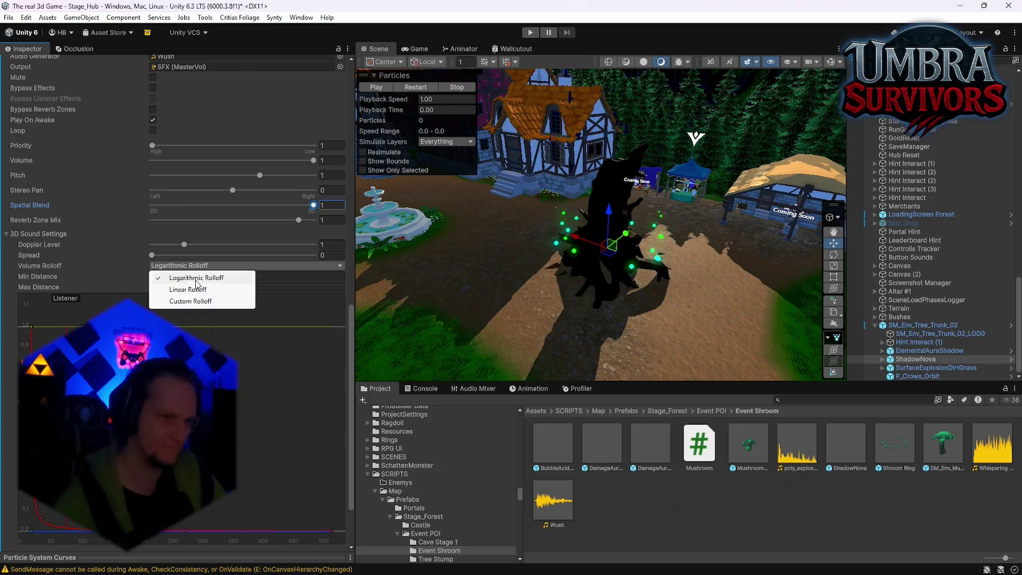
pyautogui.click(214, 290)
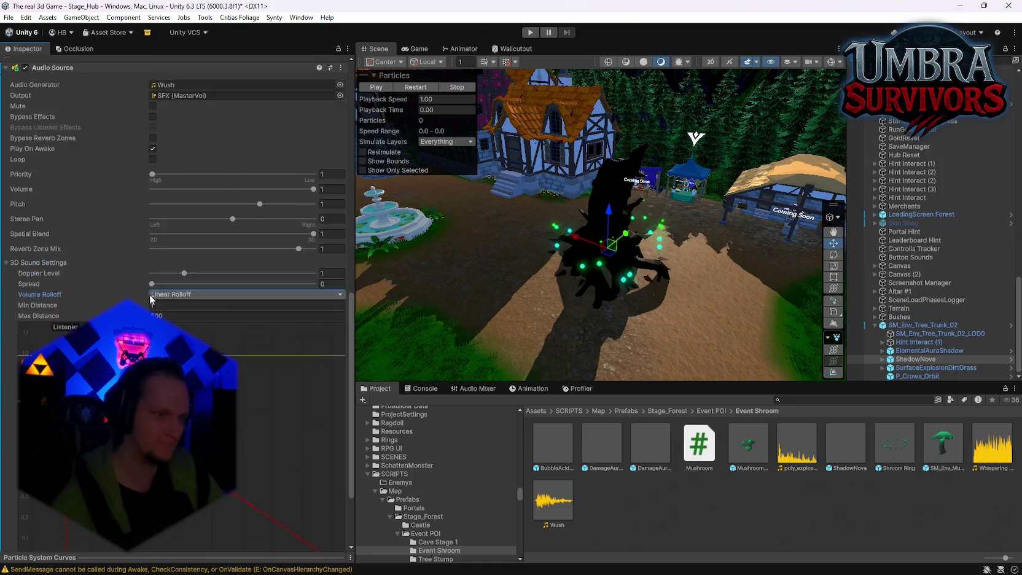
pyautogui.scroll(3, 237, 307)
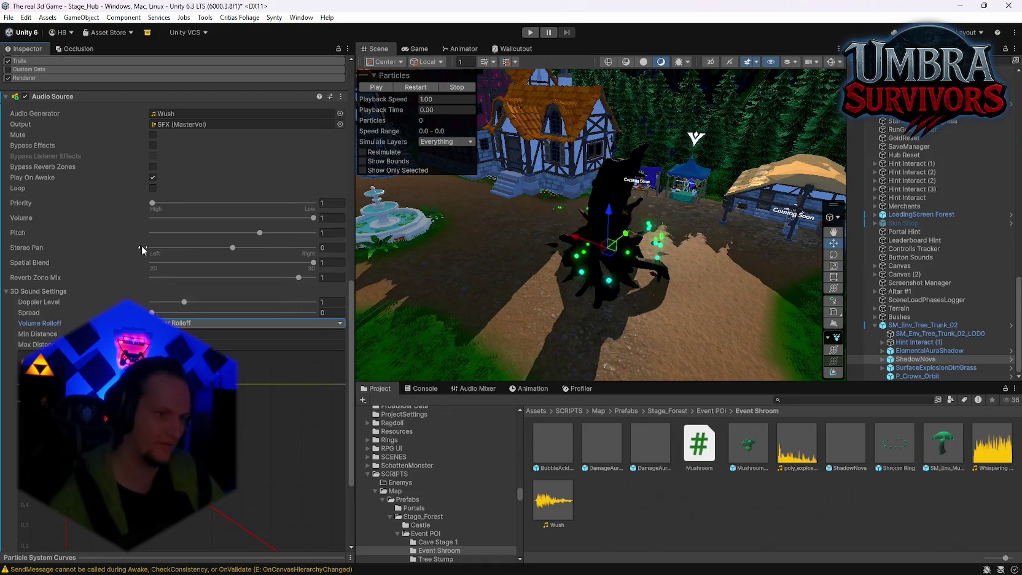
pyautogui.scroll(2, 286, 293)
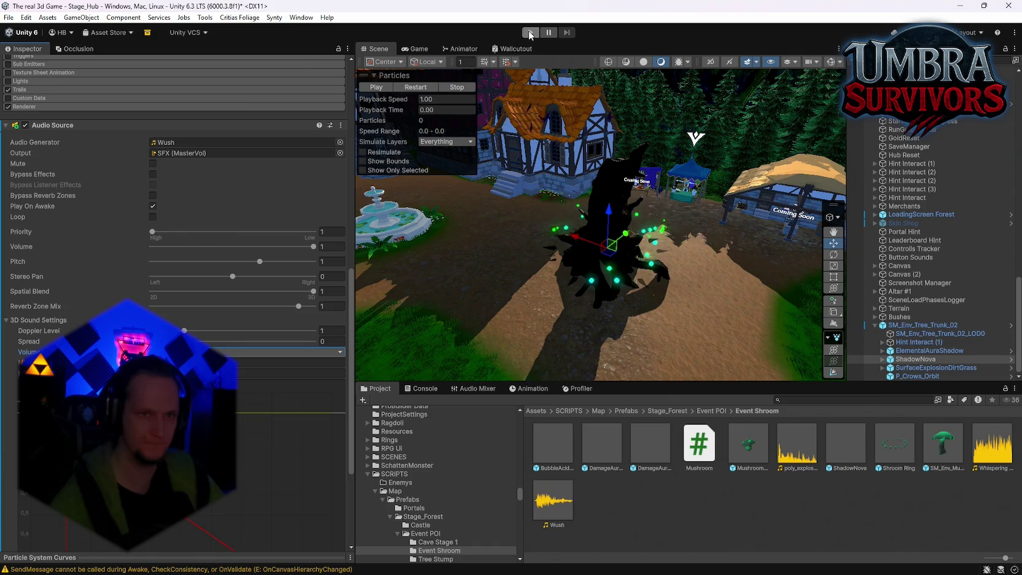
# Step: Start play mode, equip Mjolnir from the weapon book, and pause the game
pyautogui.hotkey('ctrl', 'p')
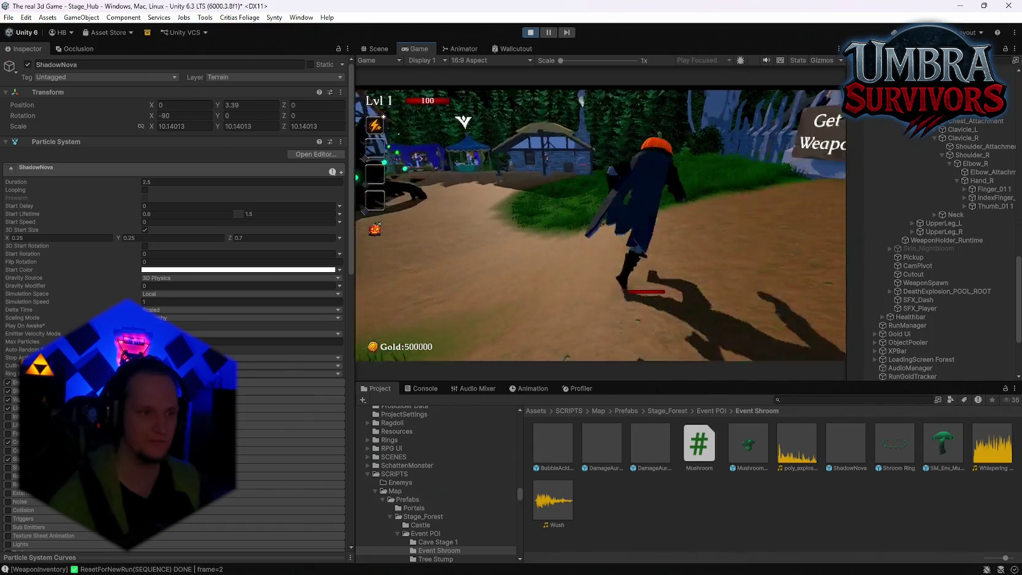
pyautogui.click(477, 165)
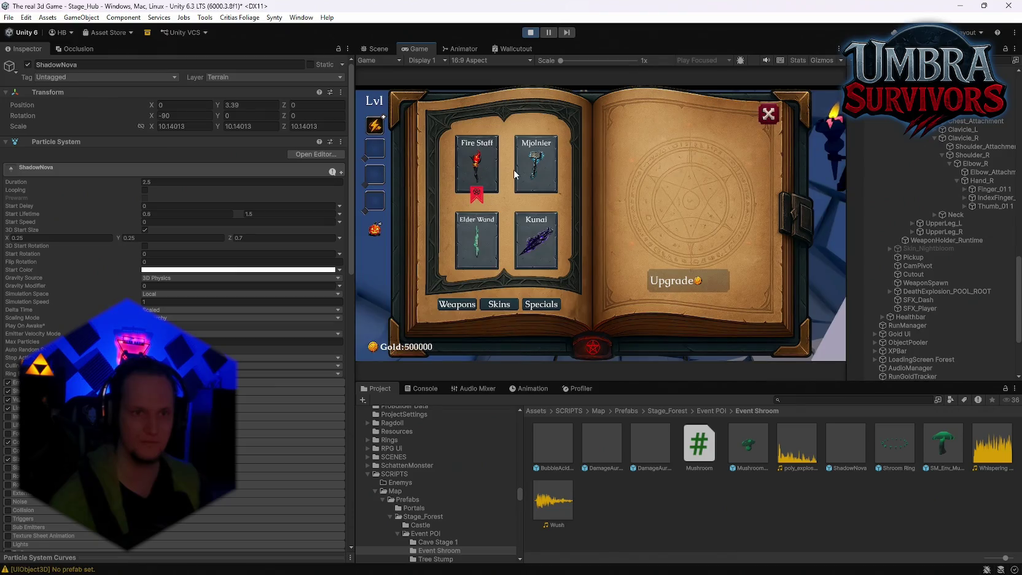
pyautogui.click(536, 164)
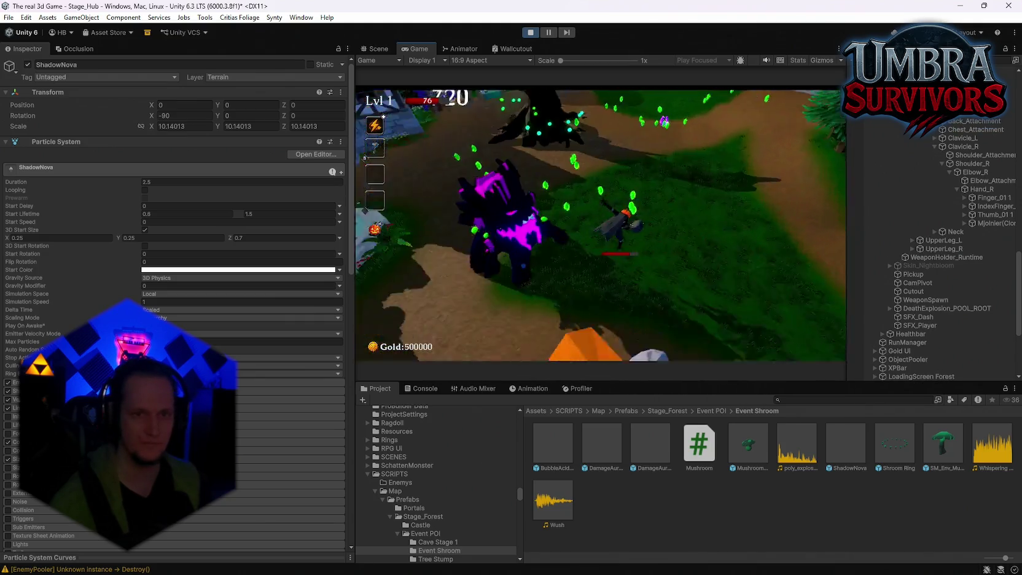
pyautogui.press('Escape')
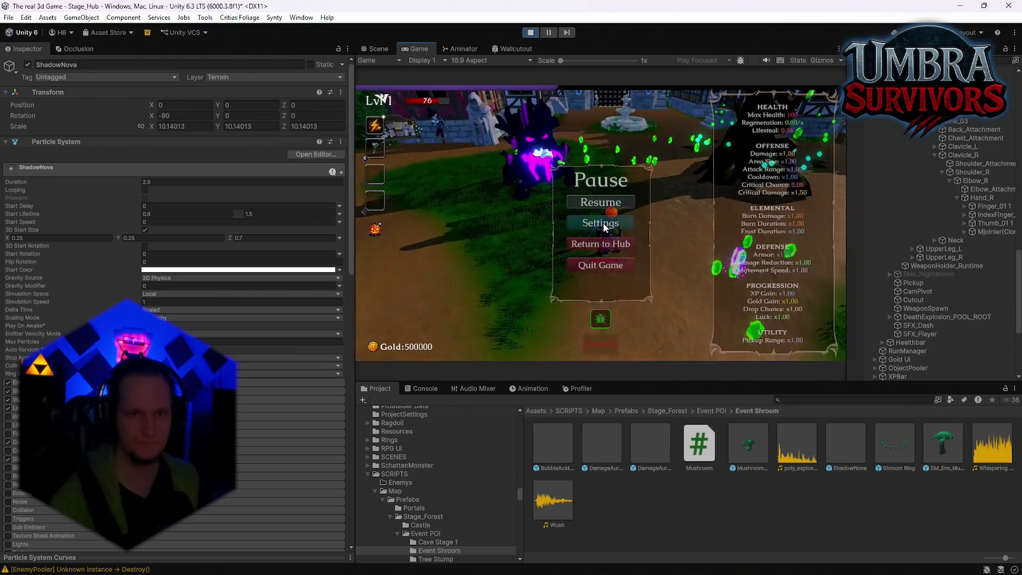
# Step: Inspect the Polygonal Treant Blue enemy clone and its child objects
pyautogui.scroll(-10, 968, 242)
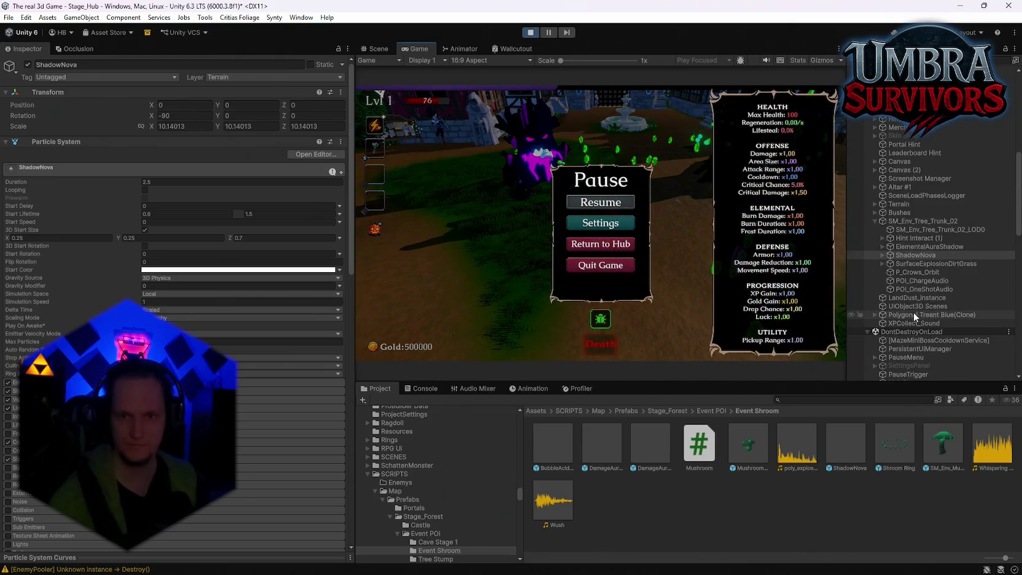
pyautogui.click(908, 314)
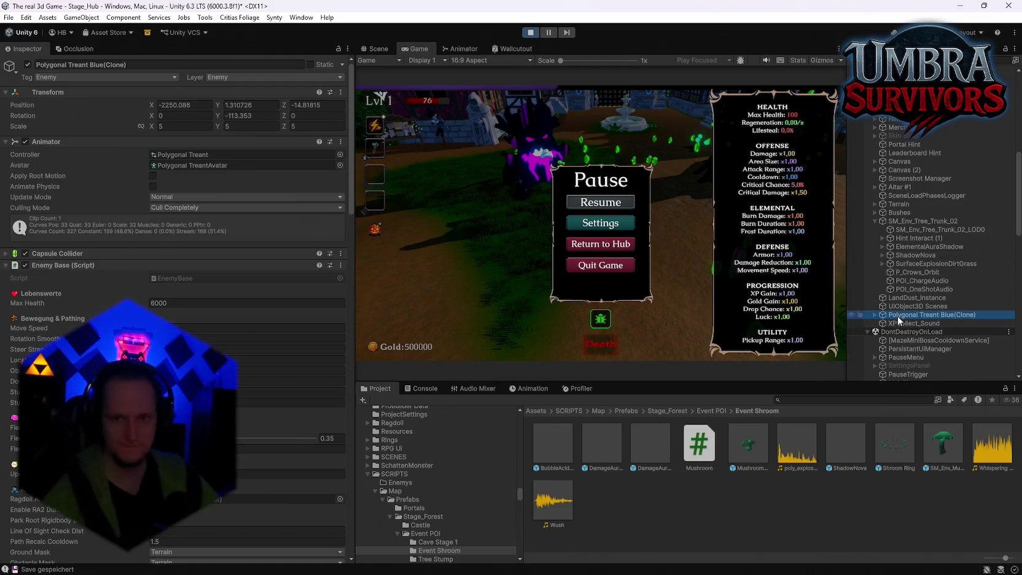
pyautogui.scroll(-10, 203, 342)
pyautogui.scroll(-15, 202, 342)
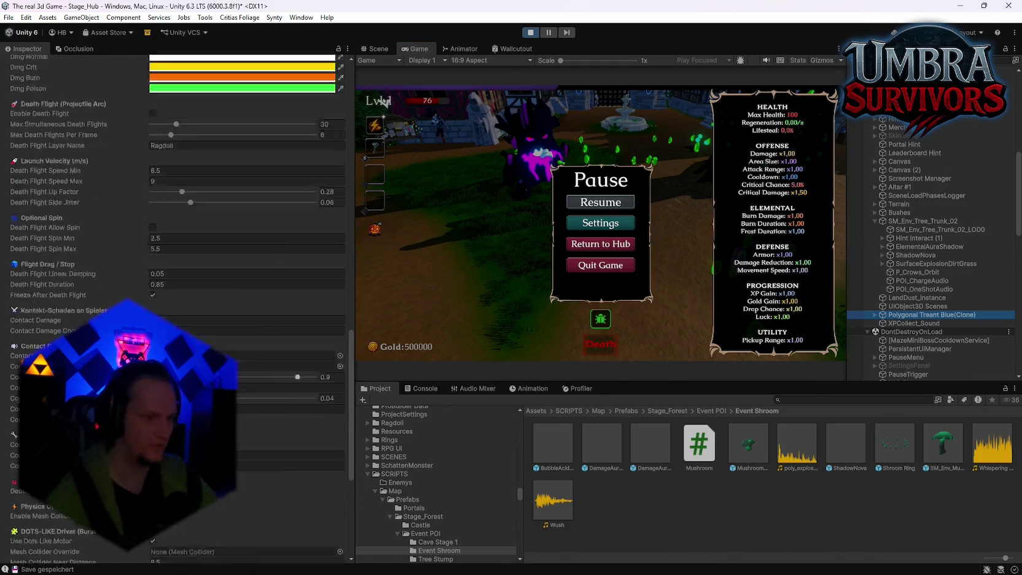
pyautogui.scroll(20, 203, 342)
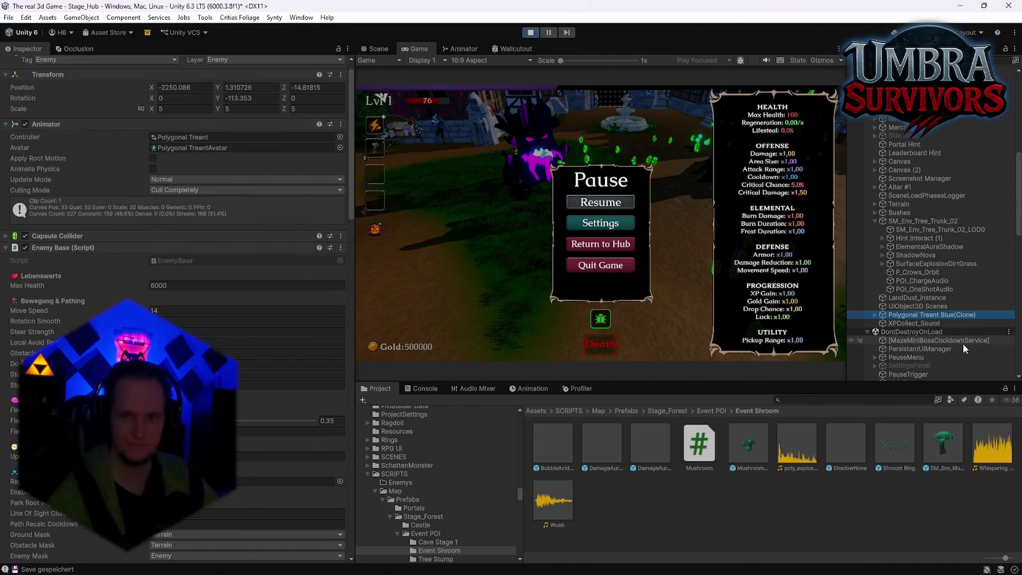
pyautogui.click(875, 315)
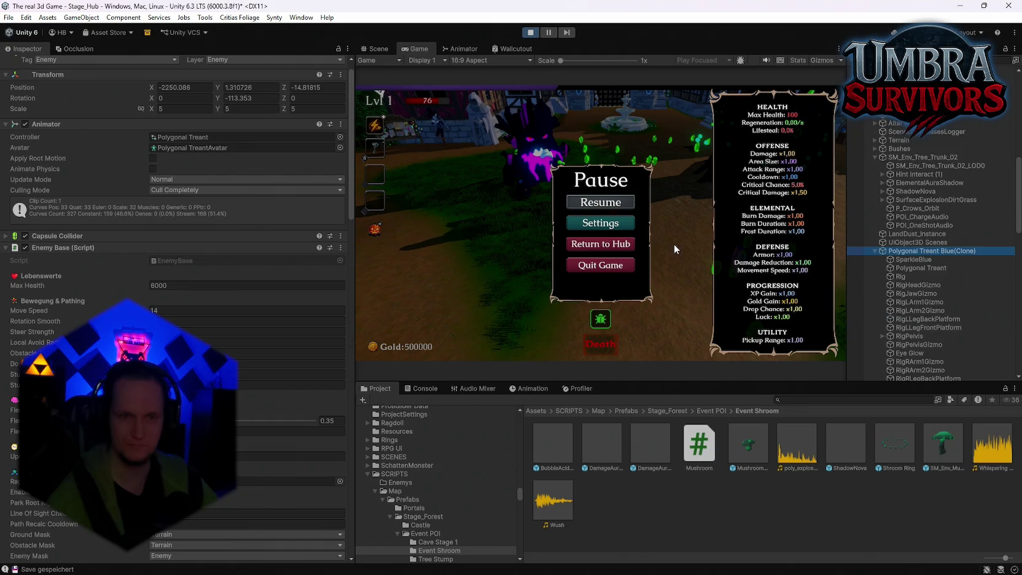
# Step: Check the in-game Audio volume settings, then select ShadowNova in the Hierarchy
pyautogui.click(605, 224)
pyautogui.click(616, 196)
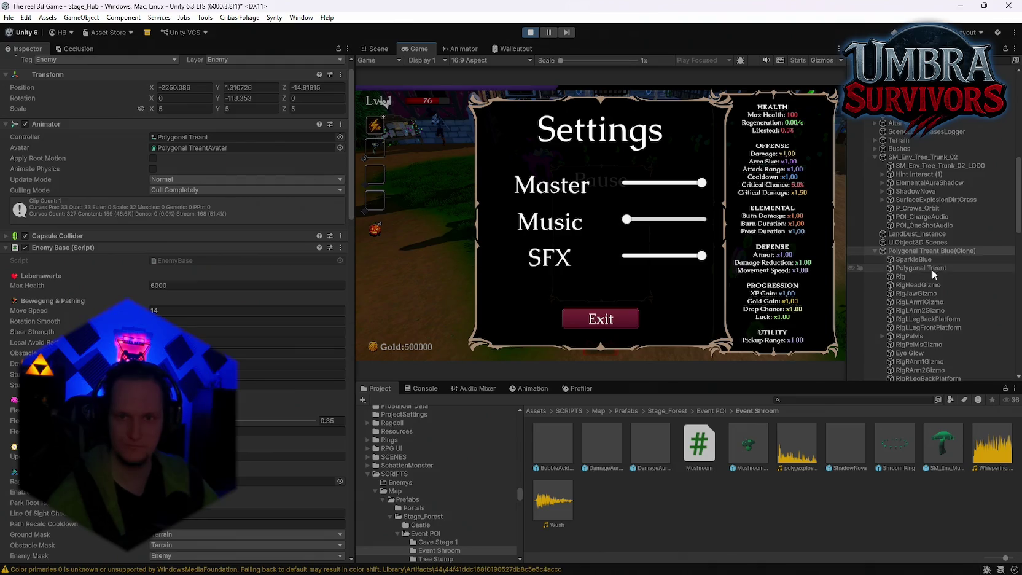
pyautogui.scroll(-3, 933, 270)
pyautogui.scroll(2, 923, 232)
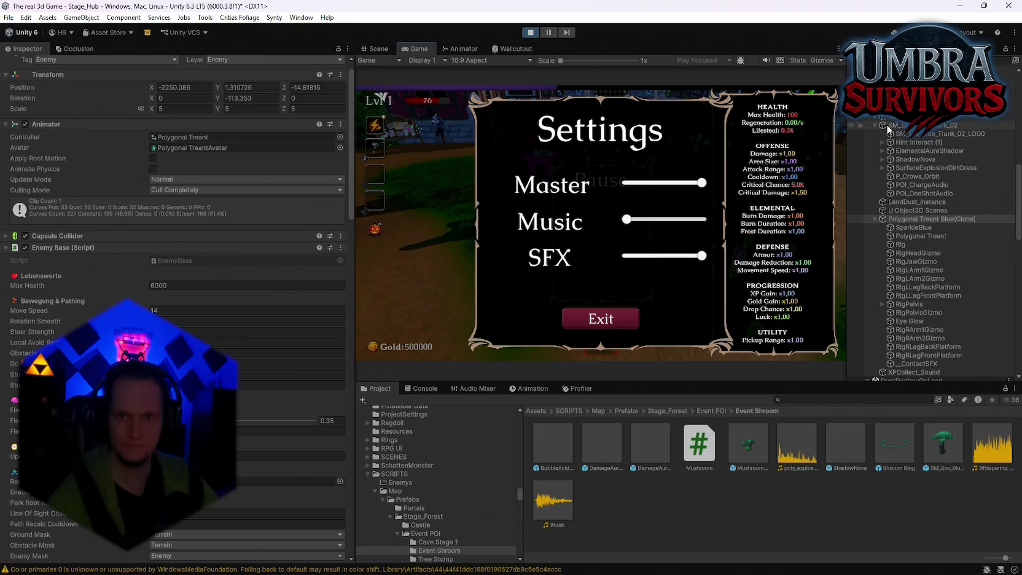
pyautogui.click(918, 160)
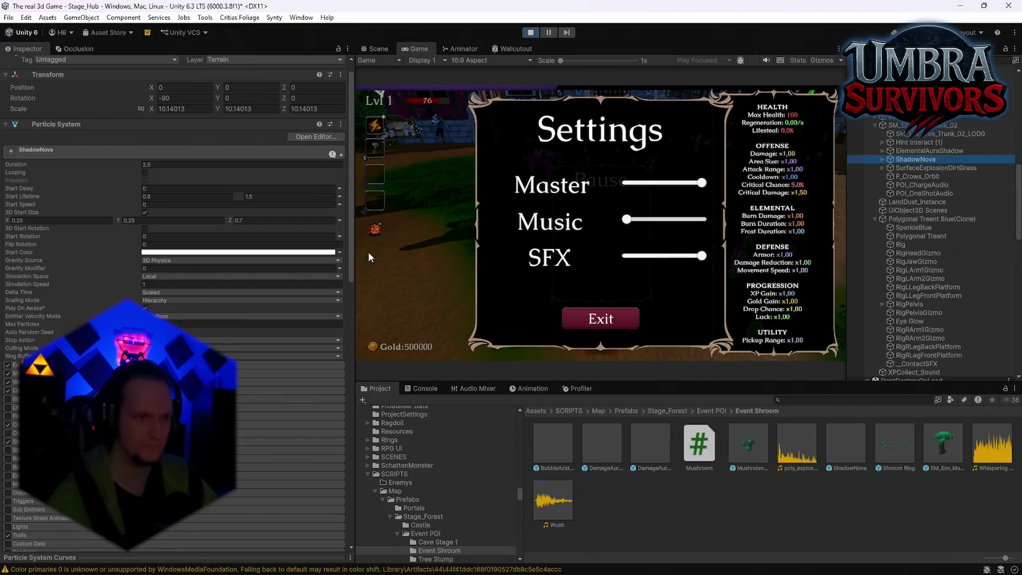
# Step: Tune ShadowNova's 3D sound: spread 160, Doppler just above 1, Spatial Blend fully 3D, reverb mix adjusted
pyautogui.scroll(-10, 246, 278)
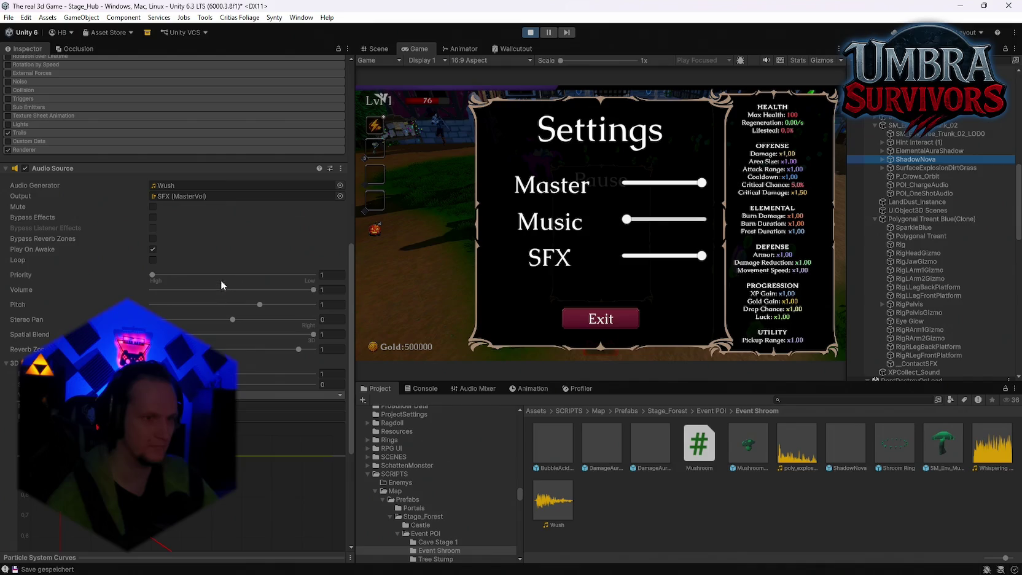
pyautogui.scroll(-3, 222, 284)
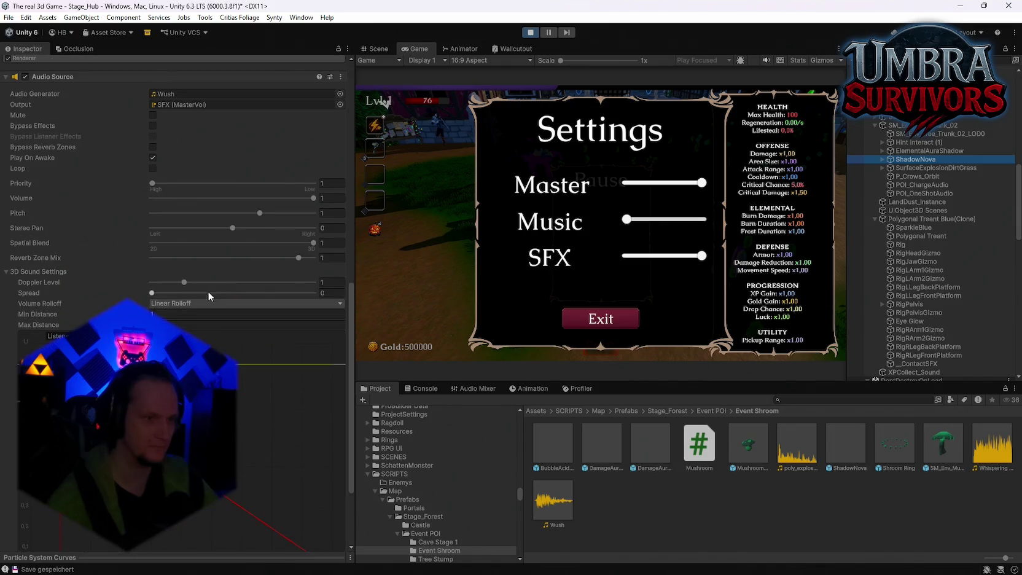
pyautogui.scroll(-3, 184, 221)
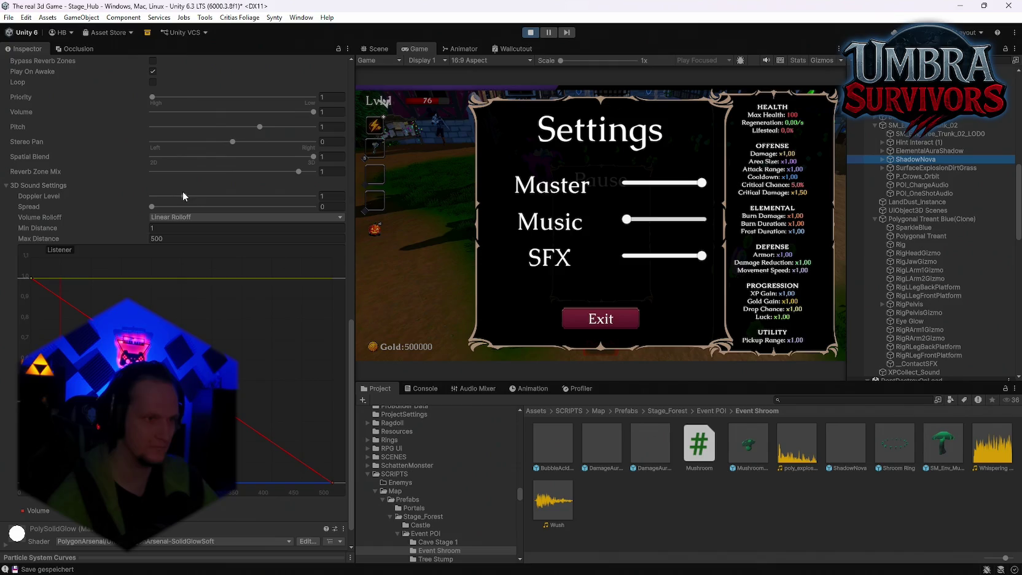
pyautogui.moveTo(159, 206); pyautogui.dragTo(224, 206)
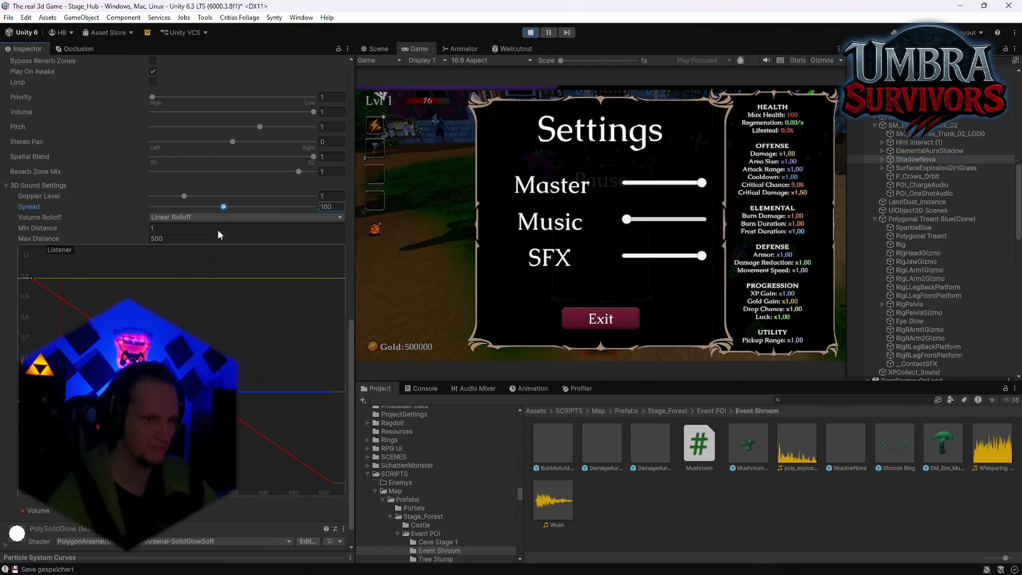
pyautogui.click(185, 196)
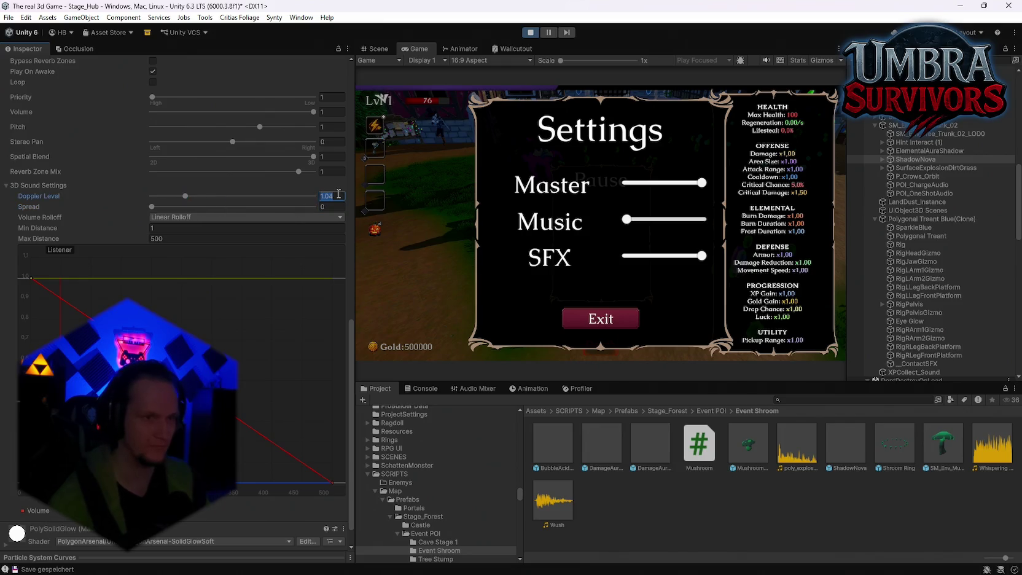
pyautogui.scroll(2, 214, 258)
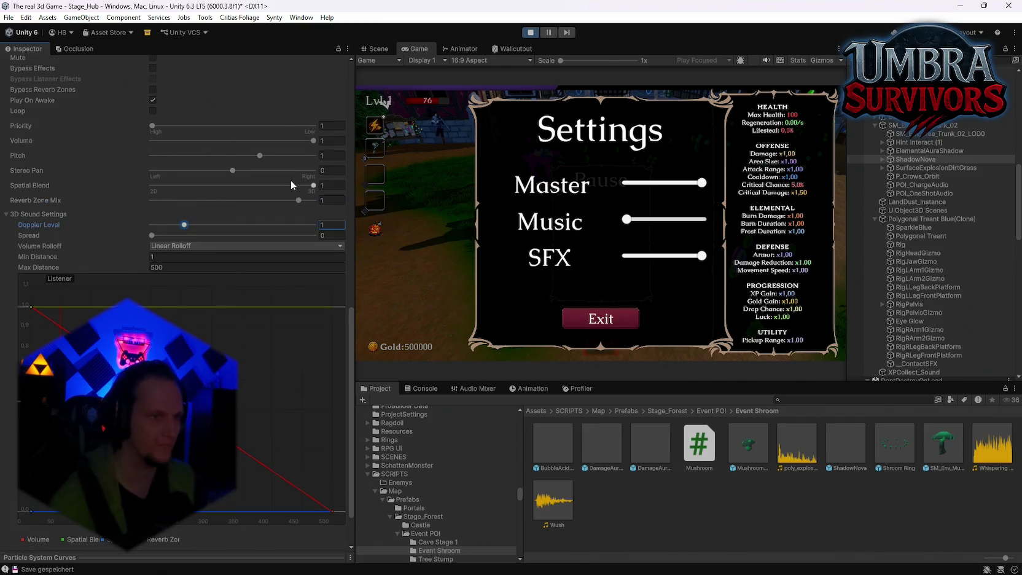
pyautogui.moveTo(253, 191); pyautogui.dragTo(335, 188)
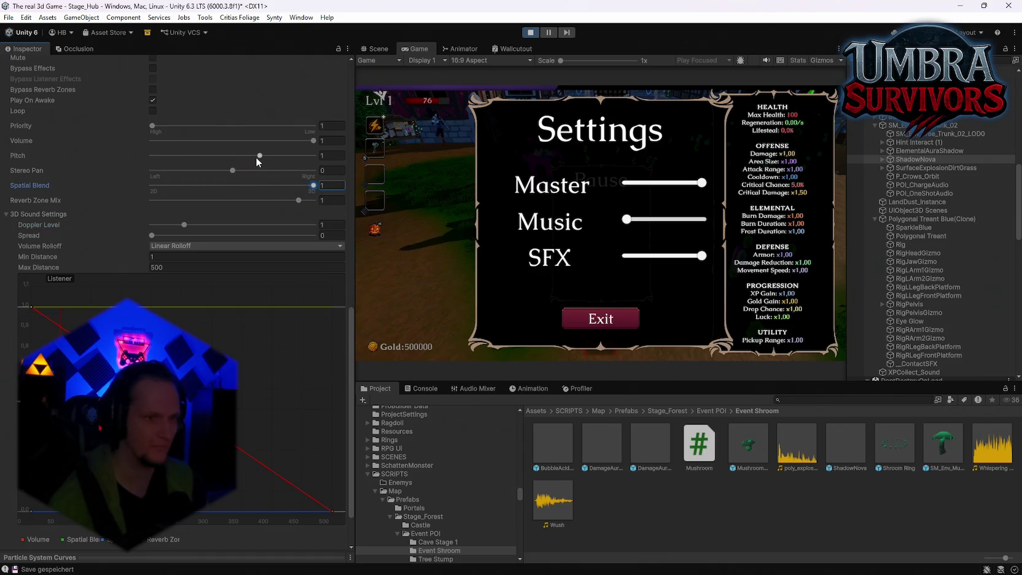
pyautogui.moveTo(295, 203)
pyautogui.mouseDown()
pyautogui.moveTo(228, 202)
pyautogui.moveTo(314, 203)
pyautogui.moveTo(299, 201)
pyautogui.mouseUp()
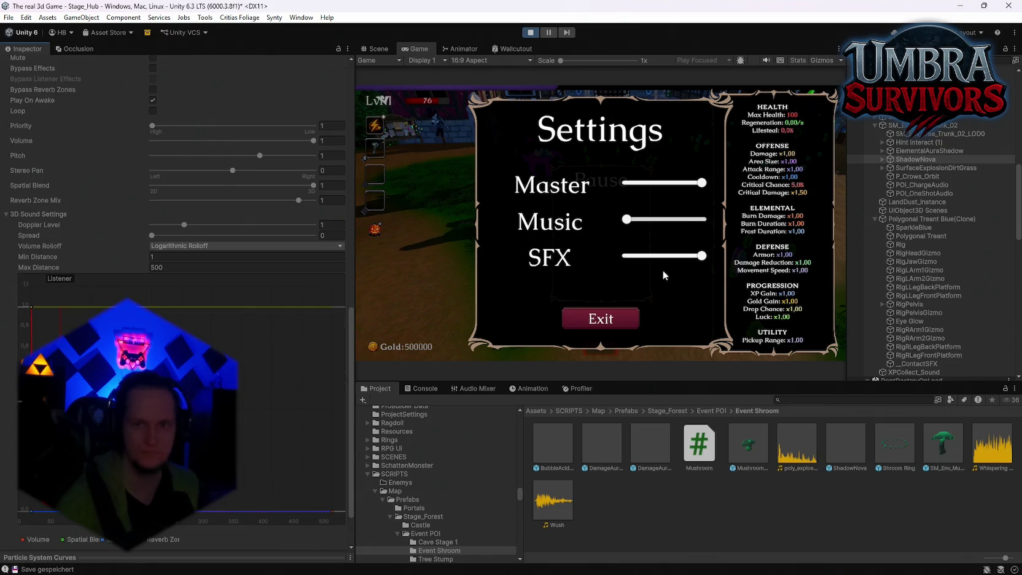
# Step: Exit the in-game settings, resume play briefly, then stop Play mode with Ctrl+P
pyautogui.click(611, 321)
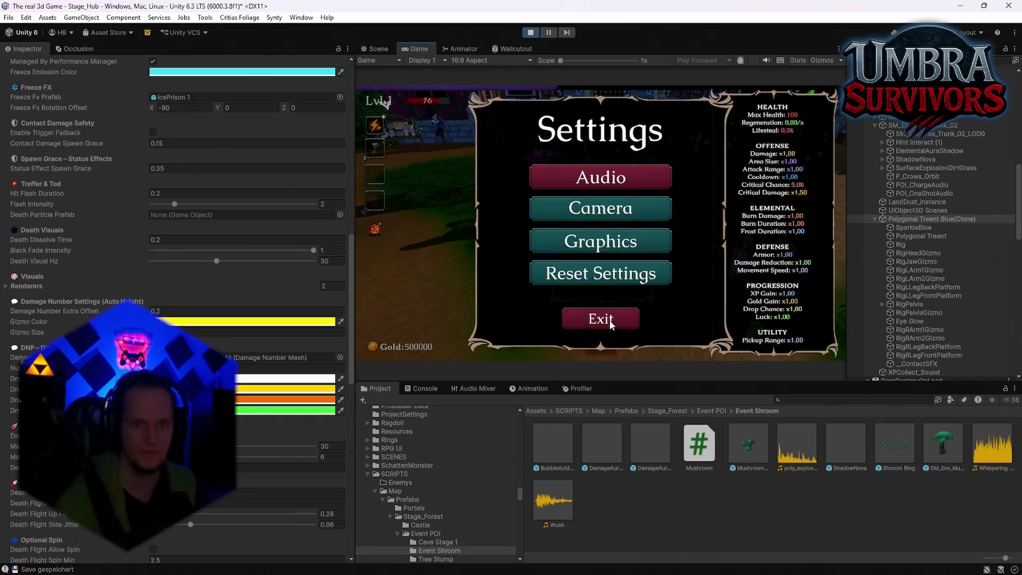
pyautogui.click(610, 322)
pyautogui.click(605, 199)
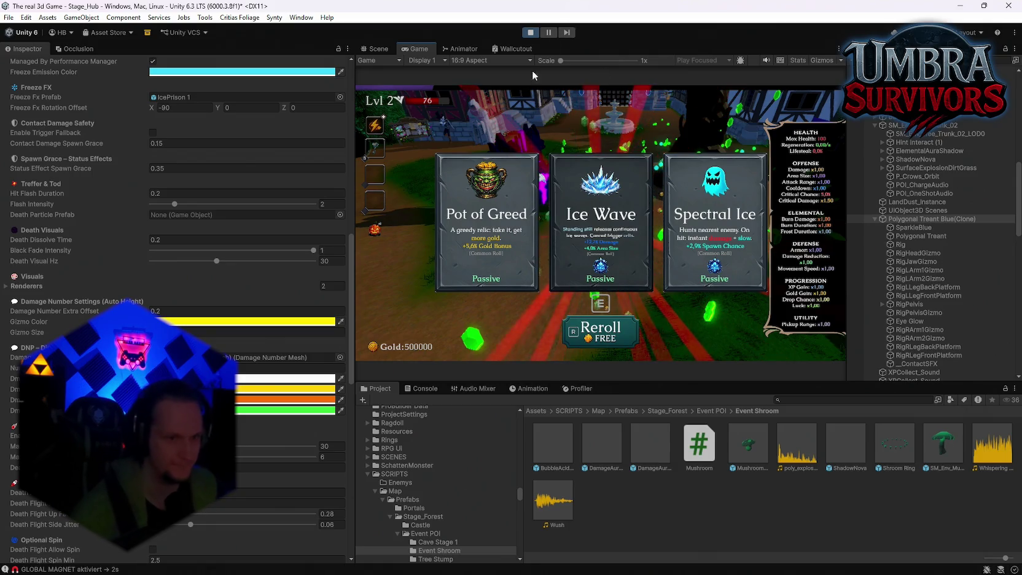
pyautogui.scroll(-15, 297, 409)
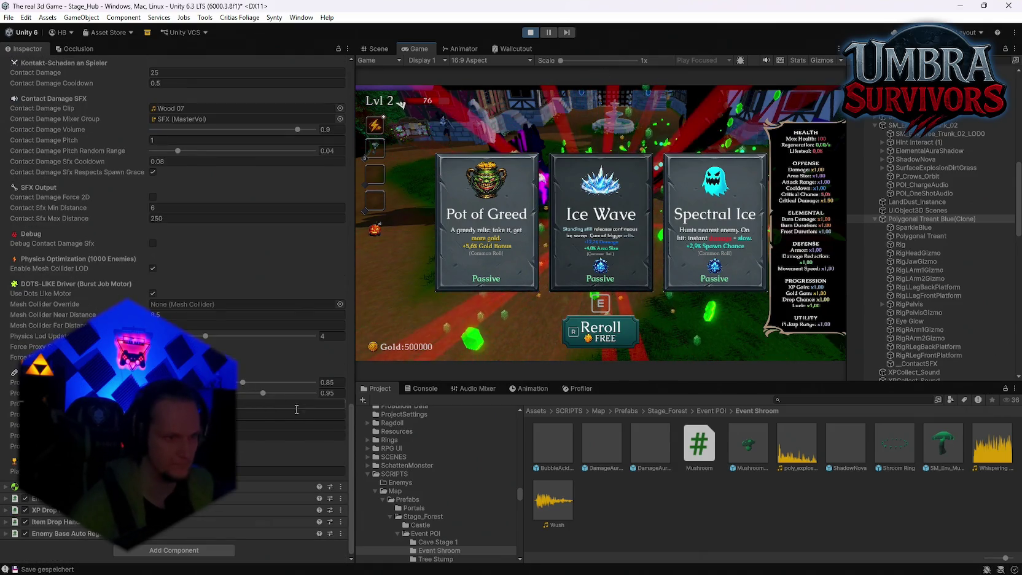
pyautogui.scroll(10, 258, 423)
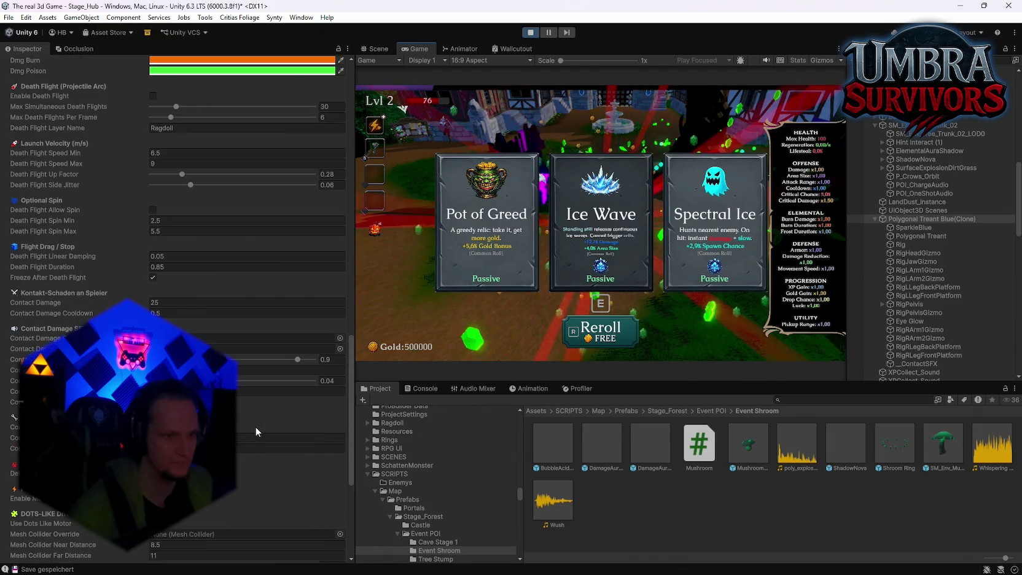
pyautogui.scroll(10, 255, 411)
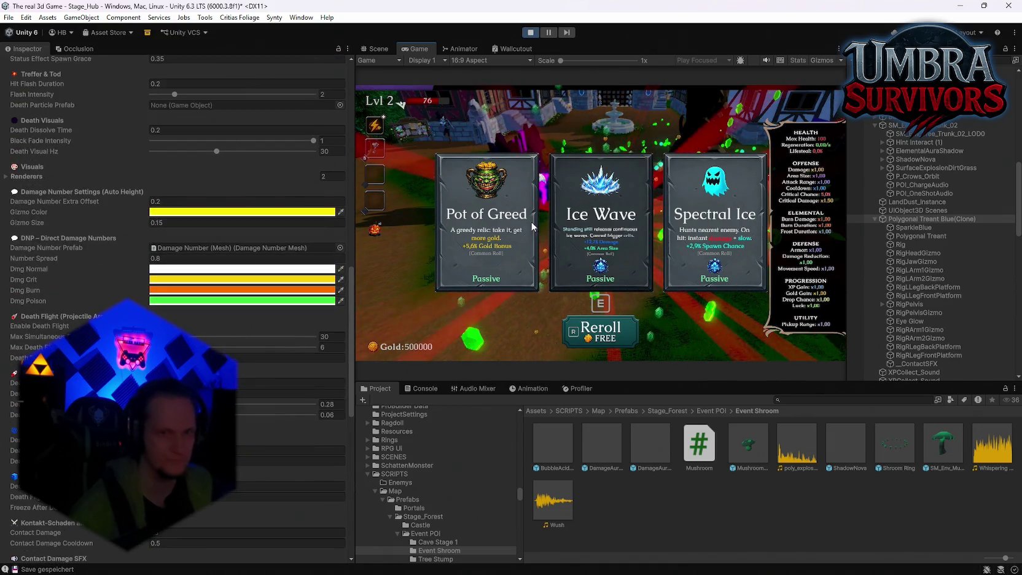
pyautogui.hotkey('ctrl', 'p')
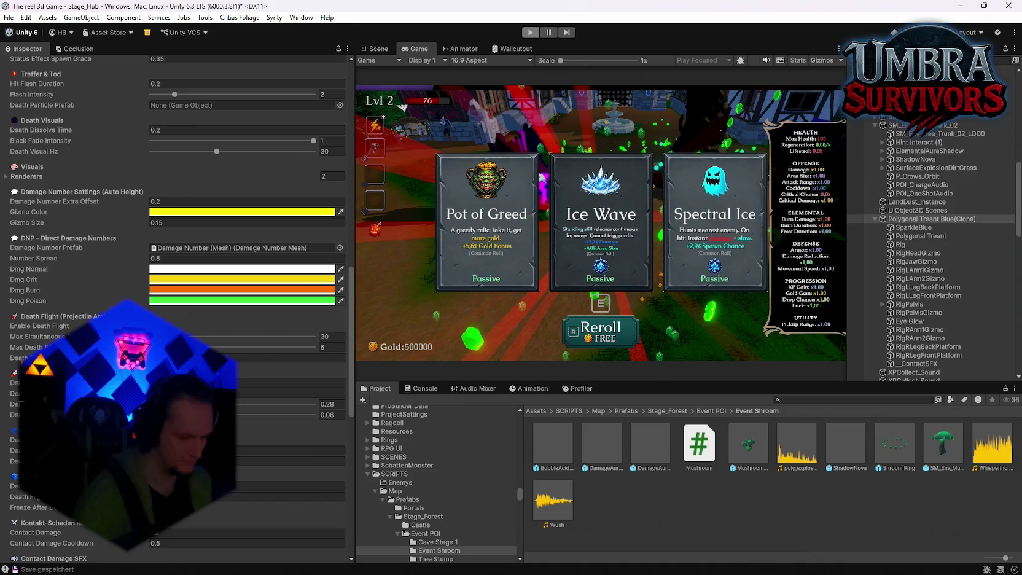
pyautogui.hotkey('ctrl', 'p')
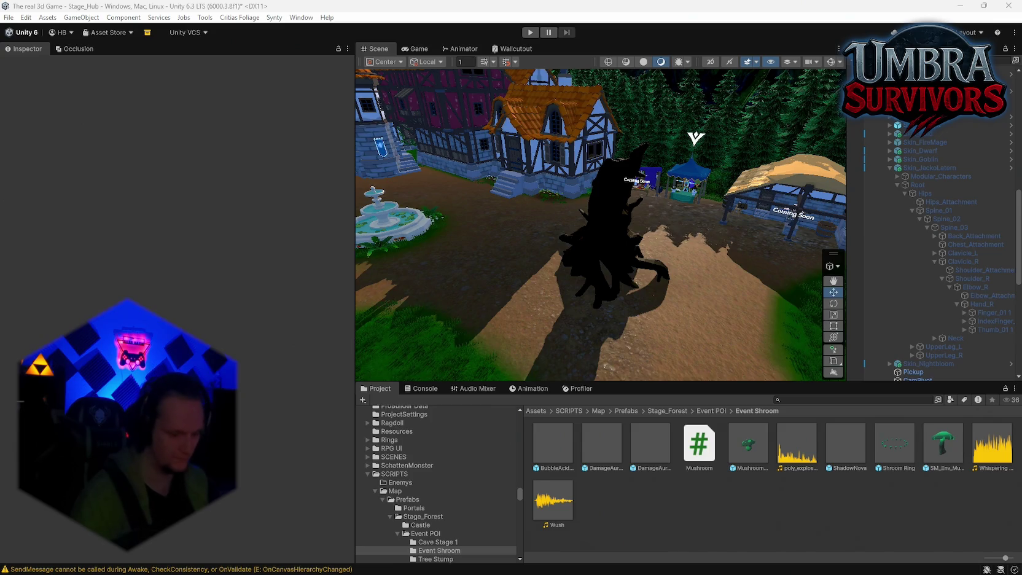
# Step: Select the tree stump event and scroll to its Elite, Rescue and VFX fields
pyautogui.click(581, 255)
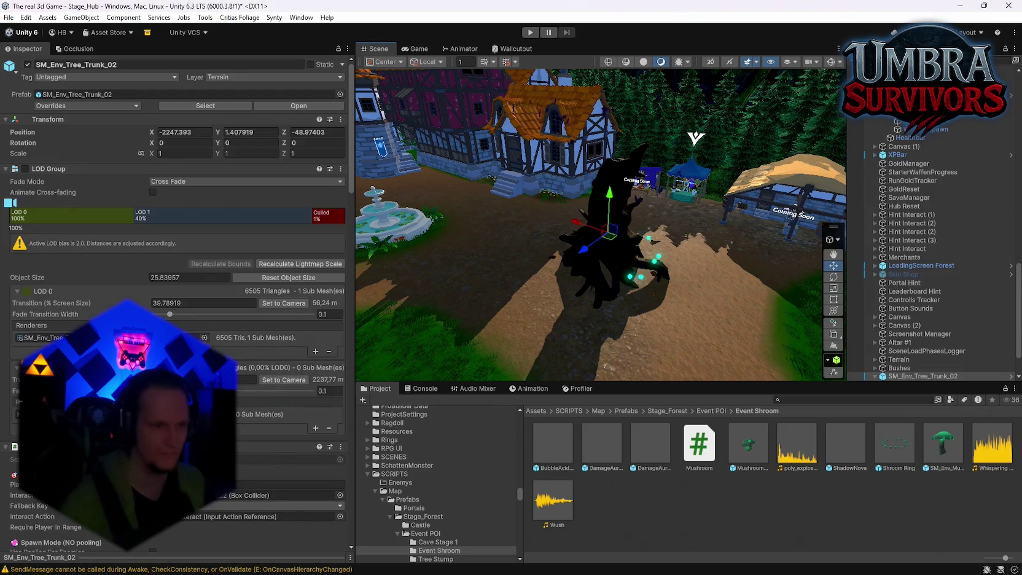
pyautogui.scroll(-5, 178, 307)
pyautogui.scroll(-10, 178, 307)
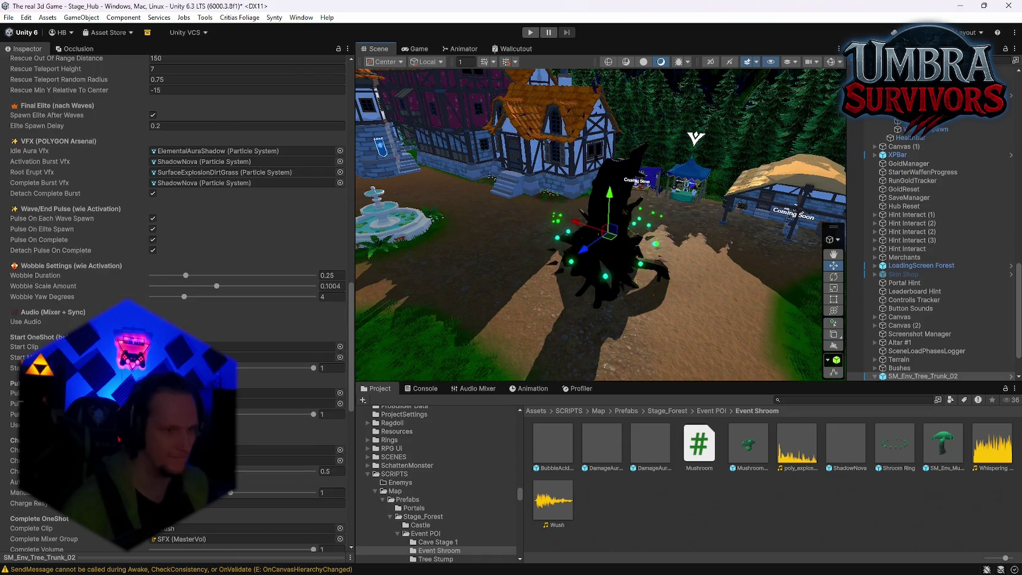
pyautogui.scroll(-5, 178, 307)
pyautogui.scroll(5, 172, 165)
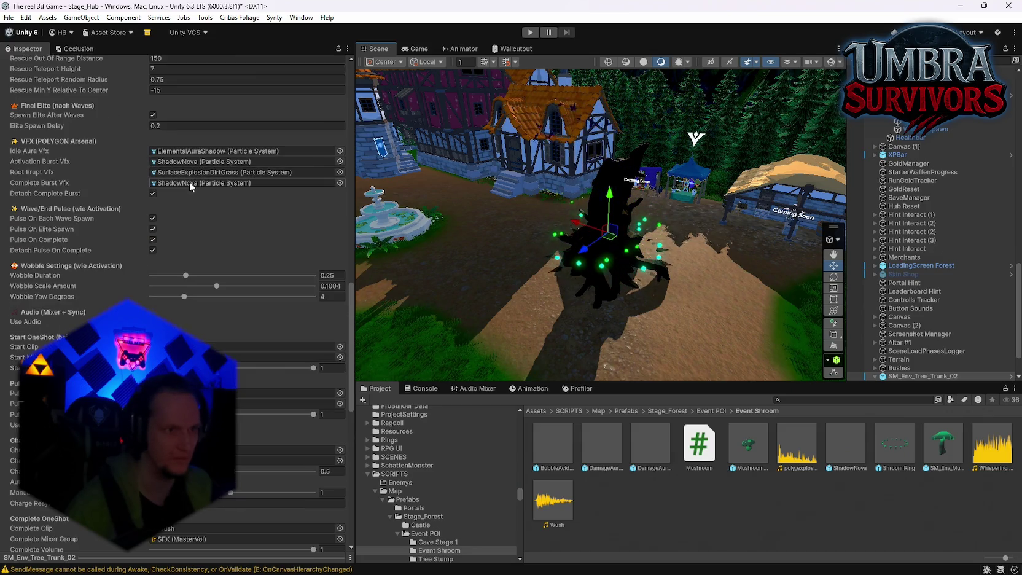
# Step: Locate and preview the ShadowNova complete-burst effect, then reselect SM_Env_Tree_Trunk_02
pyautogui.click(189, 183)
pyautogui.doubleClick(188, 183)
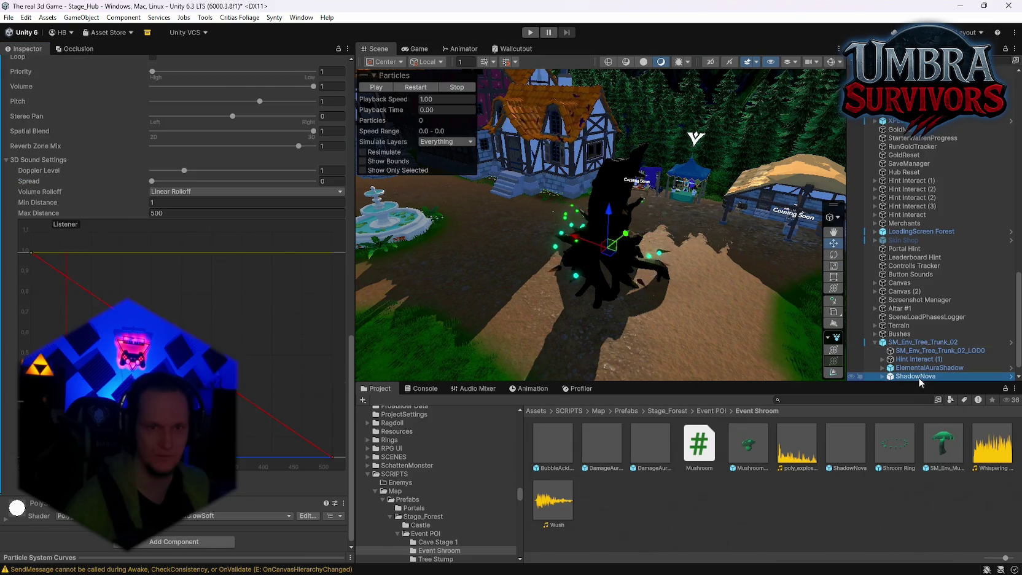
pyautogui.click(410, 85)
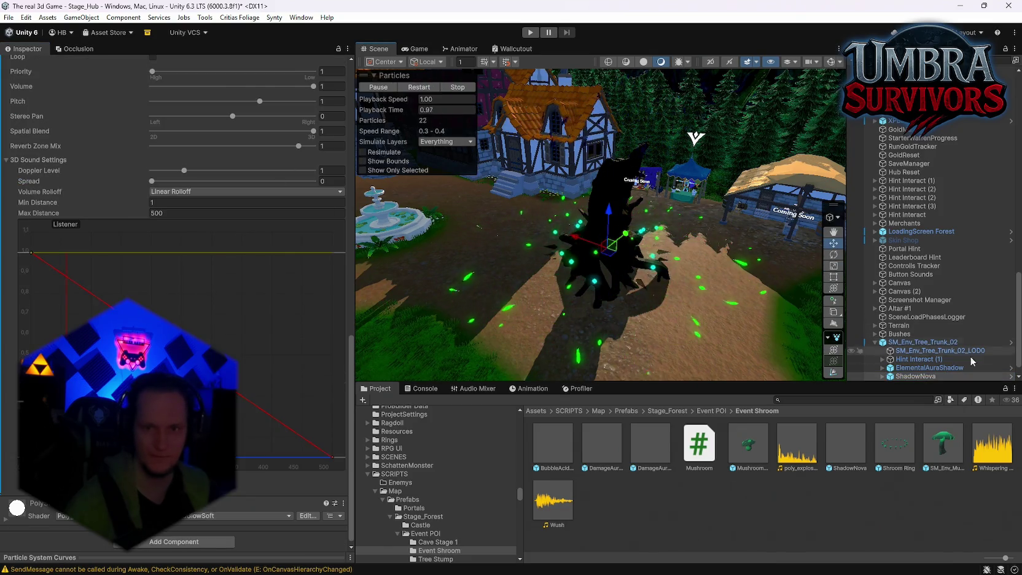
pyautogui.click(915, 343)
pyautogui.scroll(10, 244, 230)
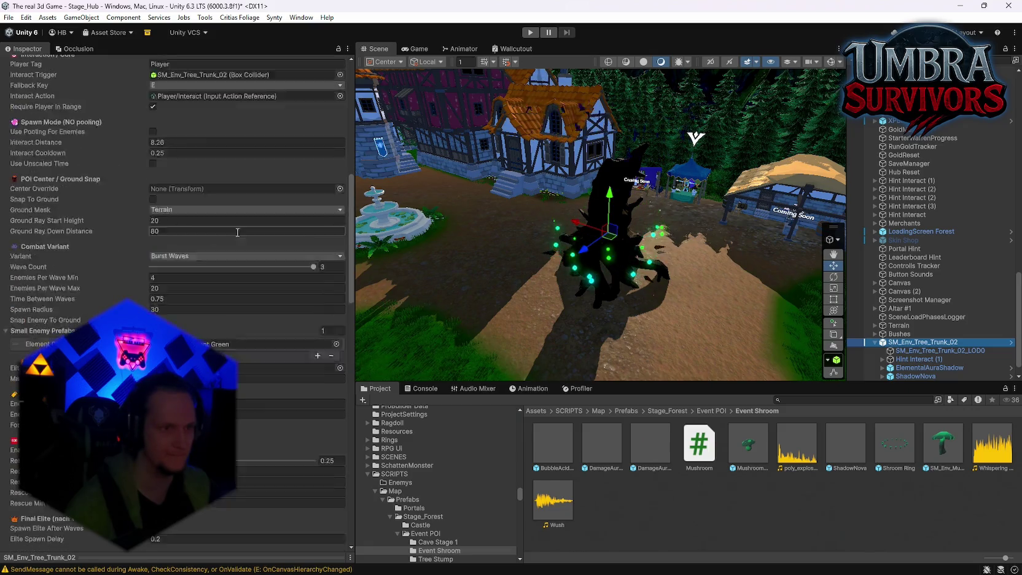
pyautogui.scroll(-15, 243, 226)
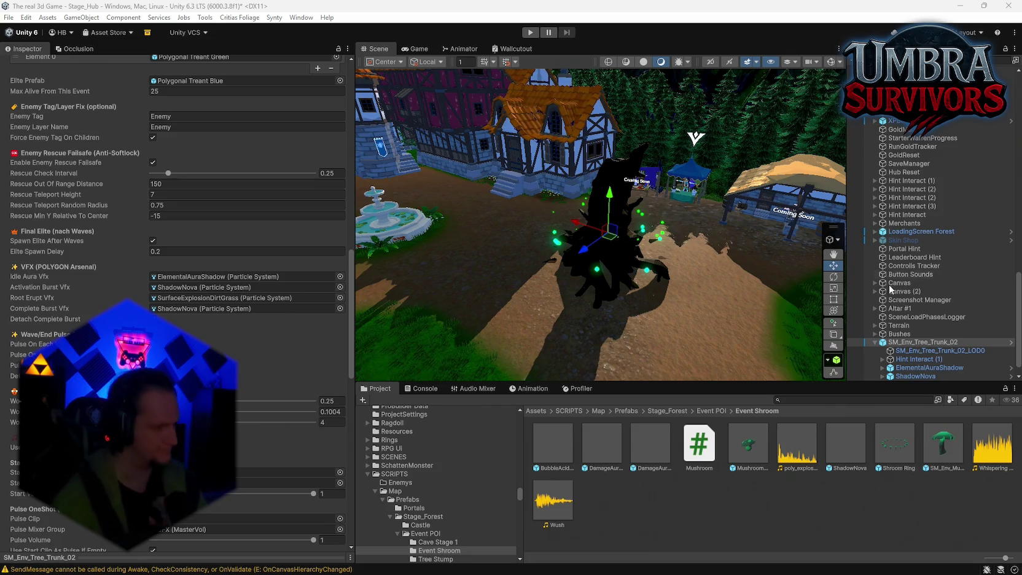
pyautogui.click(529, 32)
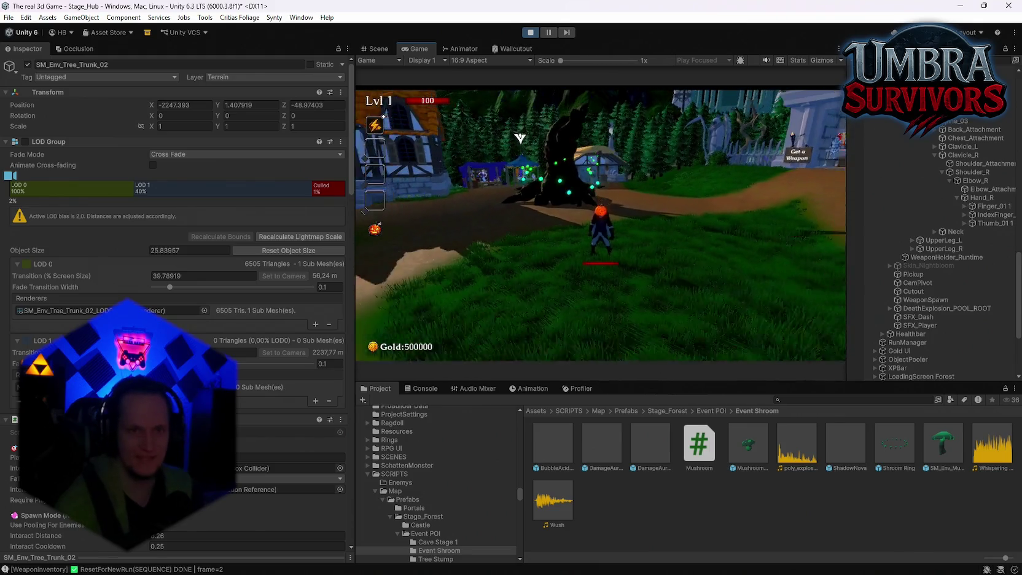
pyautogui.press('d')
pyautogui.press('w')
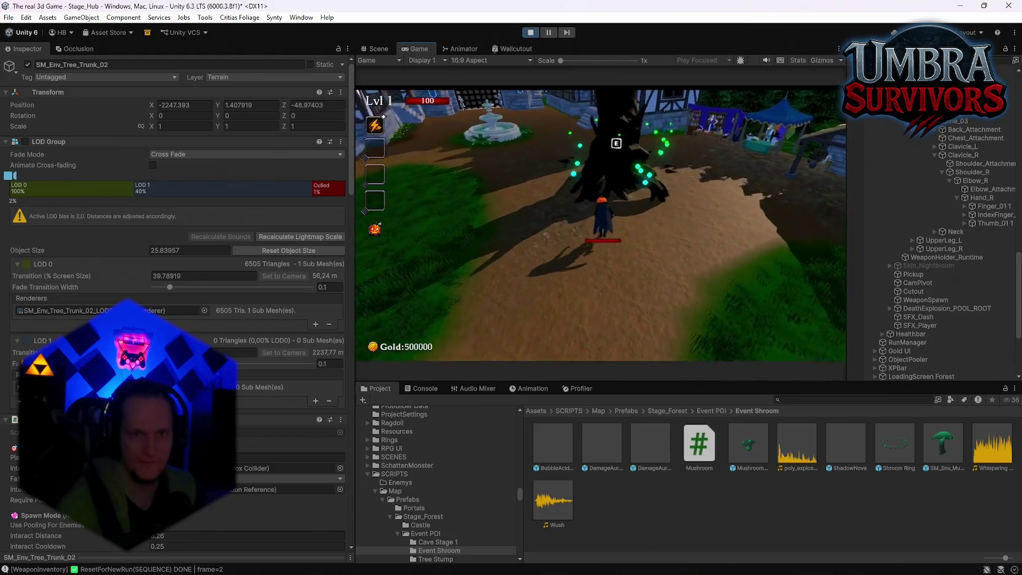
pyautogui.press('Escape')
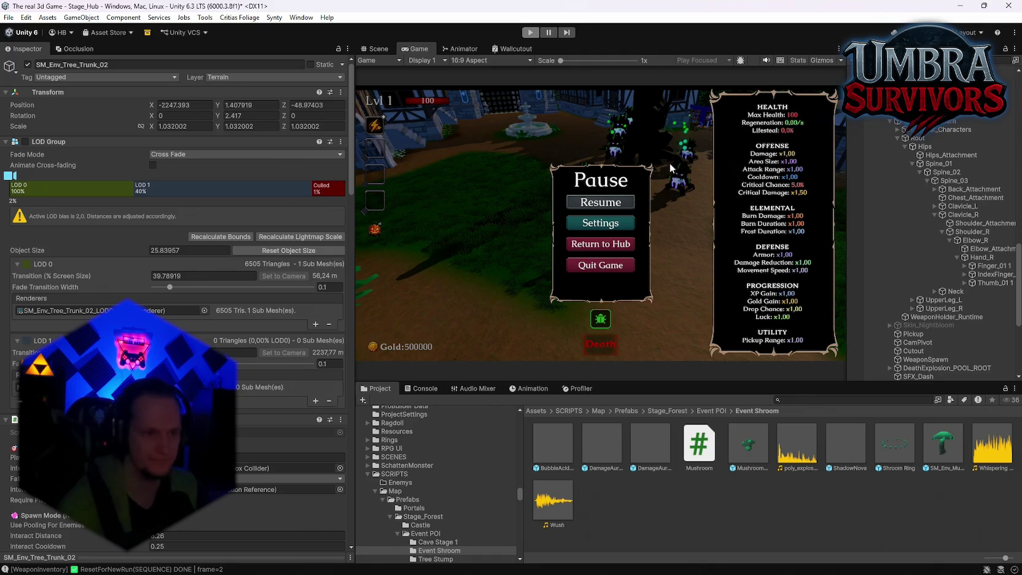
pyautogui.hotkey('ctrl', 'p')
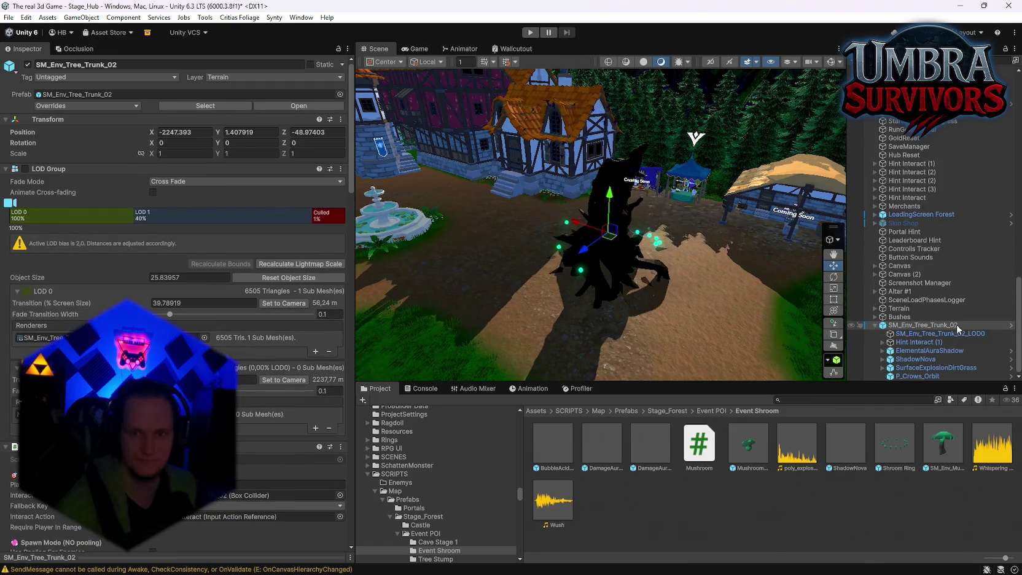
# Step: Browse to Mjolnier/Projectile and open the LightningExplosionBlue prefab for editing
pyautogui.moveTo(761, 270)
pyautogui.mouseDown()
pyautogui.moveTo(744, 253)
pyautogui.moveTo(817, 258)
pyautogui.mouseUp()
pyautogui.scroll(-10, 435, 507)
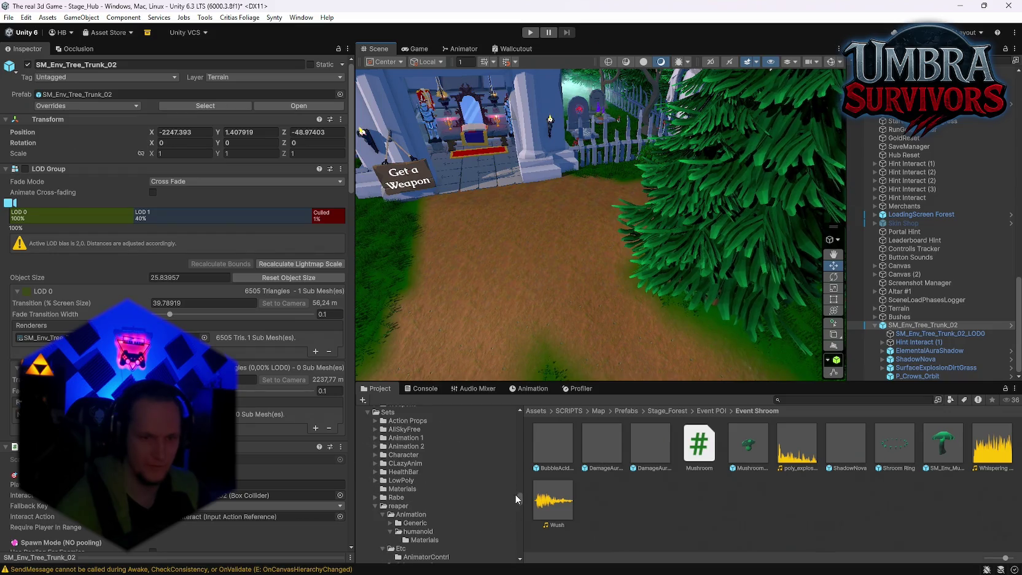
pyautogui.scroll(-10, 421, 521)
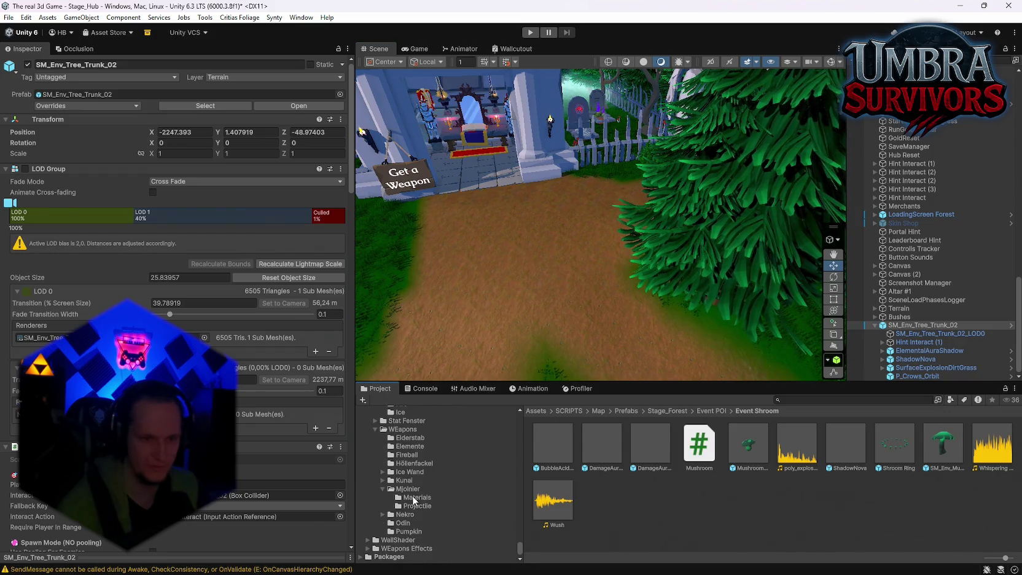
pyautogui.click(415, 497)
pyautogui.click(408, 489)
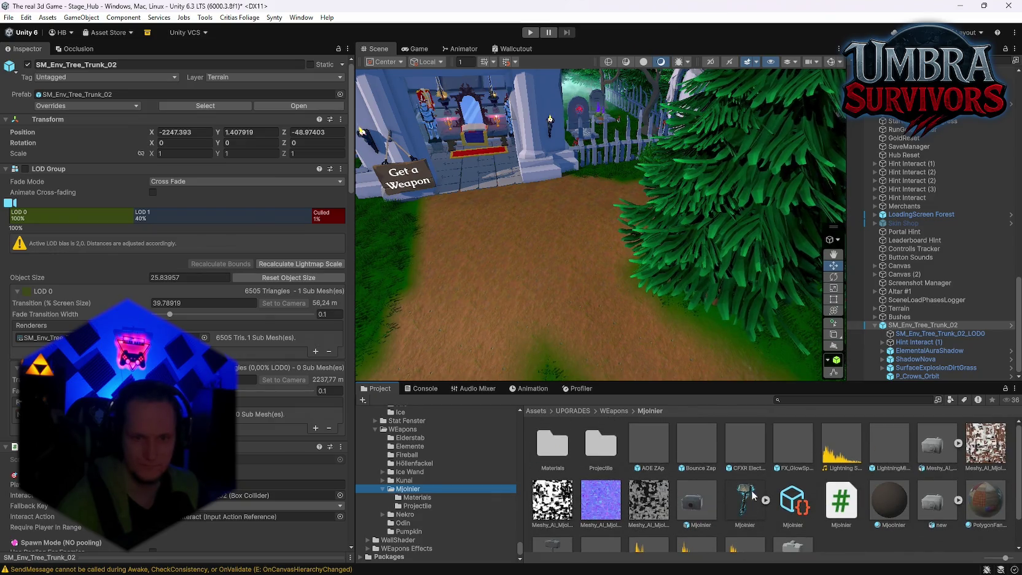
pyautogui.doubleClick(560, 451)
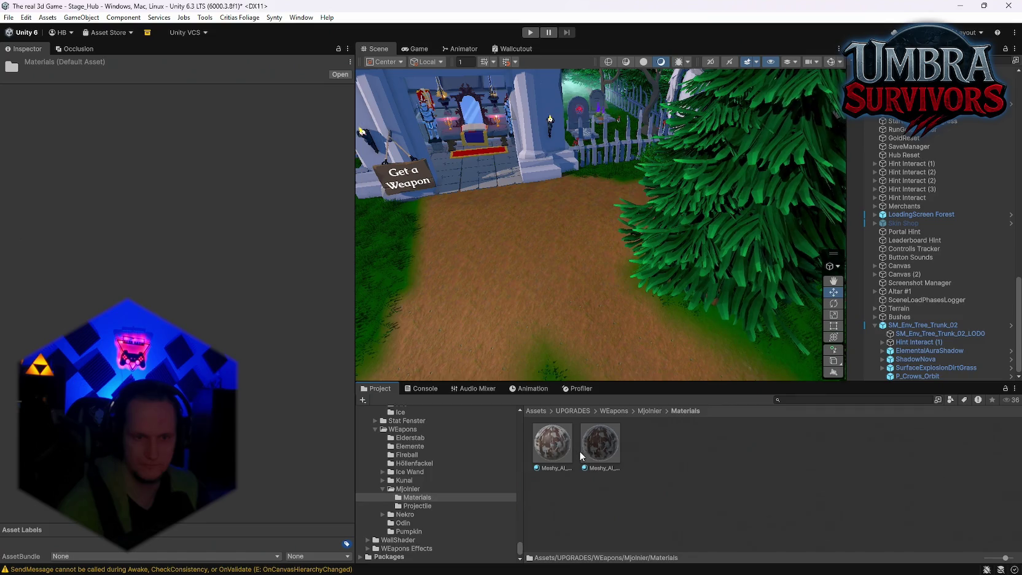
pyautogui.click(417, 506)
pyautogui.click(600, 449)
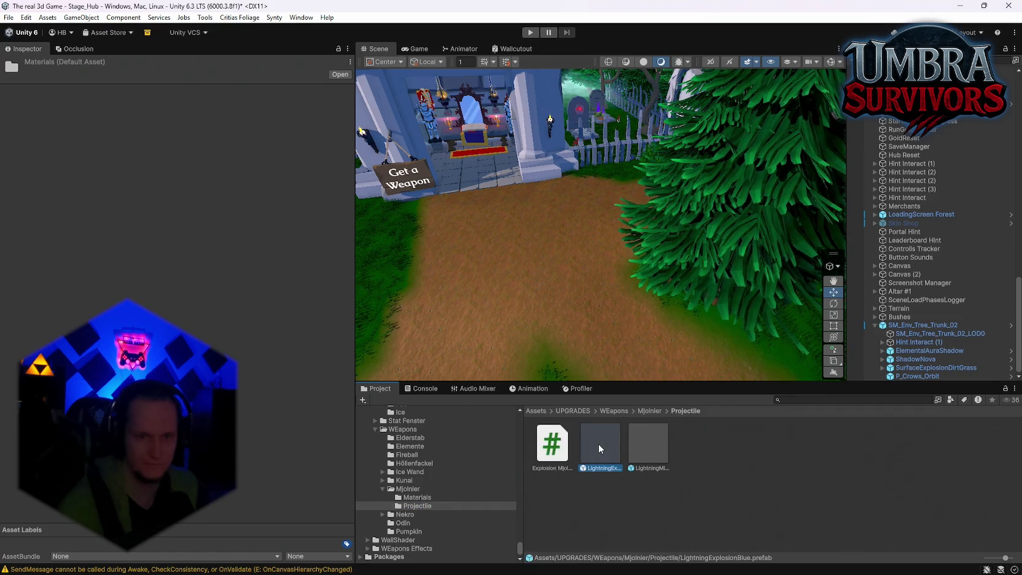
pyautogui.doubleClick(598, 448)
# Step: Switch the PolySolidIntense renderer material to Universal Render Pipeline/Particles/Unlit
pyautogui.scroll(-10, 221, 307)
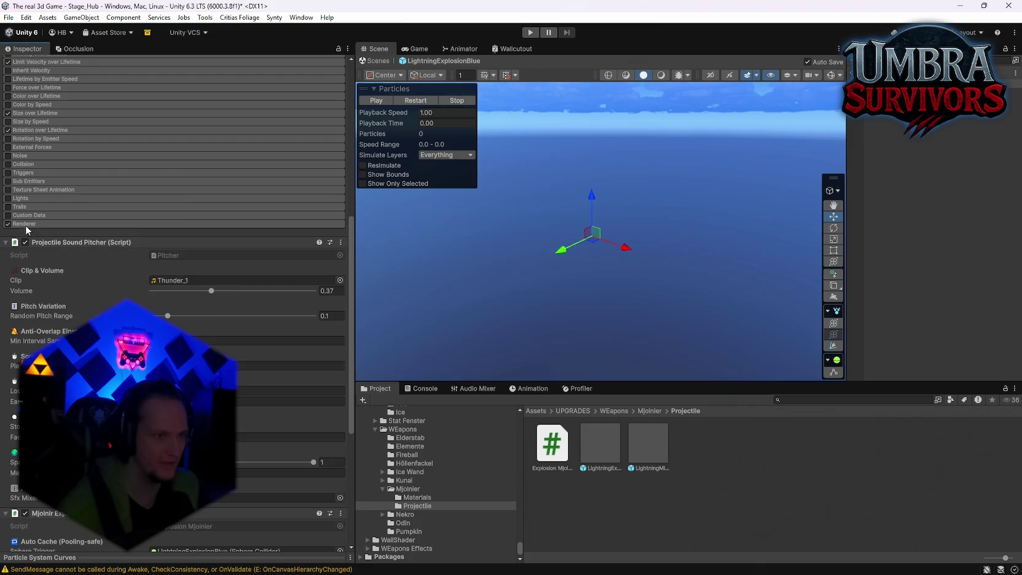
pyautogui.click(26, 223)
pyautogui.click(184, 269)
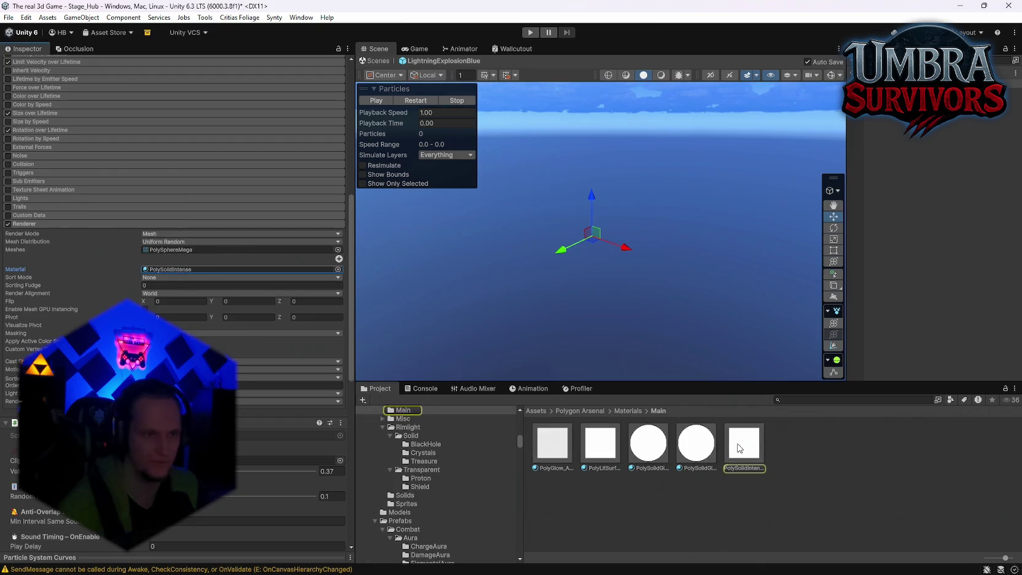
pyautogui.click(739, 449)
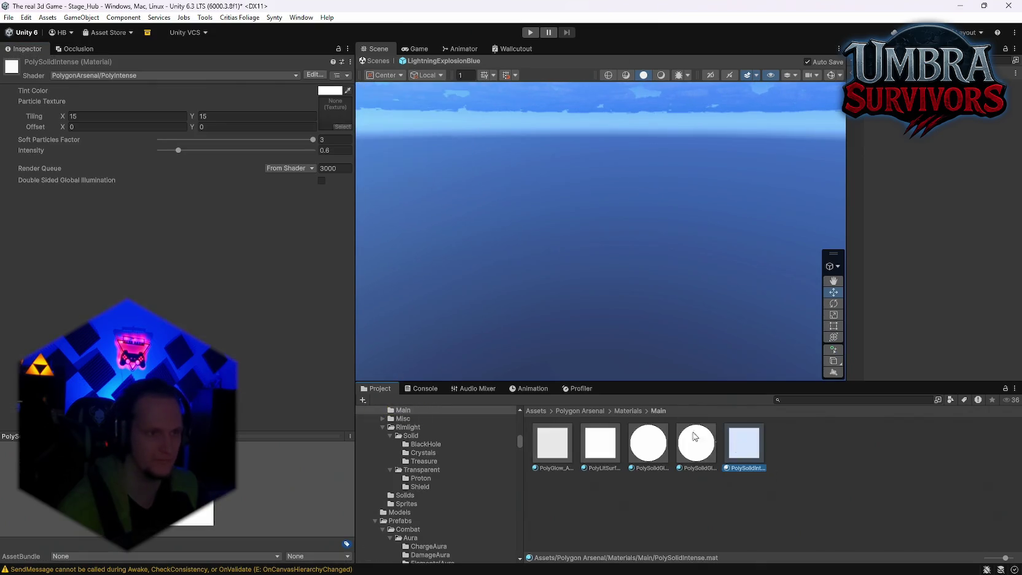
pyautogui.click(127, 76)
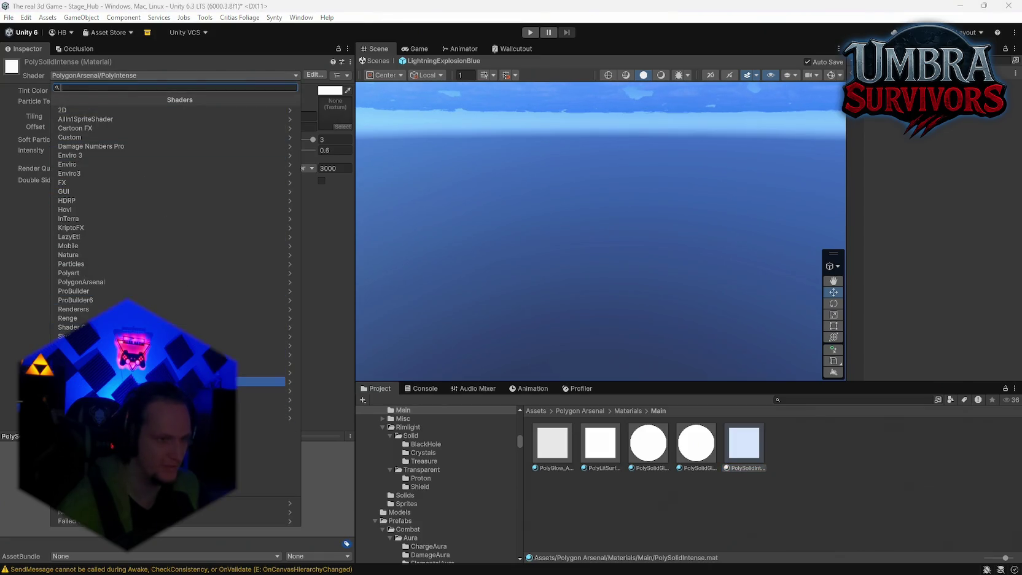
pyautogui.click(203, 382)
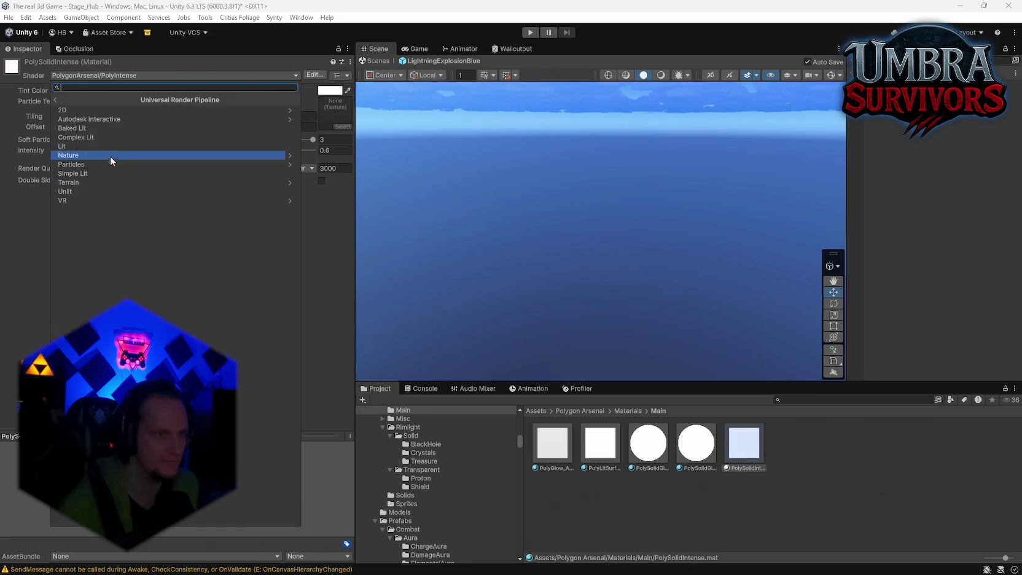
pyautogui.click(98, 164)
pyautogui.click(72, 128)
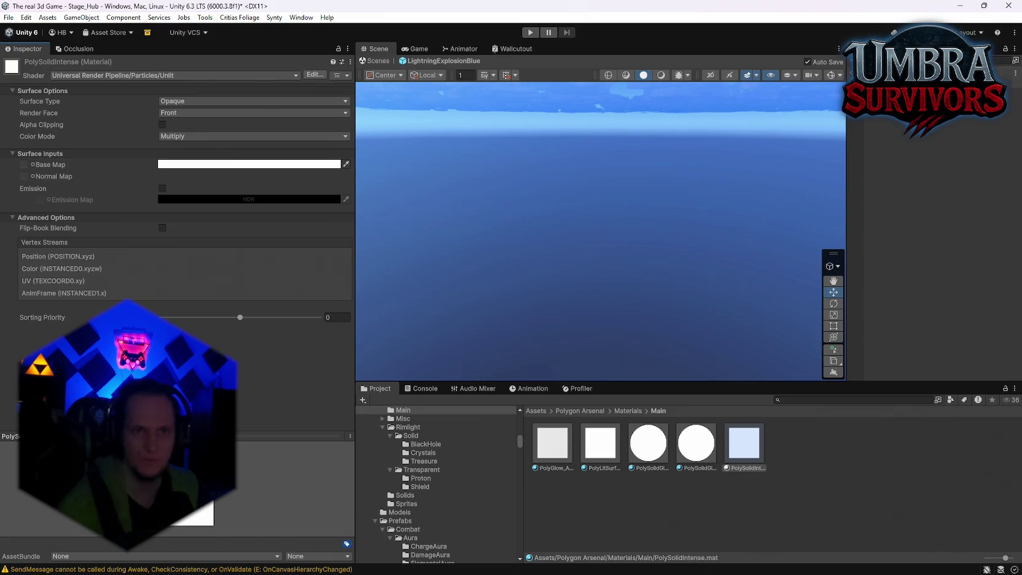
# Step: Replay the explosion and review the PolyGlow_ADD and PolySolidIntense renderer materials
pyautogui.click(527, 118)
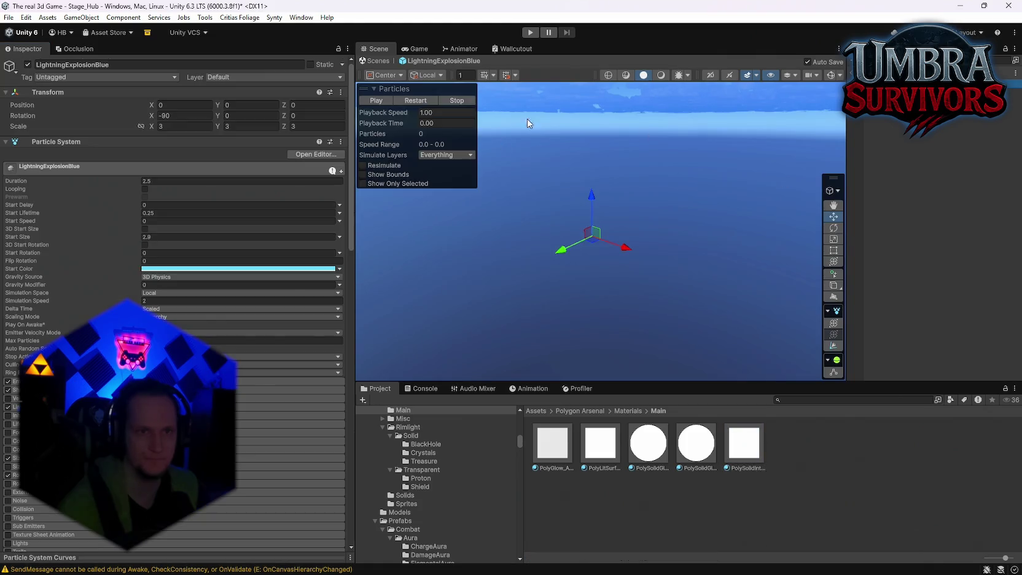
pyautogui.click(421, 100)
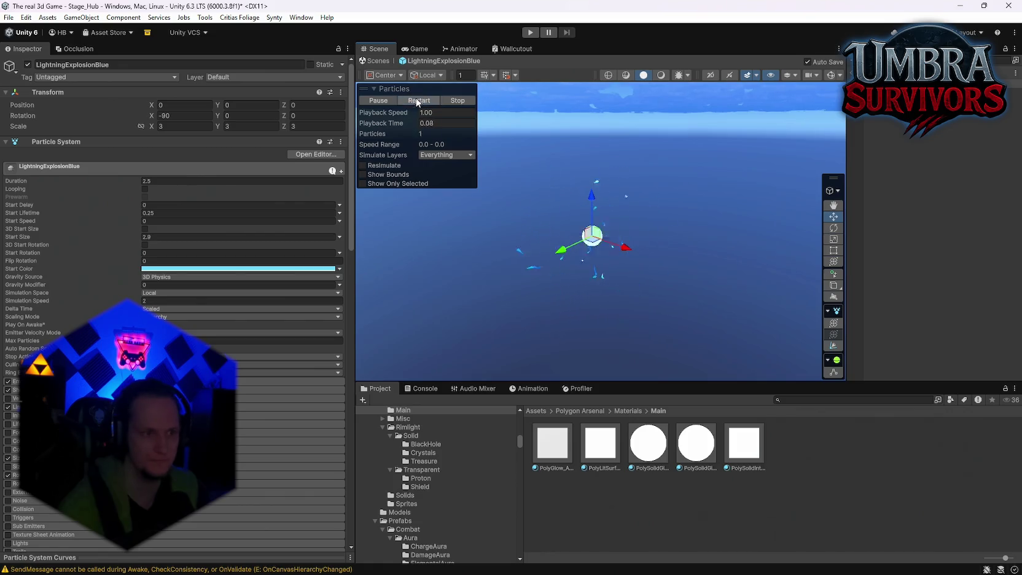
pyautogui.scroll(-5, 209, 332)
pyautogui.click(283, 413)
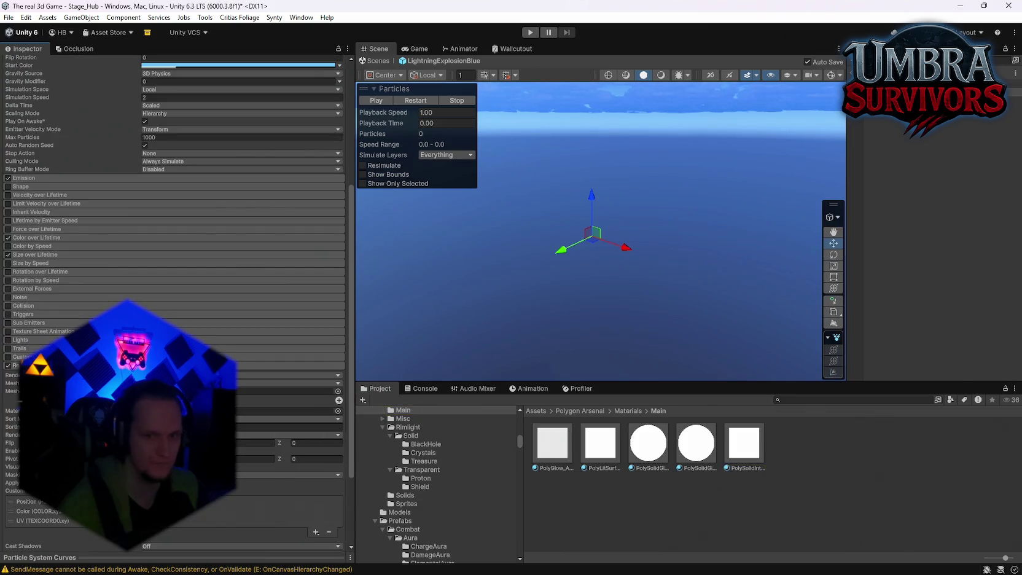
pyautogui.click(552, 442)
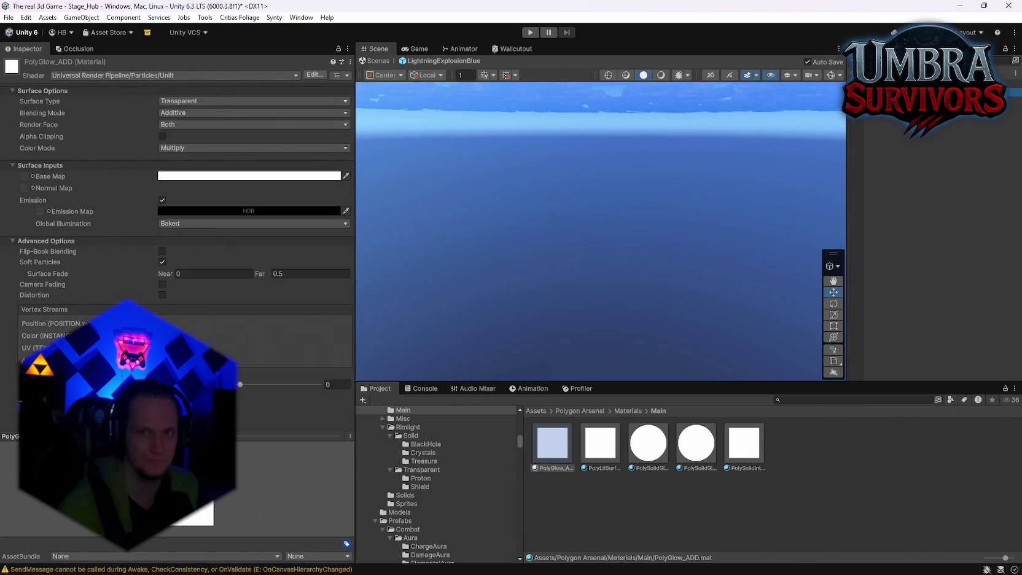
pyautogui.hotkey('ctrl', 'z')
pyautogui.click(289, 412)
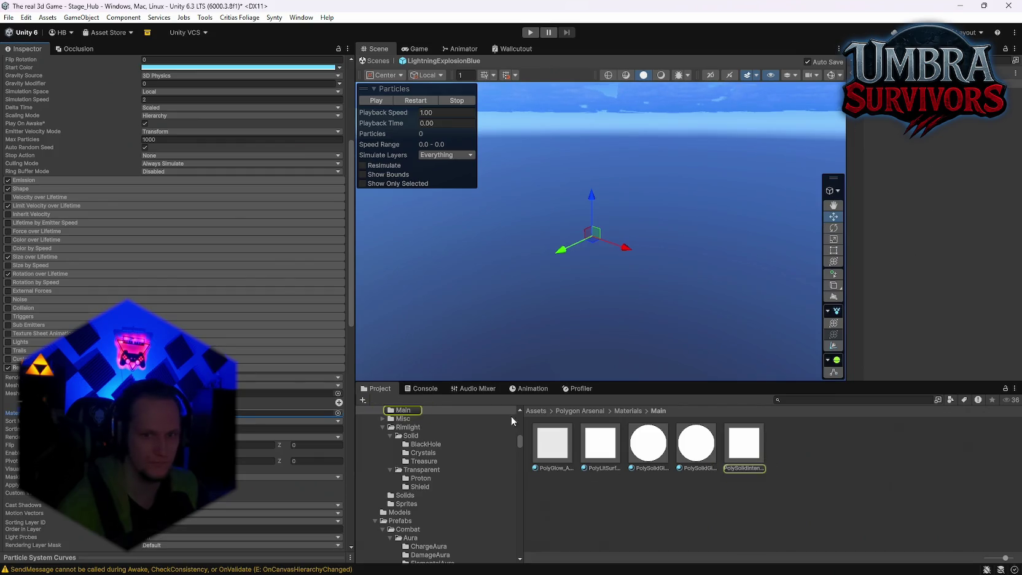
pyautogui.click(756, 454)
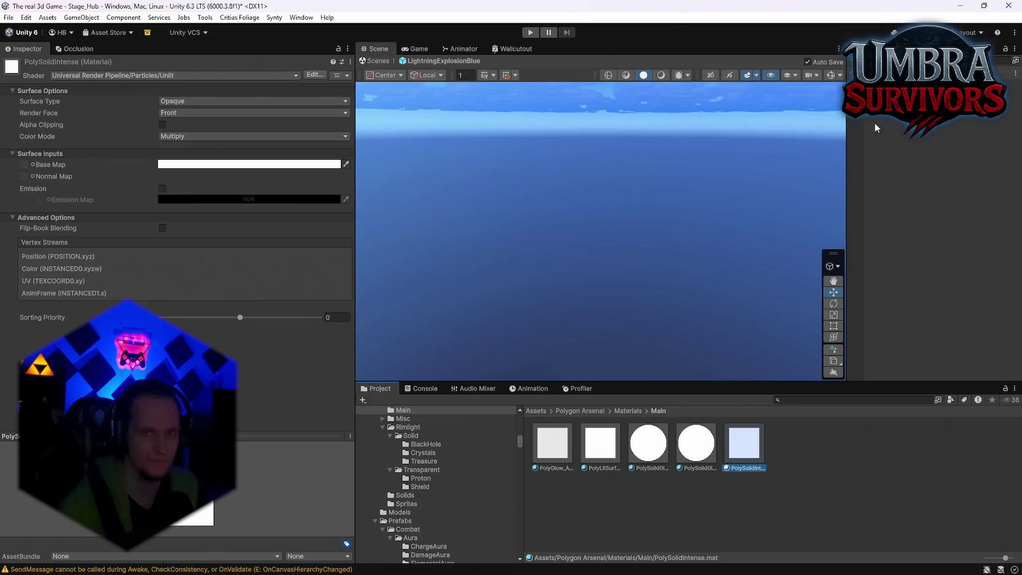
pyautogui.hotkey('ctrl', 'z')
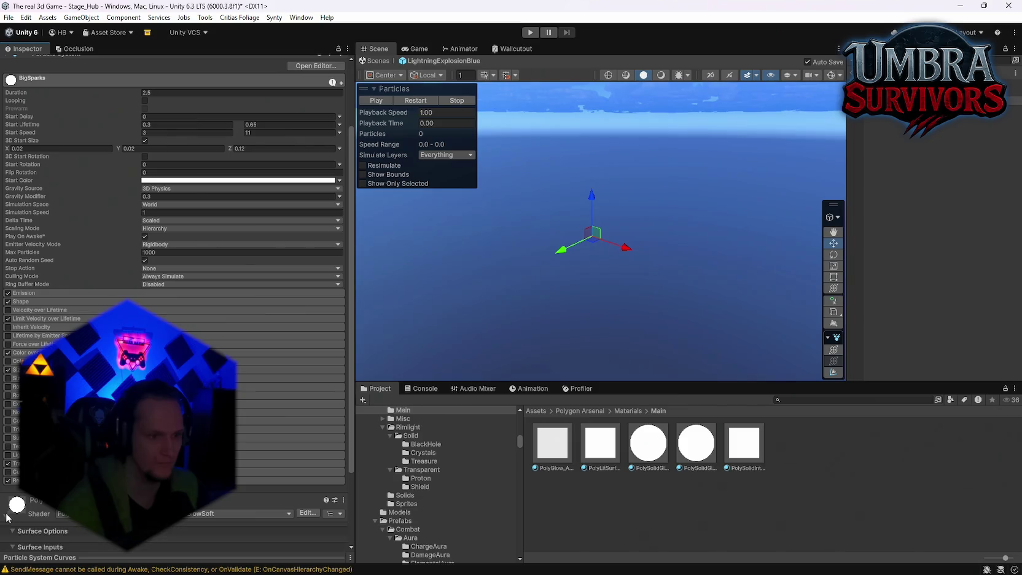
pyautogui.scroll(-3, 184, 534)
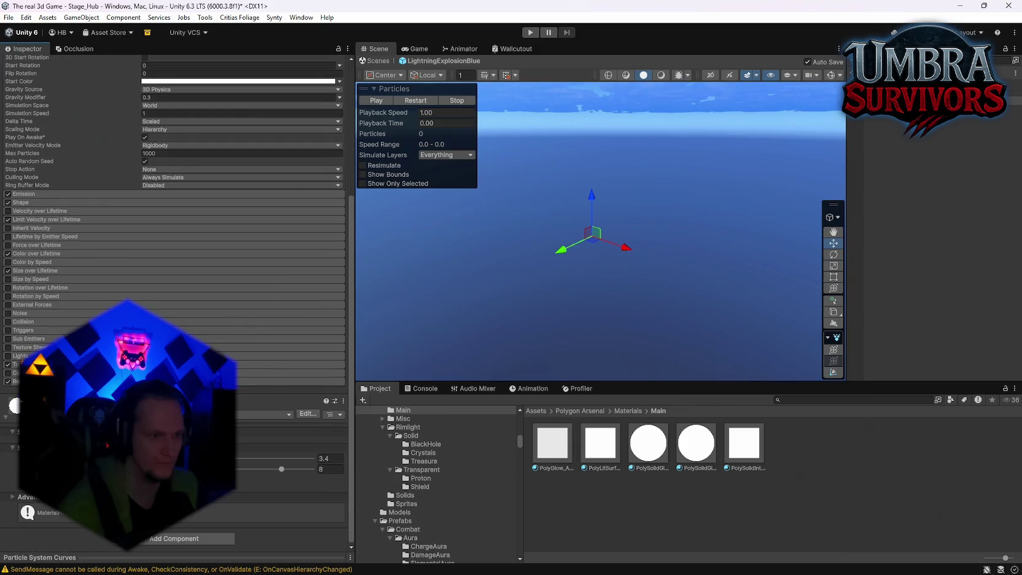
pyautogui.click(37, 381)
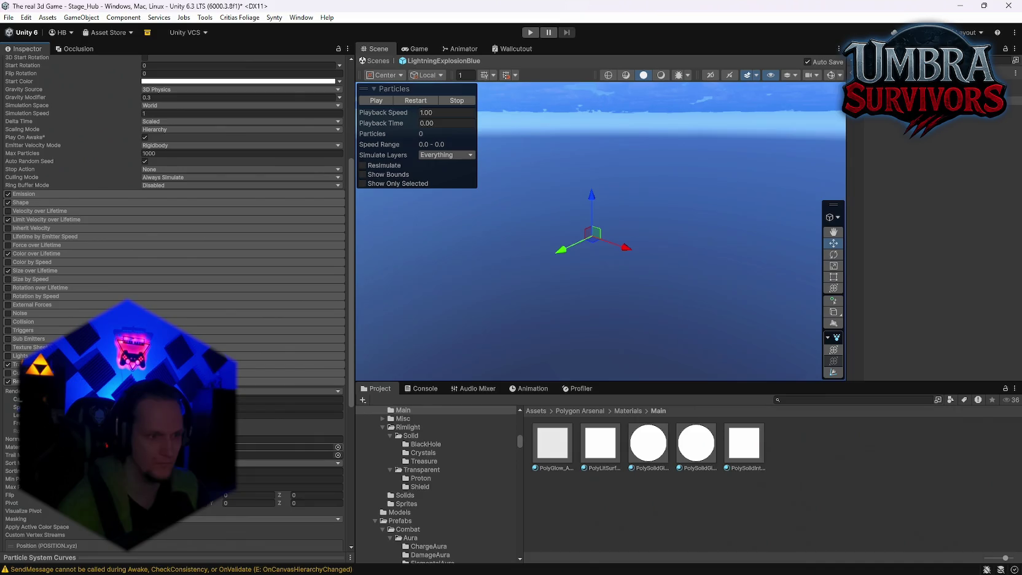
# Step: Set PolySolidGlow's shader to URP Particles/Unlit, correcting an initial Particles/Lit pick
pyautogui.doubleClick(184, 446)
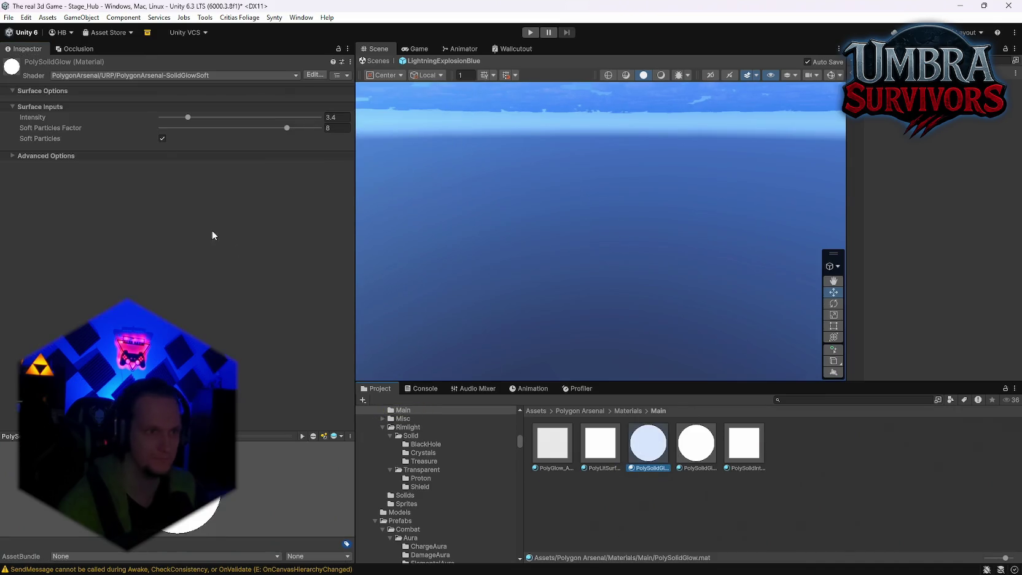
pyautogui.click(143, 75)
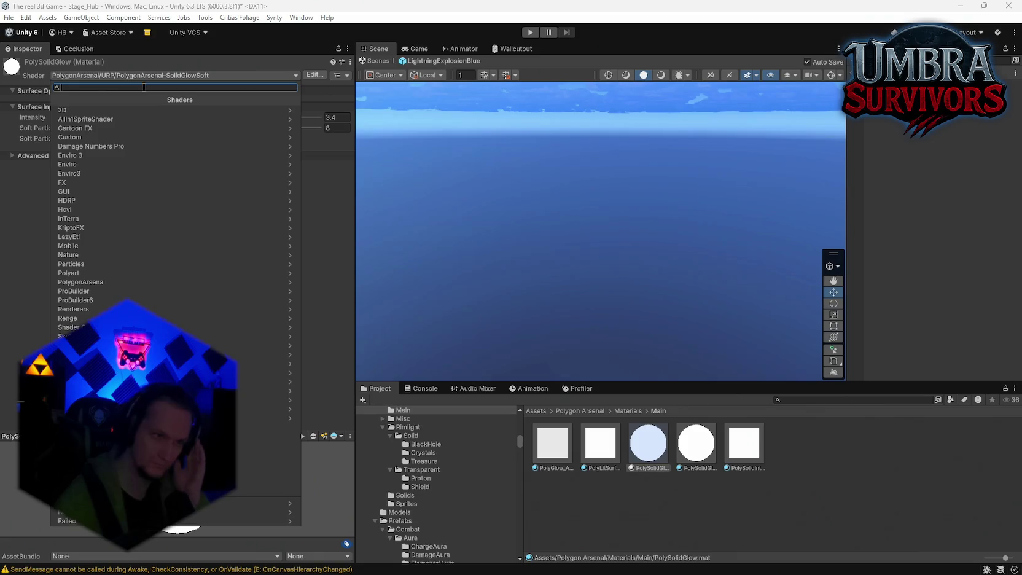
pyautogui.click(154, 372)
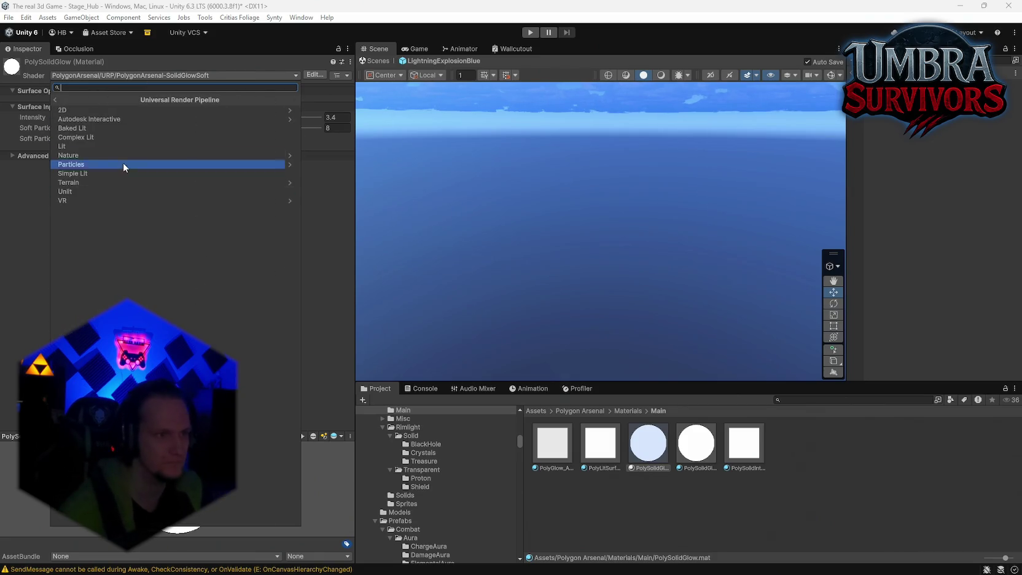
pyautogui.click(88, 111)
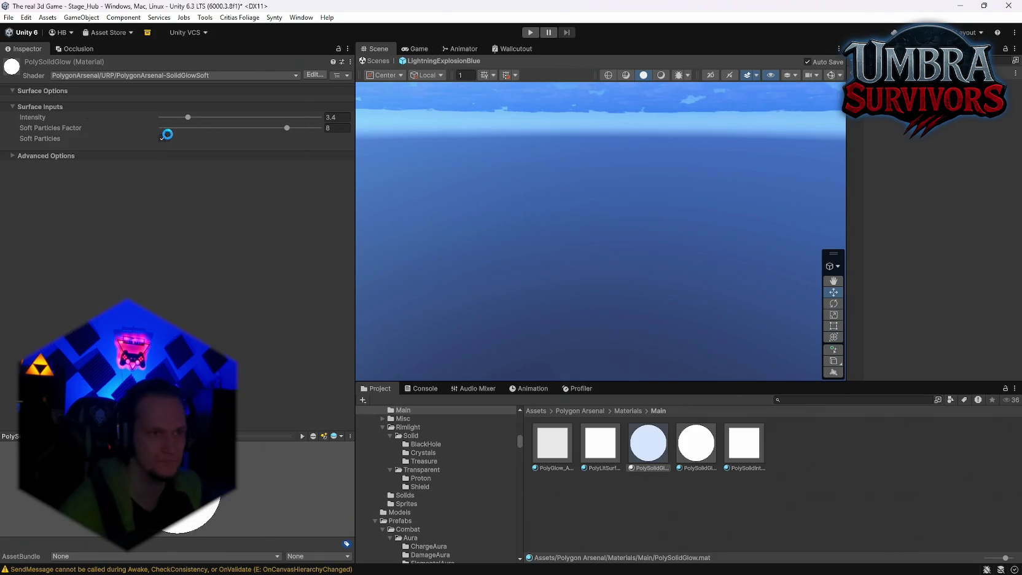
pyautogui.click(151, 75)
pyautogui.click(258, 372)
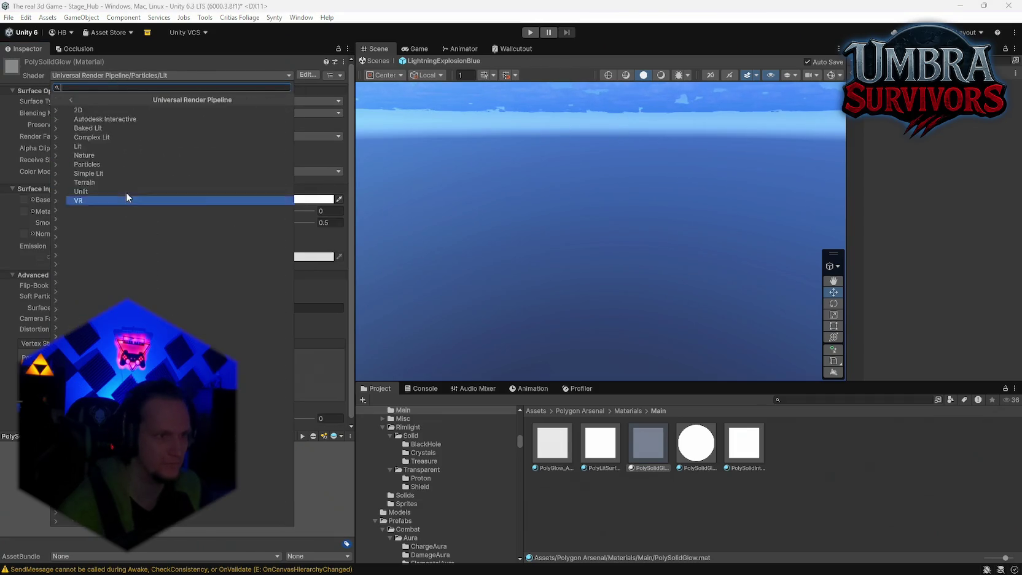
pyautogui.click(86, 165)
pyautogui.click(87, 127)
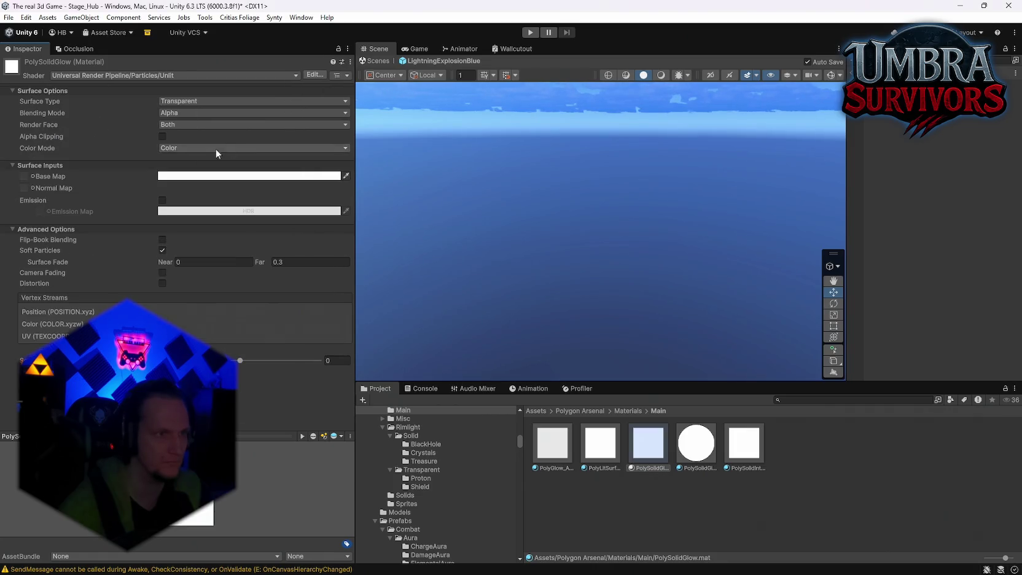
pyautogui.click(443, 61)
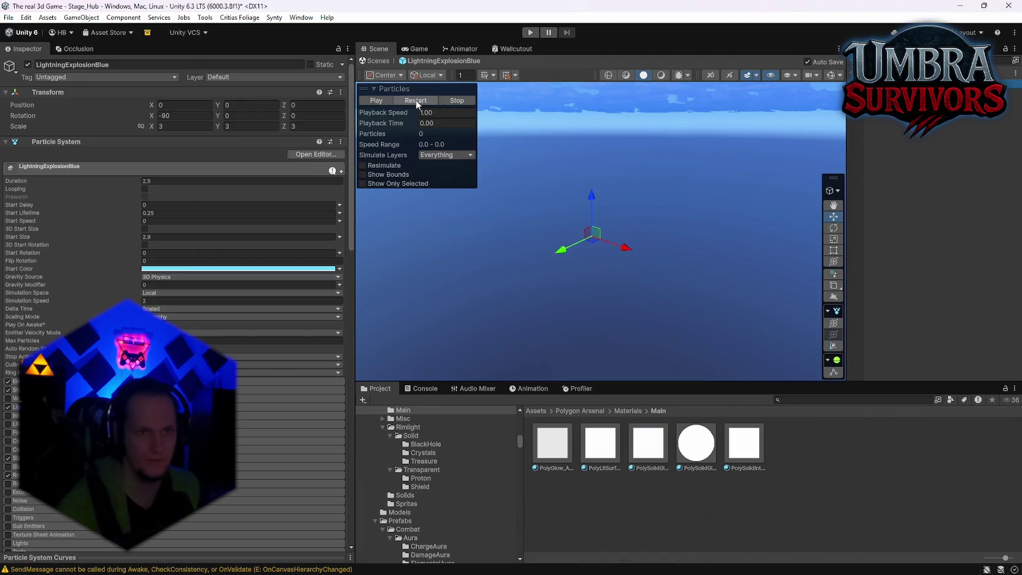
# Step: Play the explosion, step through child systems and inspect the PolySpriteGlow_ADD material's shader
pyautogui.click(416, 101)
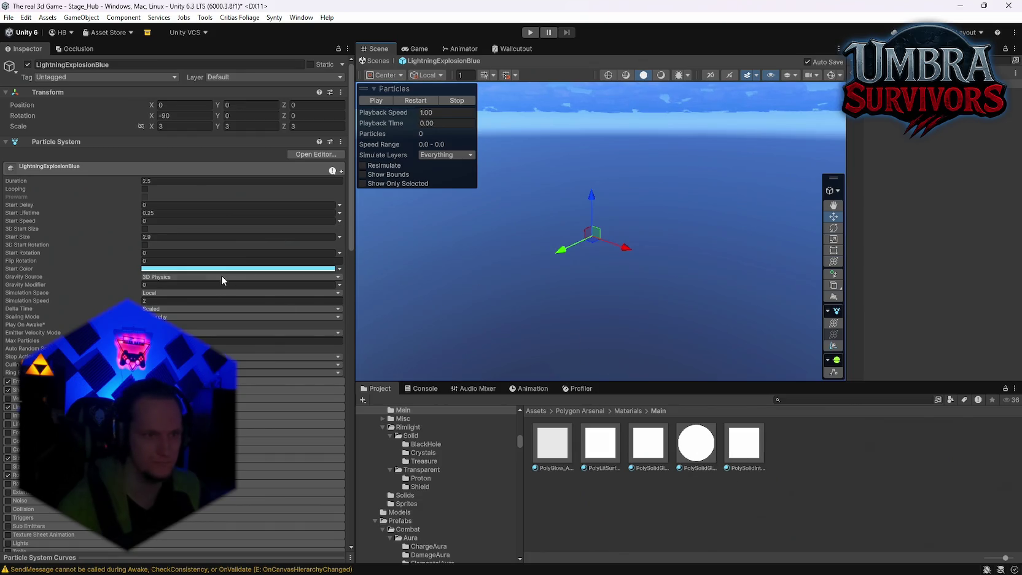
pyautogui.press('Down')
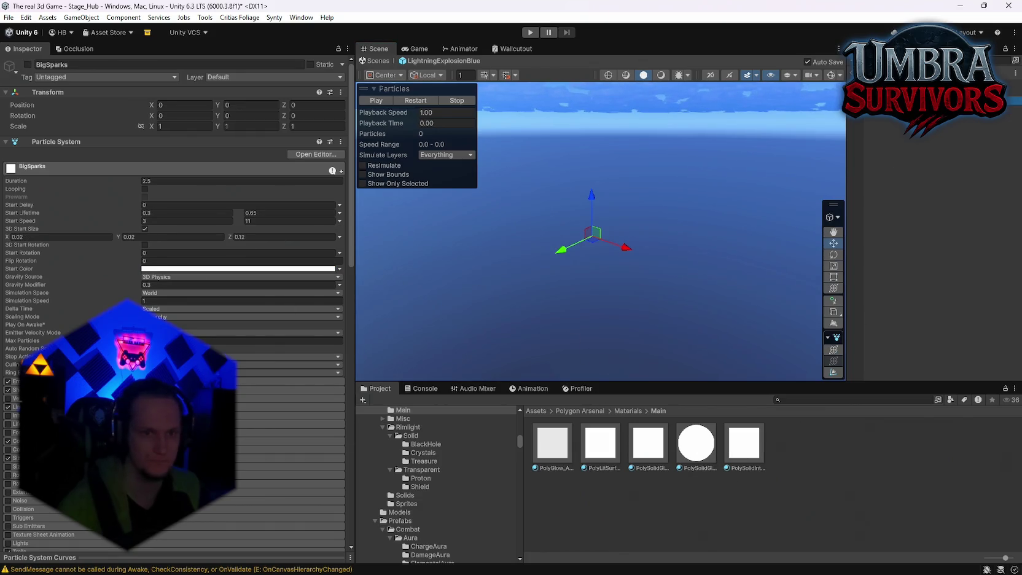
pyautogui.press('Down')
pyautogui.press('Down')
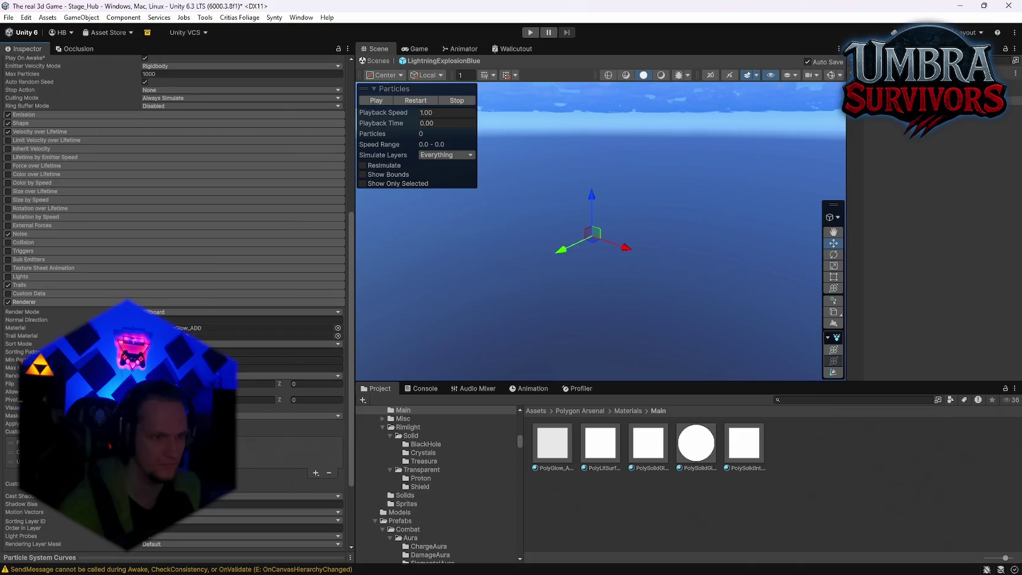
pyautogui.click(258, 327)
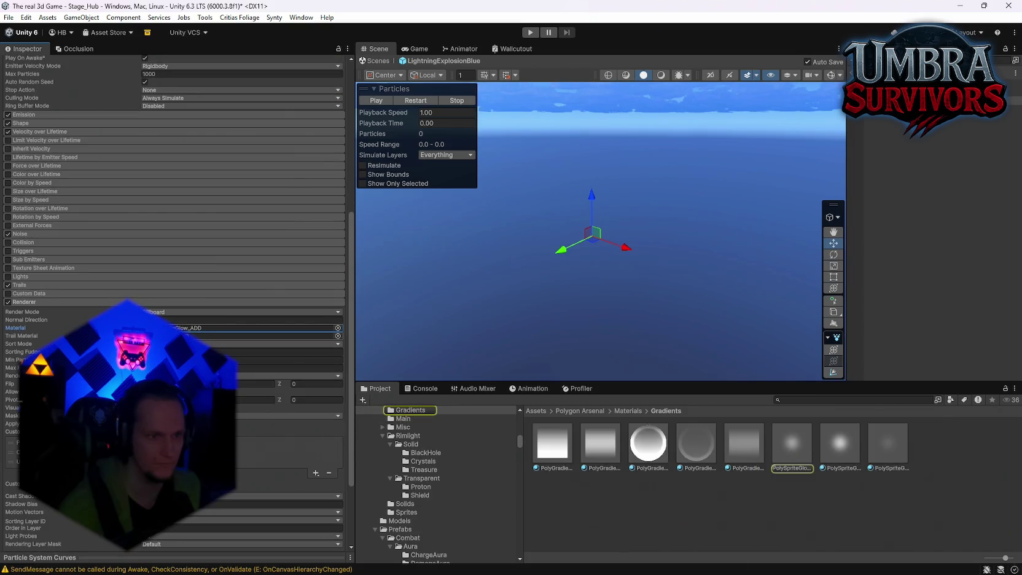
pyautogui.click(183, 335)
pyautogui.doubleClick(183, 328)
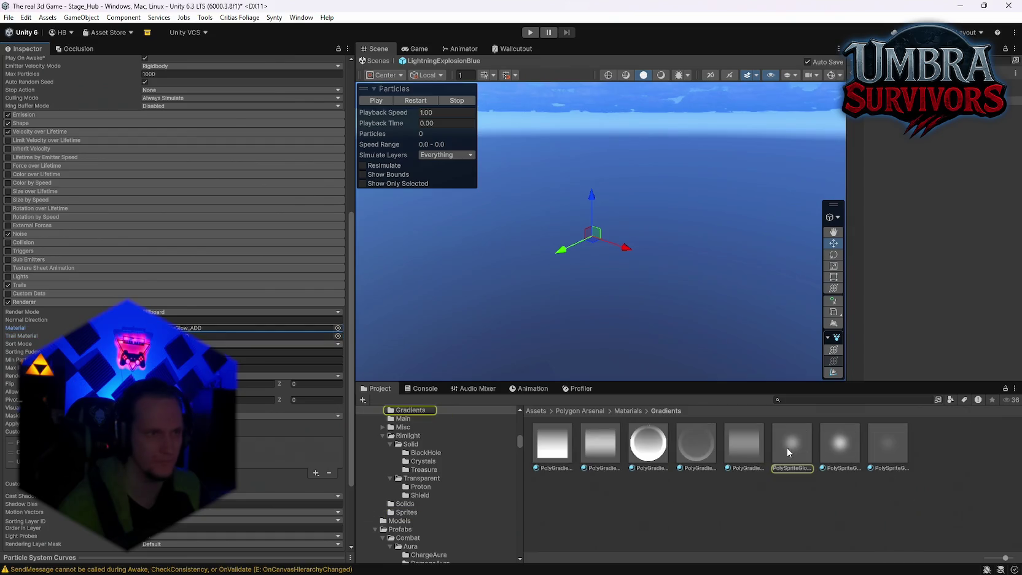
pyautogui.click(150, 73)
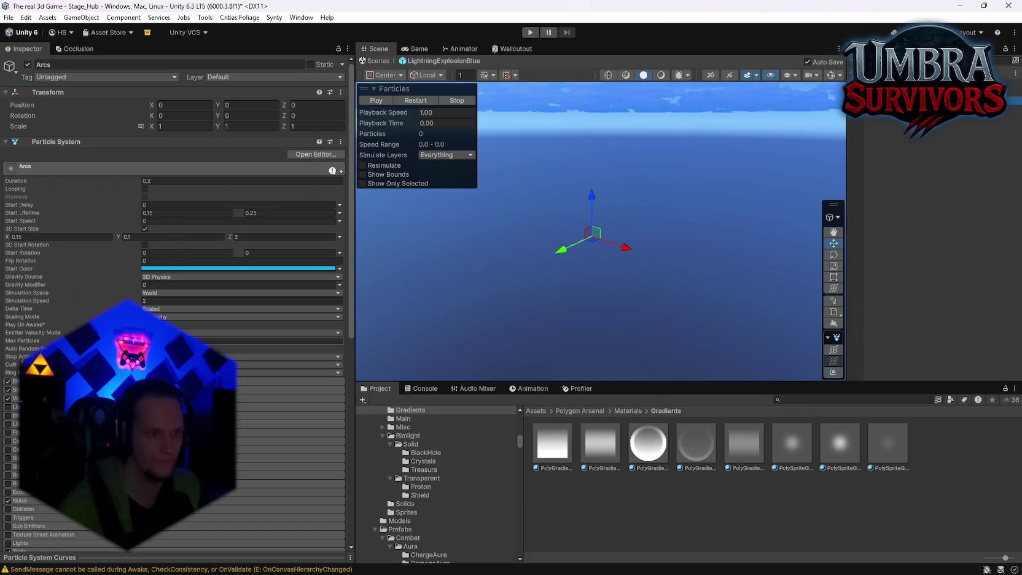
# Step: Check the PolySprite_ADD, PolyGlow_ADD and PolySolidIntense renderer materials
pyautogui.click(185, 401)
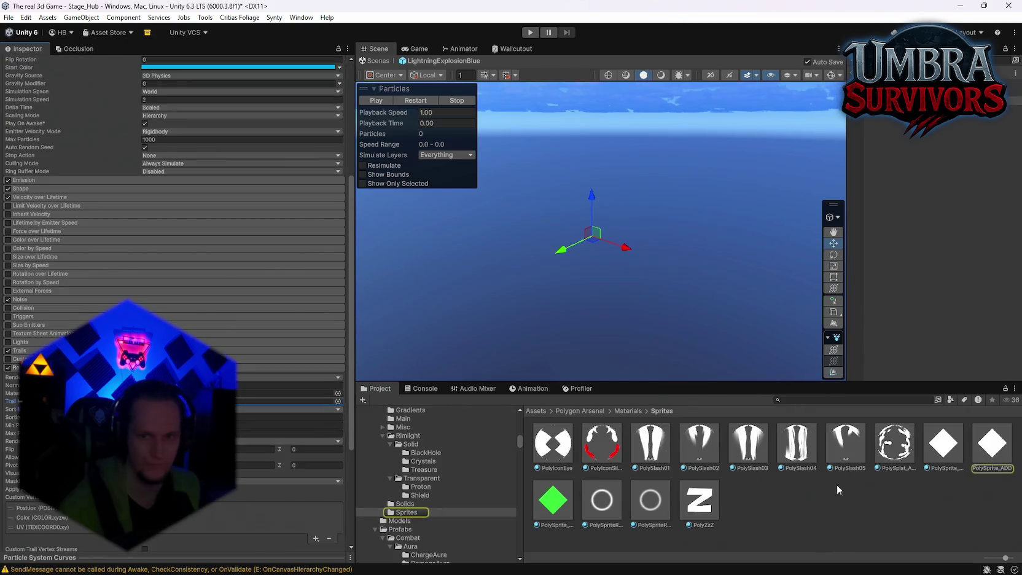
pyautogui.click(994, 465)
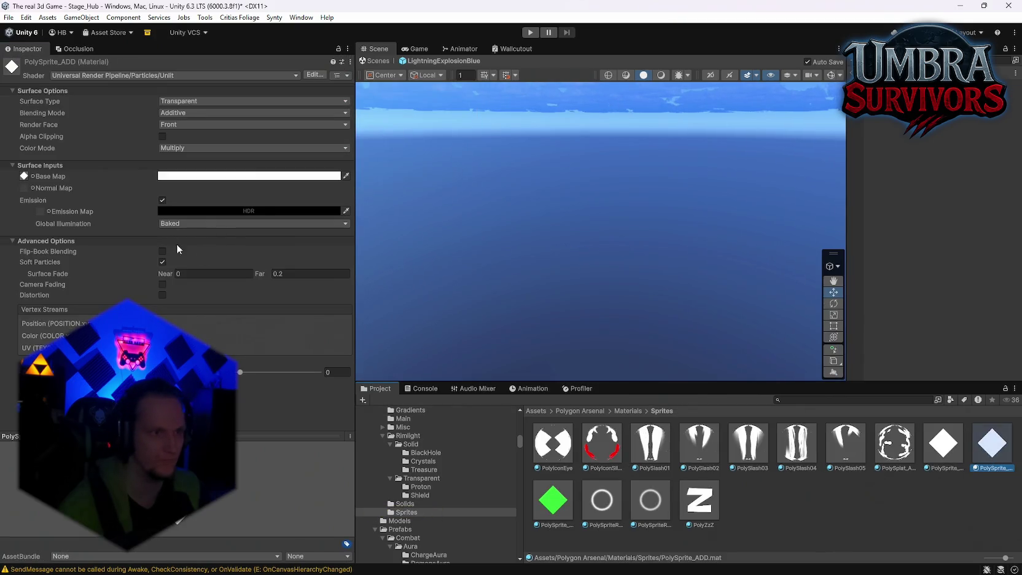
pyautogui.click(615, 177)
pyautogui.scroll(-5, 172, 245)
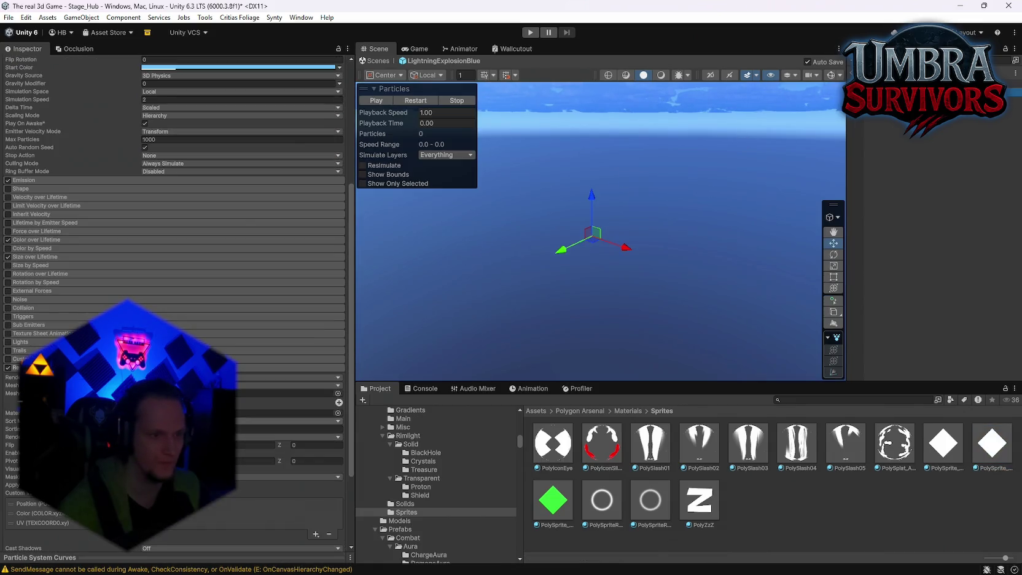
pyautogui.click(245, 413)
pyautogui.click(552, 443)
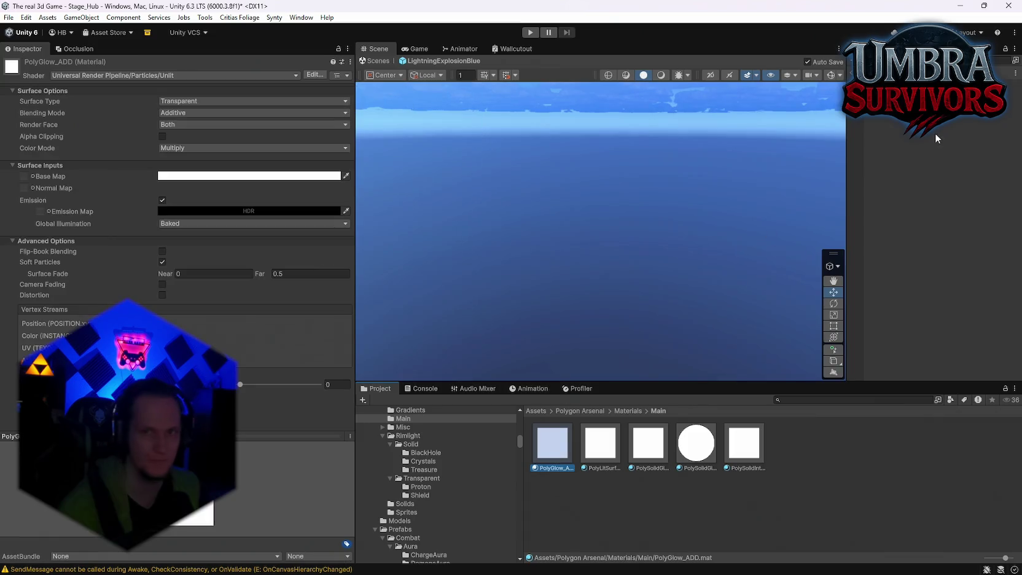
pyautogui.hotkey('ctrl', 'z')
pyautogui.scroll(-5, 294, 381)
pyautogui.click(293, 384)
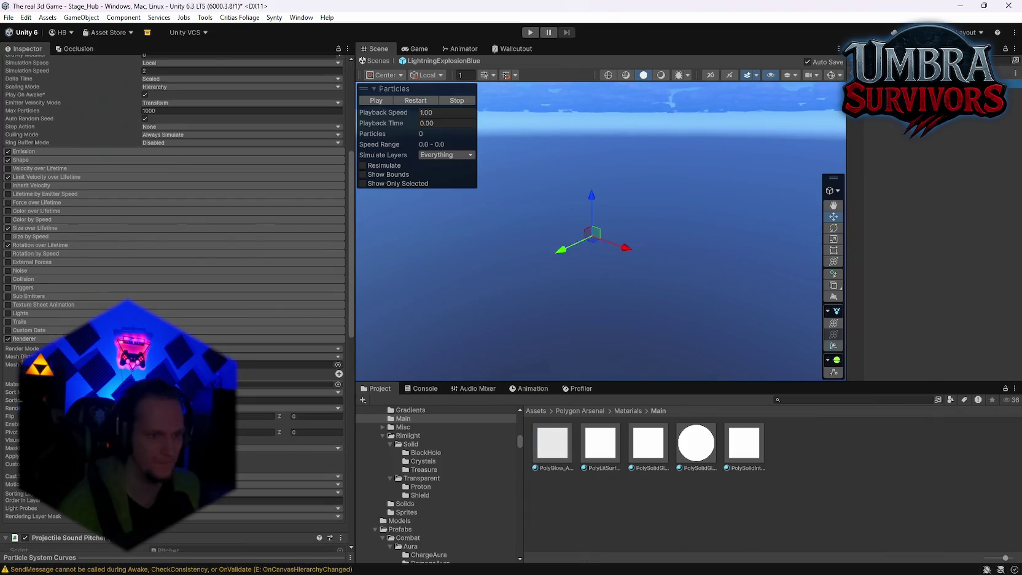
pyautogui.click(744, 442)
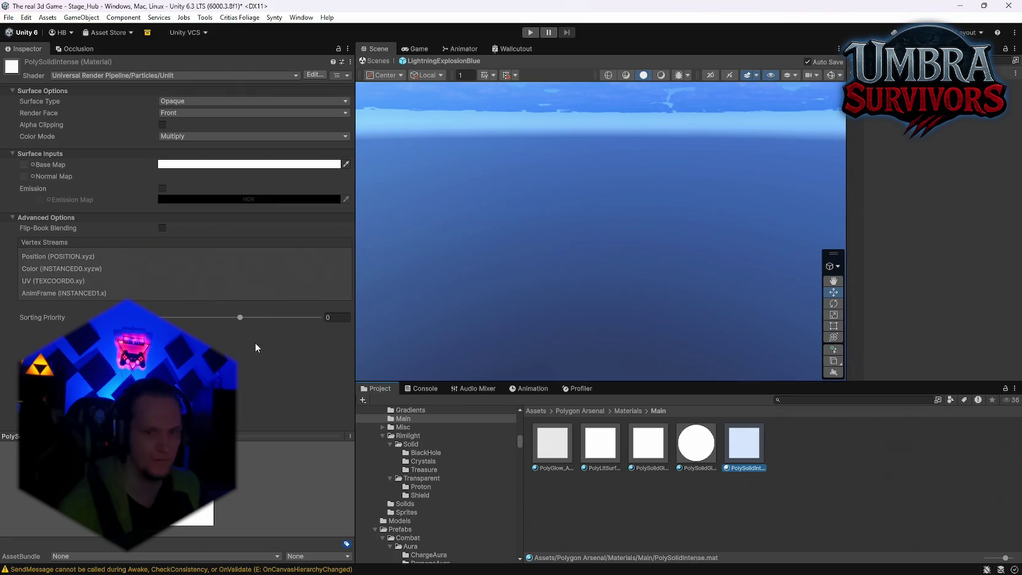
# Step: Navigate to the Mjolnier Projectile folder in the Project window
pyautogui.scroll(-10, 451, 479)
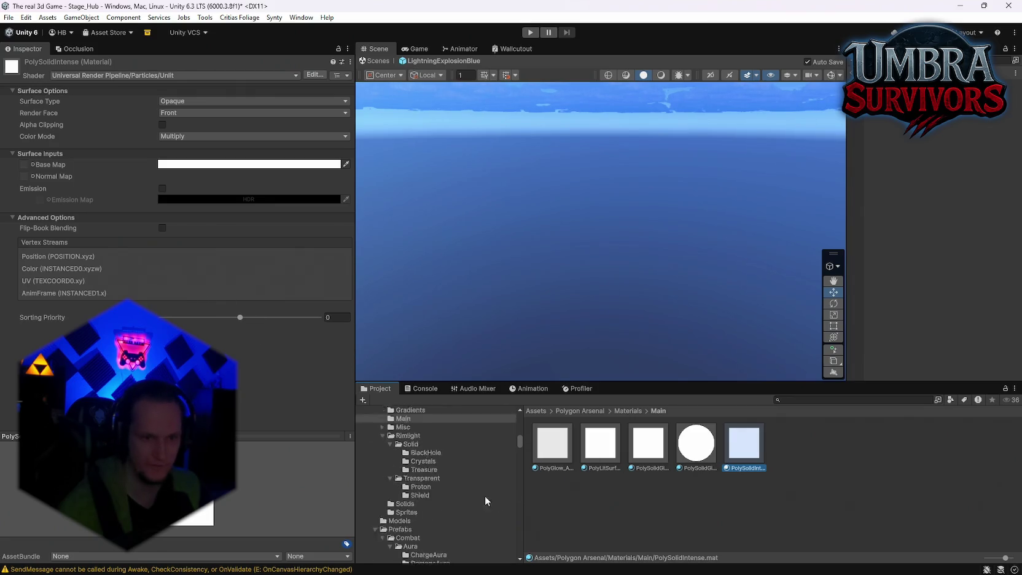
pyautogui.scroll(-5, 454, 528)
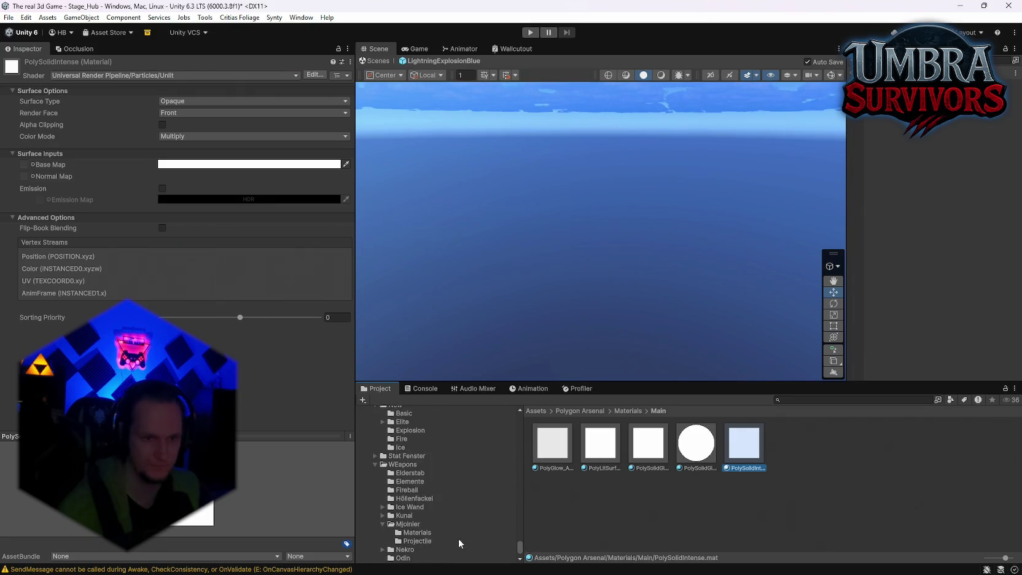
pyautogui.click(408, 524)
pyautogui.doubleClick(600, 442)
# Step: Open LightningMissileBlue and check its PolySpriteGlow_ADD and PolySolidGlow materials
pyautogui.click(642, 450)
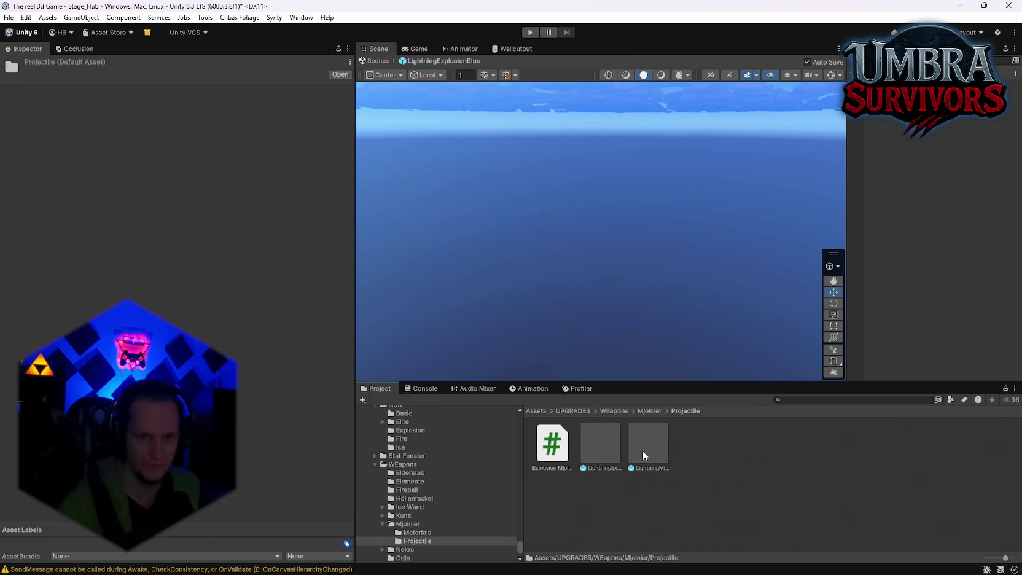
pyautogui.doubleClick(641, 446)
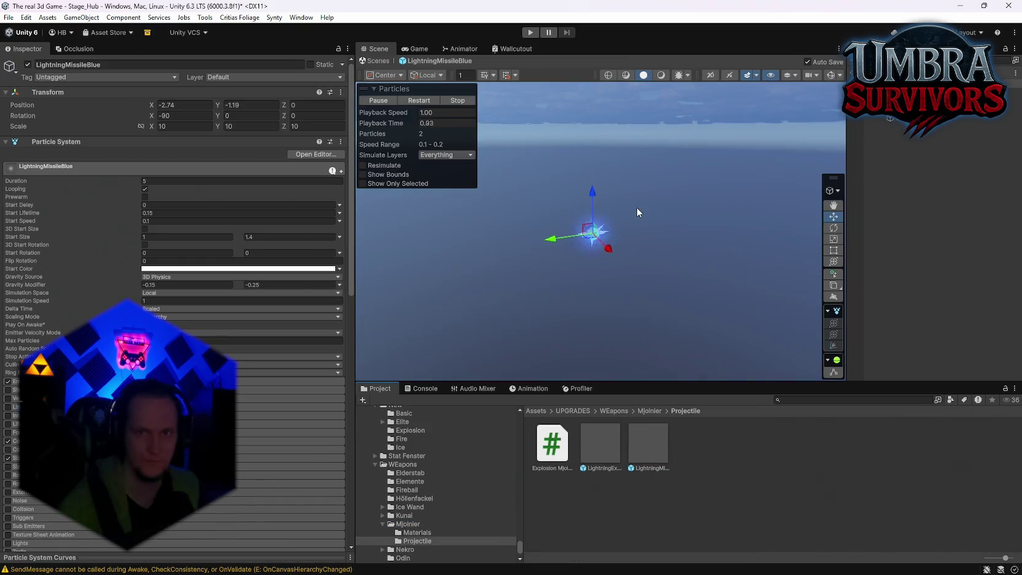
pyautogui.click(50, 280)
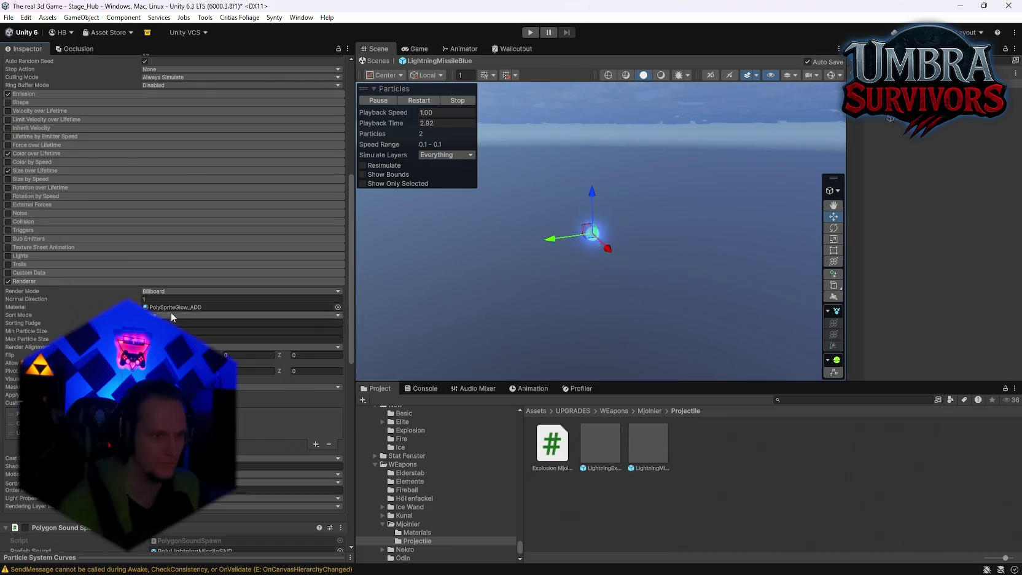
pyautogui.click(173, 307)
pyautogui.click(788, 456)
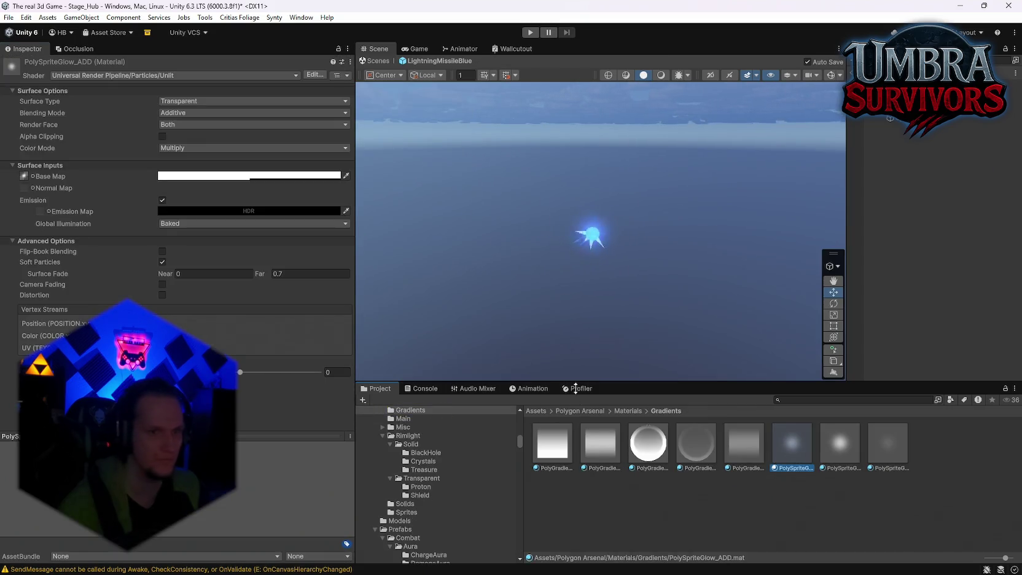
pyautogui.click(591, 233)
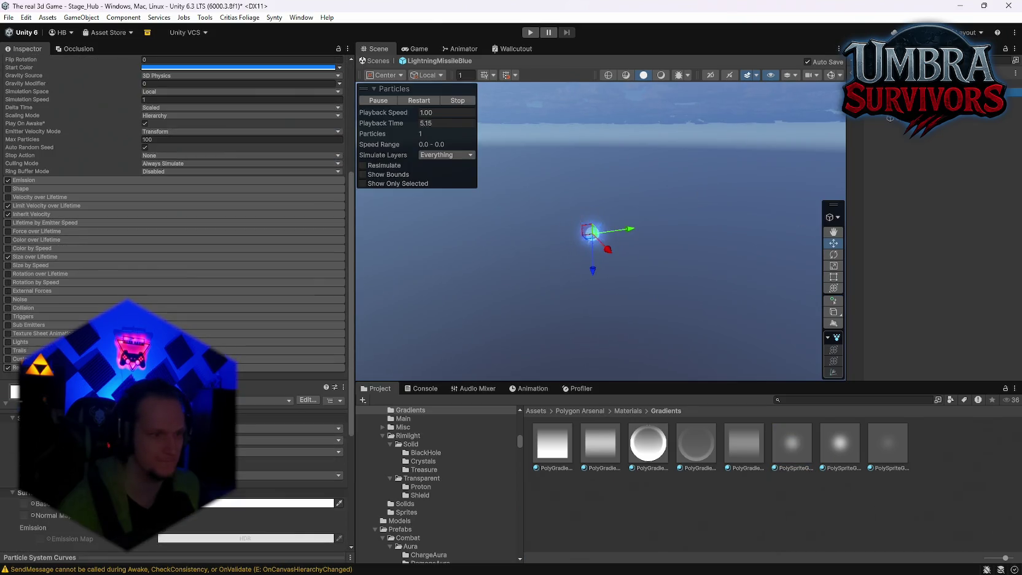
pyautogui.click(289, 413)
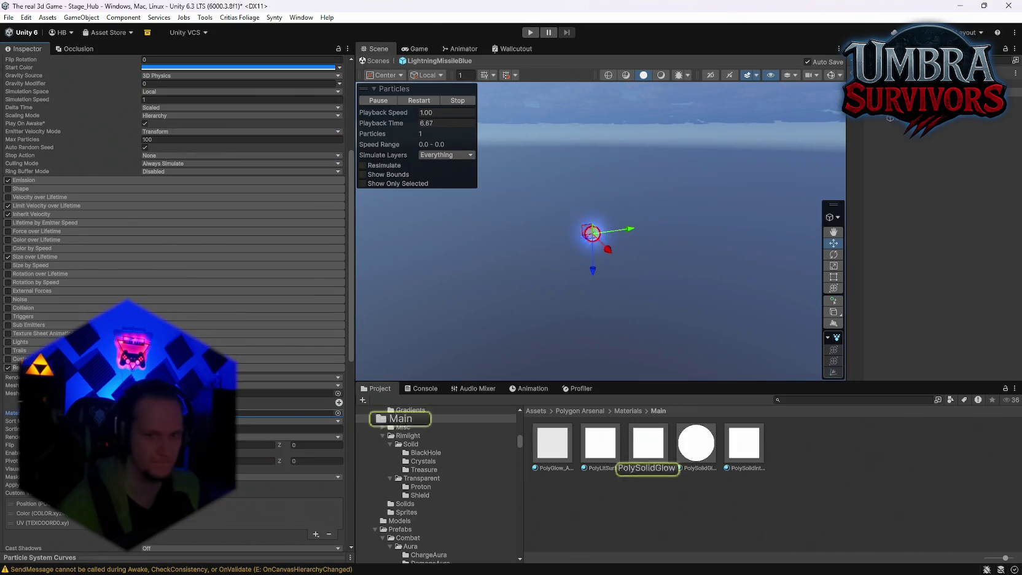
pyautogui.click(646, 446)
# Step: Check LightningSpikes' PolySolidGlow material and the trail's PolySprite_ADD material
pyautogui.click(591, 233)
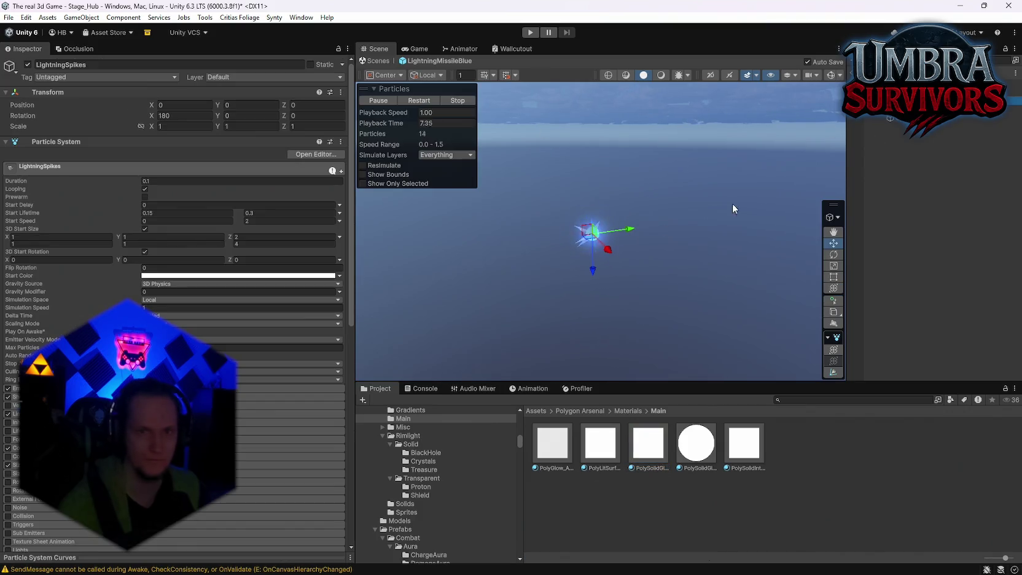
pyautogui.scroll(-5, 172, 246)
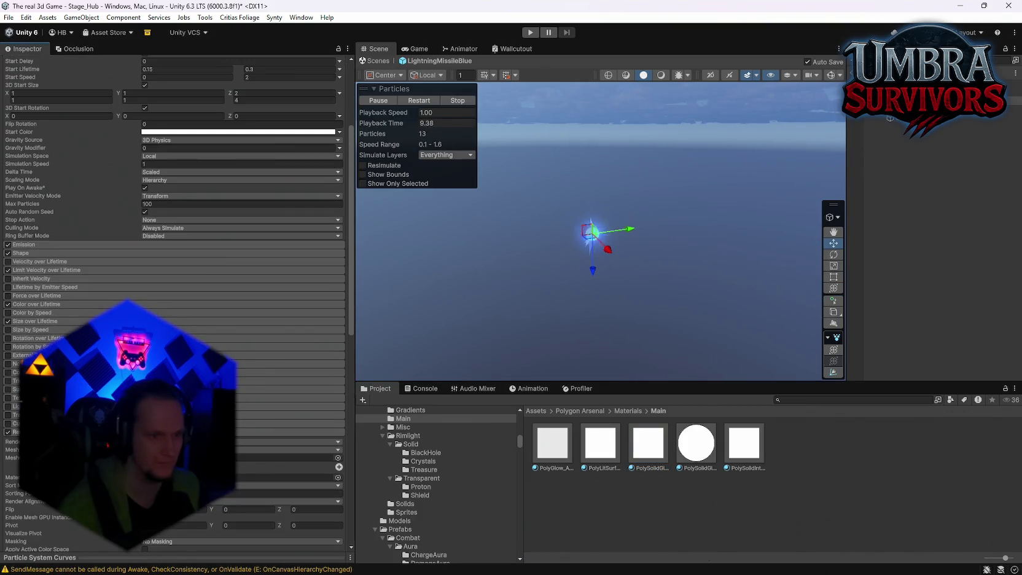
pyautogui.click(202, 477)
pyautogui.click(650, 440)
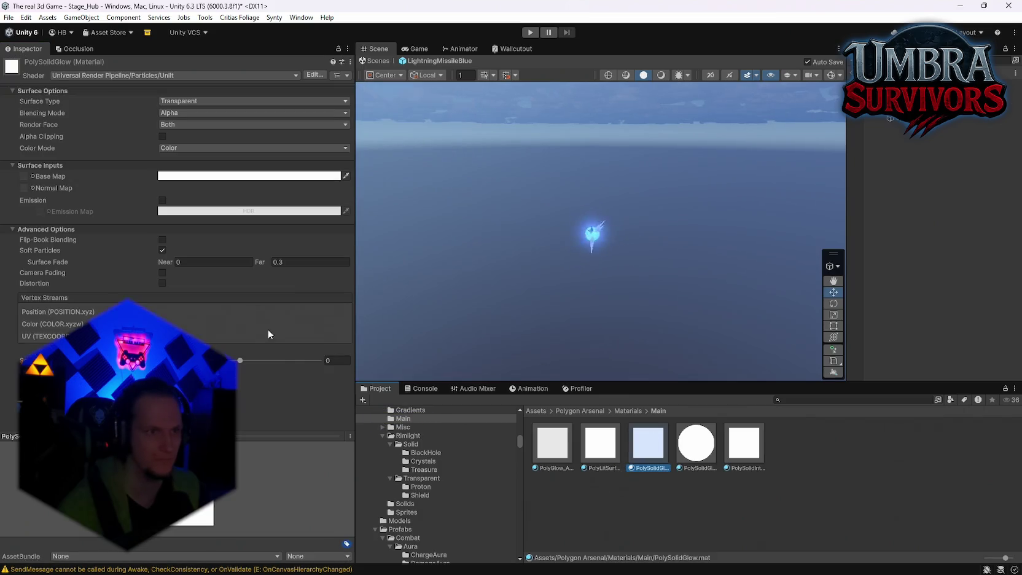
pyautogui.click(930, 130)
pyautogui.scroll(-5, 220, 316)
pyautogui.scroll(-5, 235, 410)
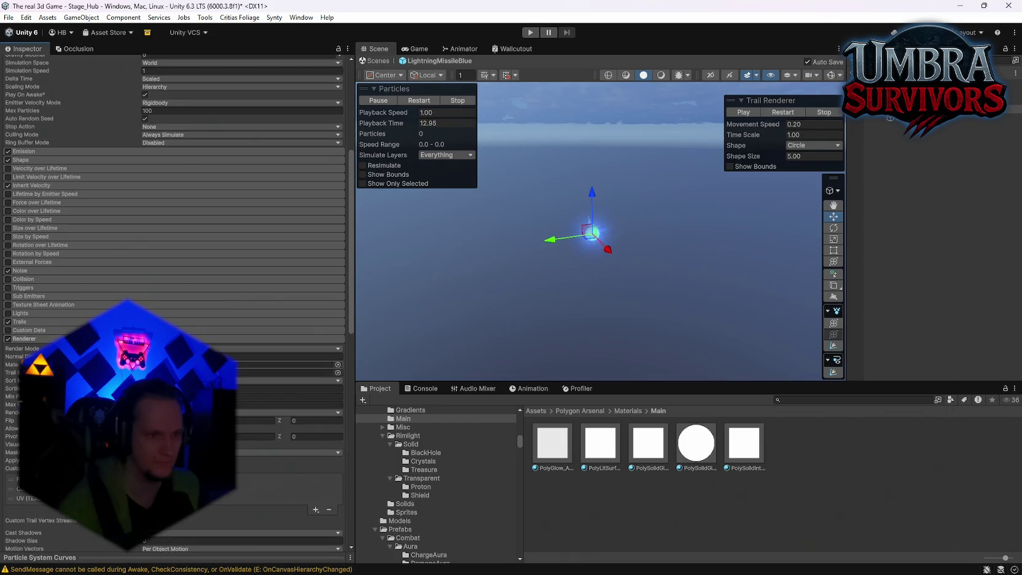
pyautogui.click(258, 372)
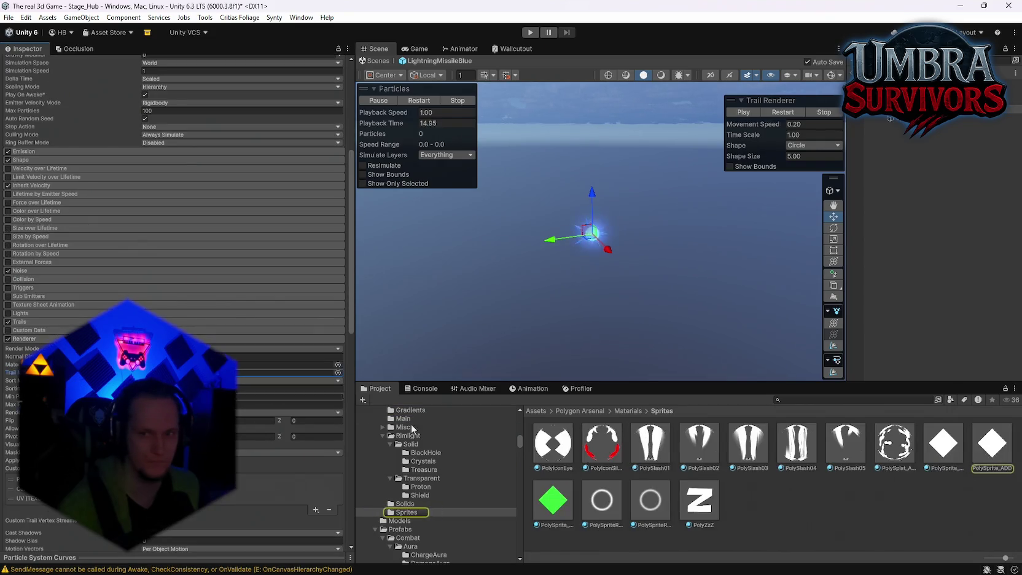
pyautogui.click(992, 442)
# Step: Check SparkTrail's PolySolidGlow material, then start Play mode to test the effects
pyautogui.click(913, 119)
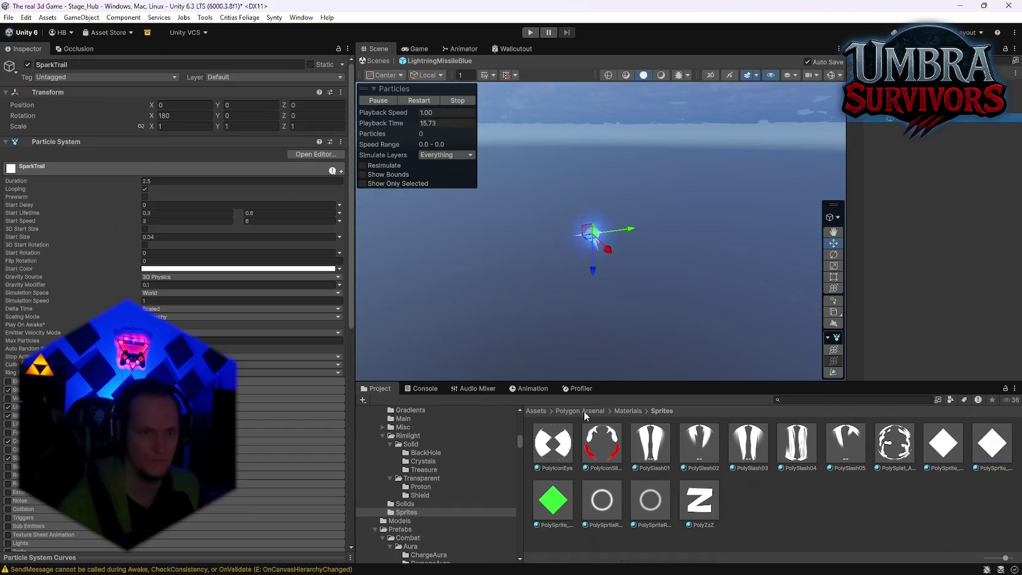
pyautogui.scroll(-1, 375, 402)
pyautogui.scroll(10, 281, 395)
pyautogui.click(31, 396)
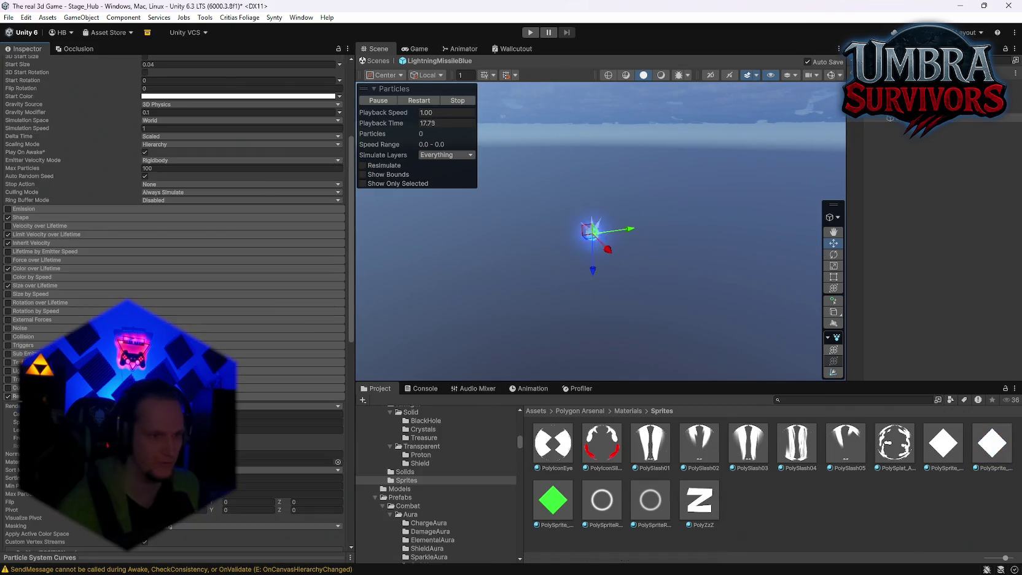
pyautogui.click(288, 461)
pyautogui.click(641, 448)
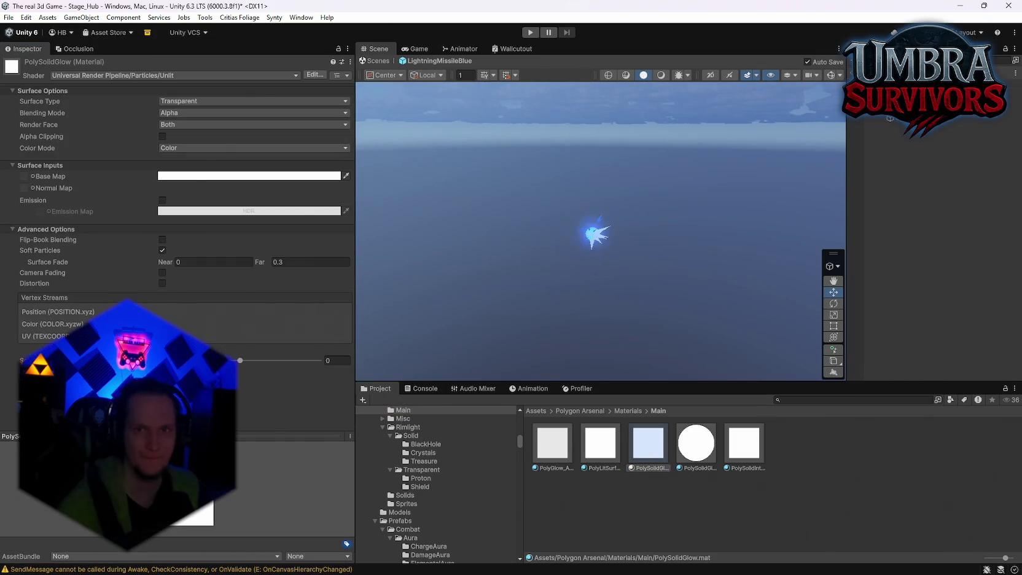
pyautogui.hotkey('ctrl', 'p')
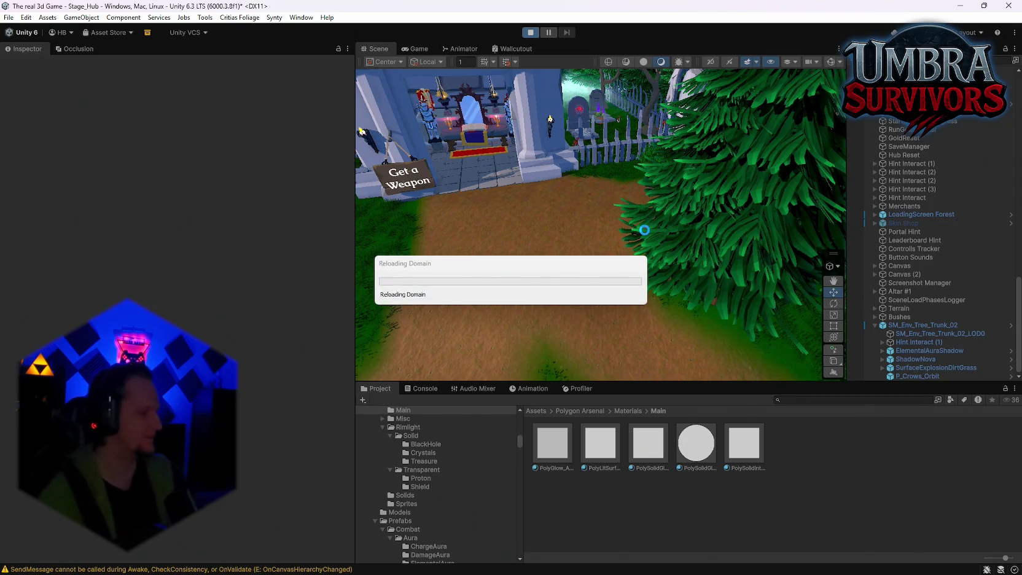
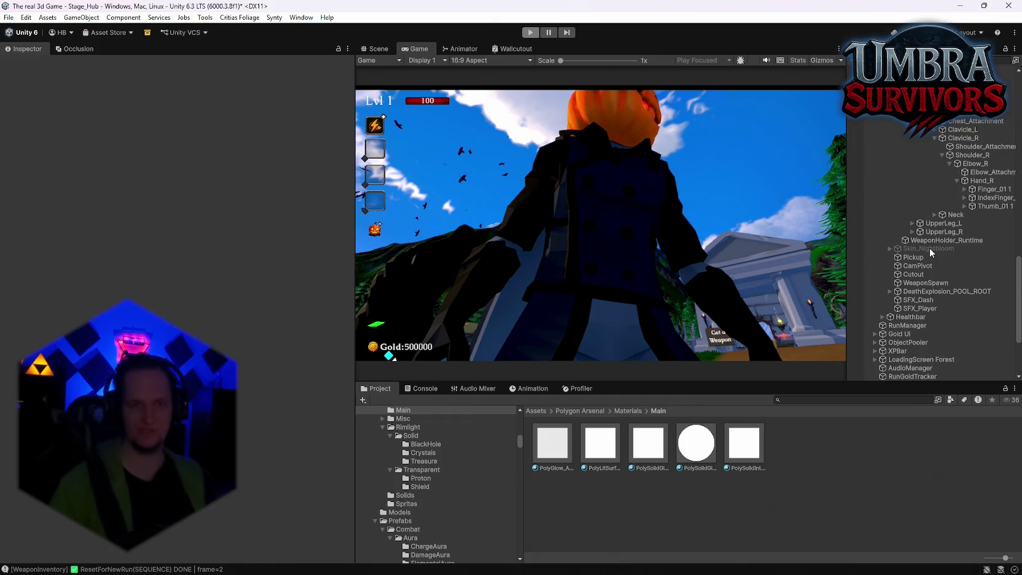
# Step: Exit Play mode and select the SM_Env_Tree_Trunk_02 stump, viewing it from several angles
pyautogui.hotkey('ctrl', 'p')
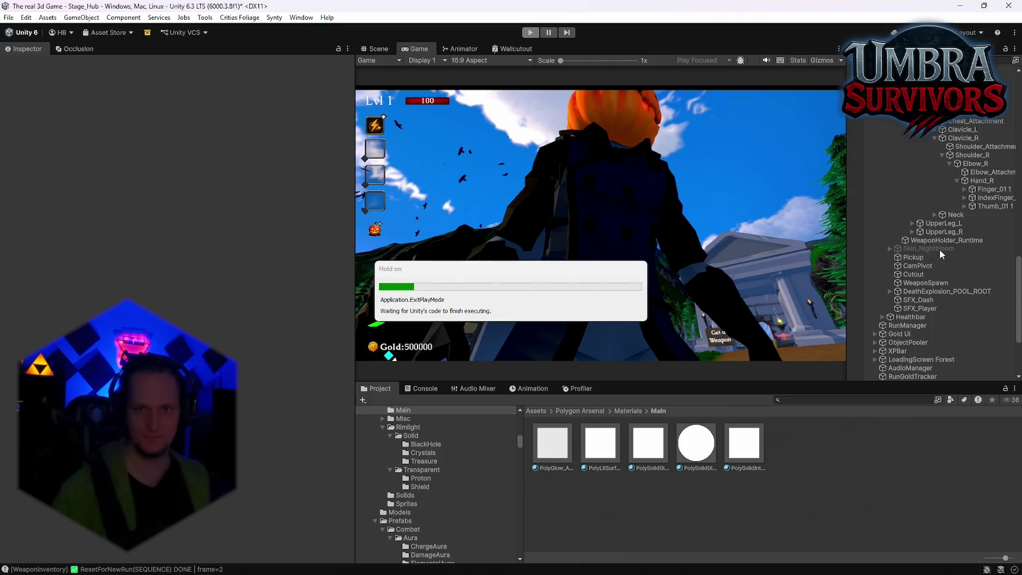
pyautogui.moveTo(552, 215)
pyautogui.mouseDown()
pyautogui.moveTo(533, 201)
pyautogui.moveTo(539, 157)
pyautogui.mouseUp()
pyautogui.click(539, 157)
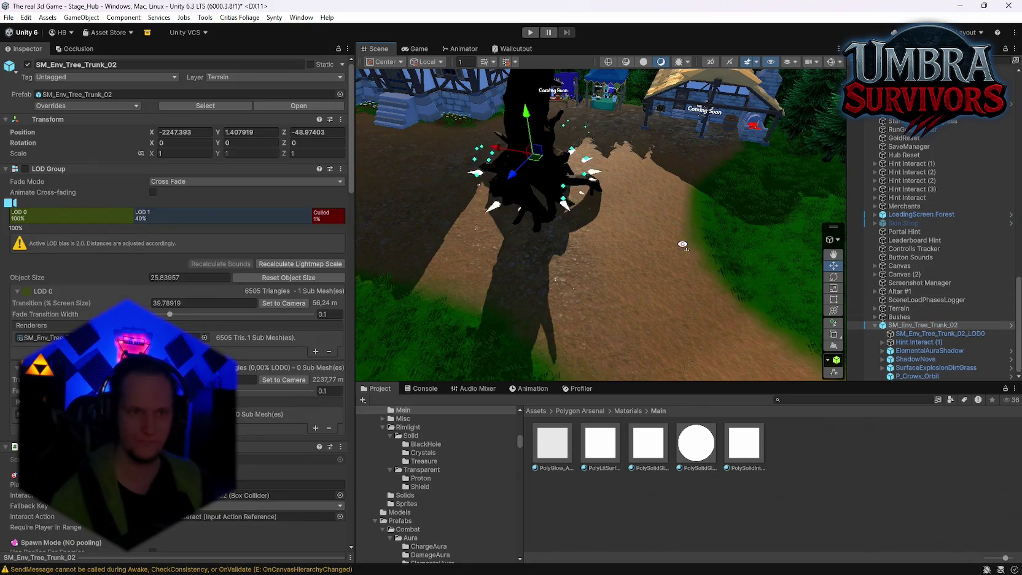
pyautogui.moveTo(682, 245); pyautogui.dragTo(725, 246)
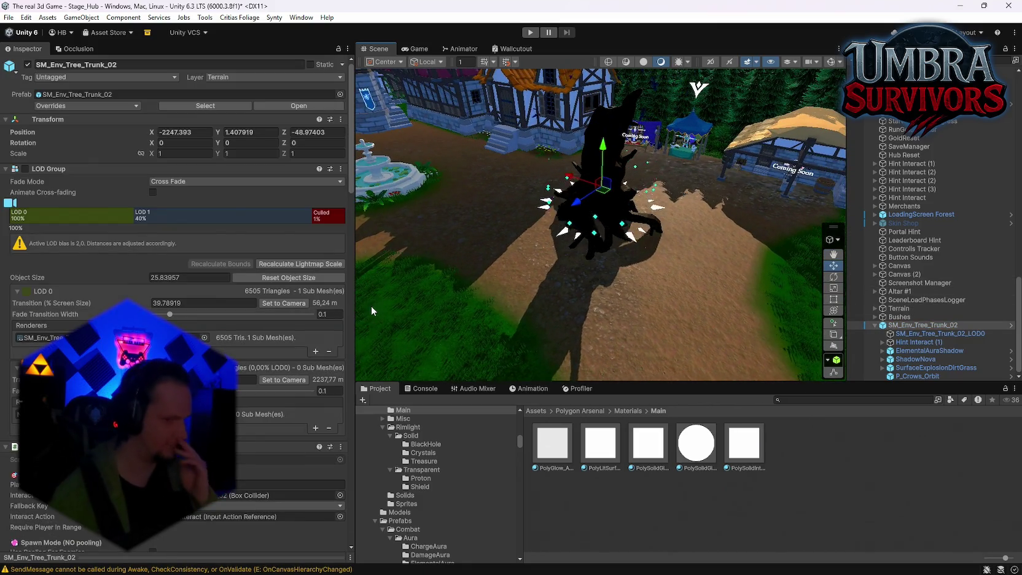
pyautogui.moveTo(604, 209)
pyautogui.mouseDown()
pyautogui.moveTo(673, 248)
pyautogui.moveTo(638, 252)
pyautogui.mouseUp()
# Step: Preview the SurfaceExplosionDirtGrass, ShadowNova and ElementalAuraShadow effects, playing the aura's particles
pyautogui.click(919, 367)
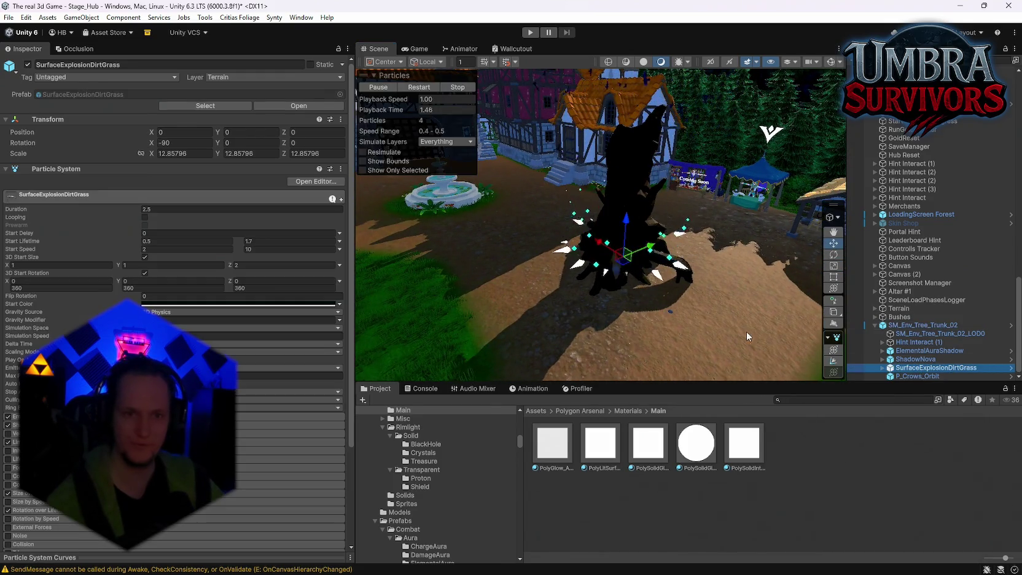
pyautogui.scroll(-3, 172, 307)
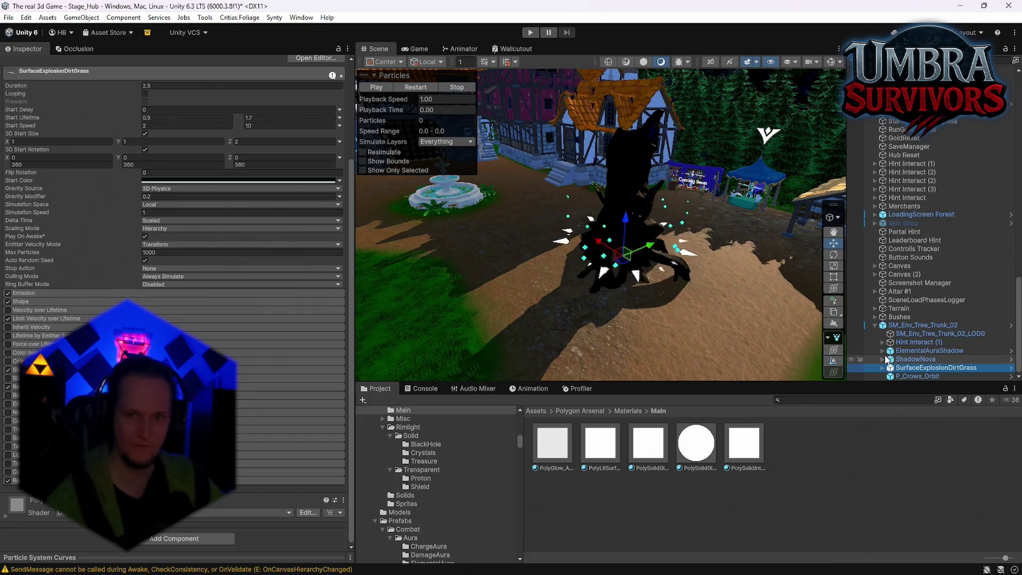
pyautogui.click(890, 359)
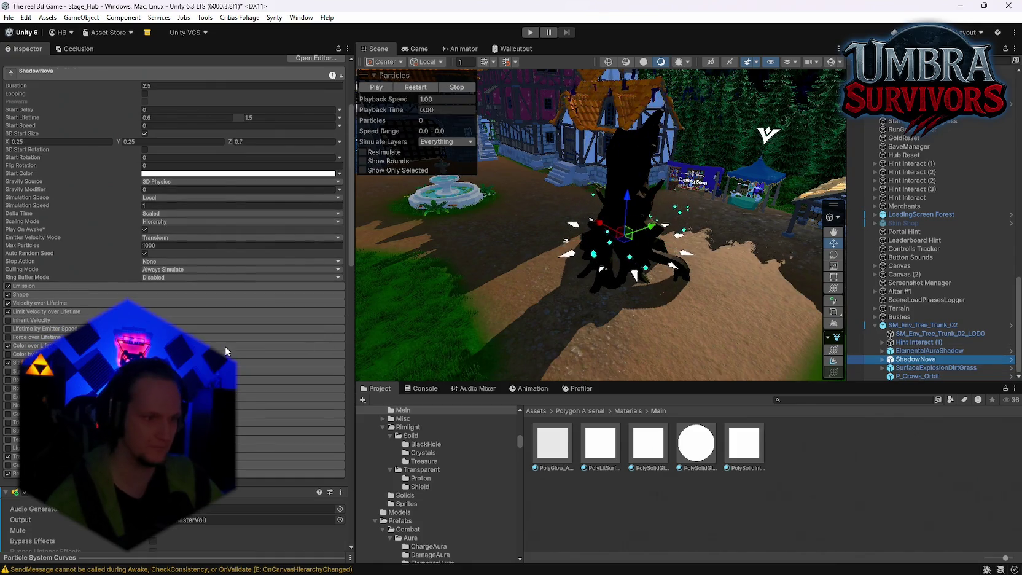
pyautogui.click(921, 351)
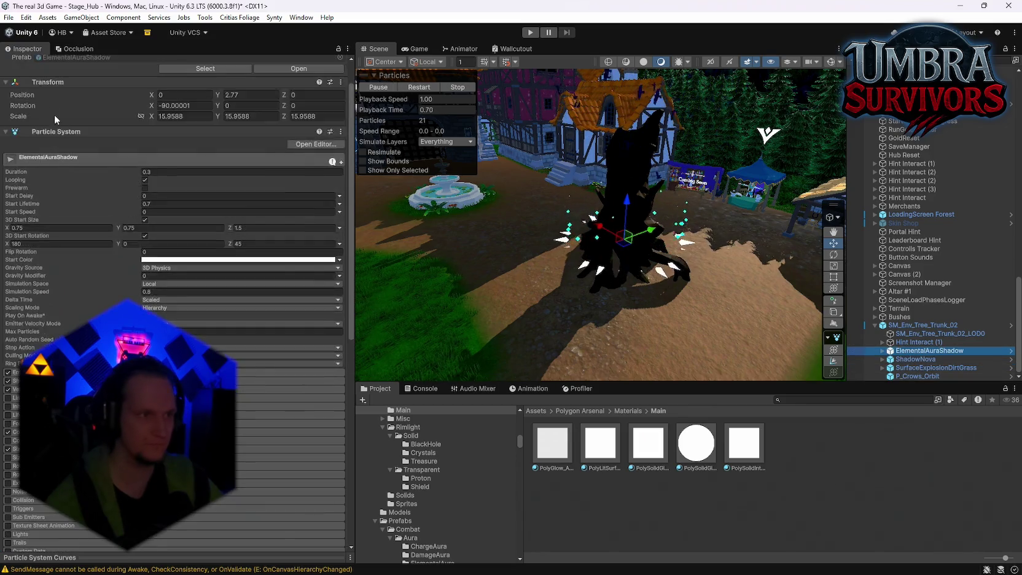
pyautogui.scroll(2, 54, 115)
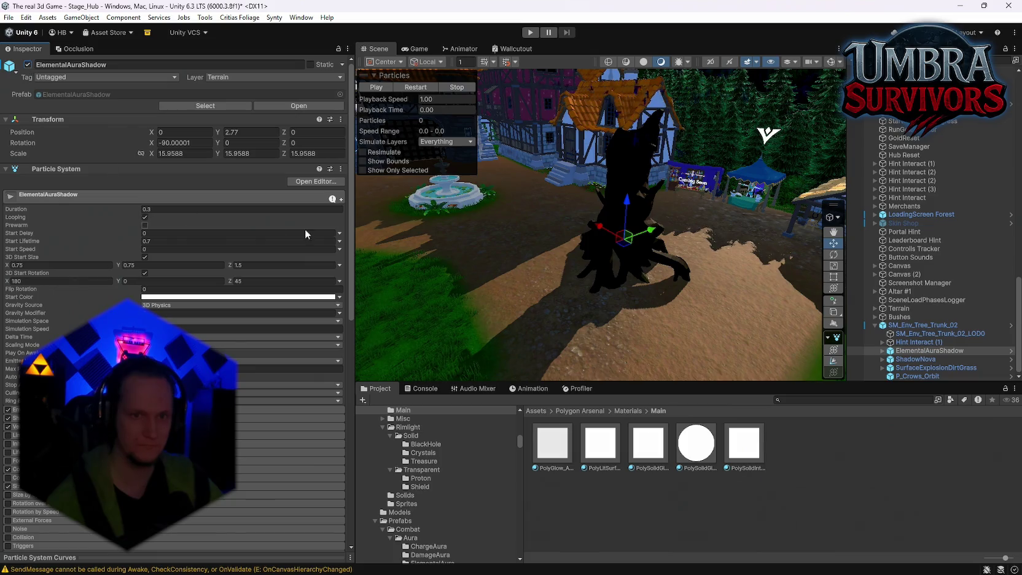
pyautogui.click(417, 86)
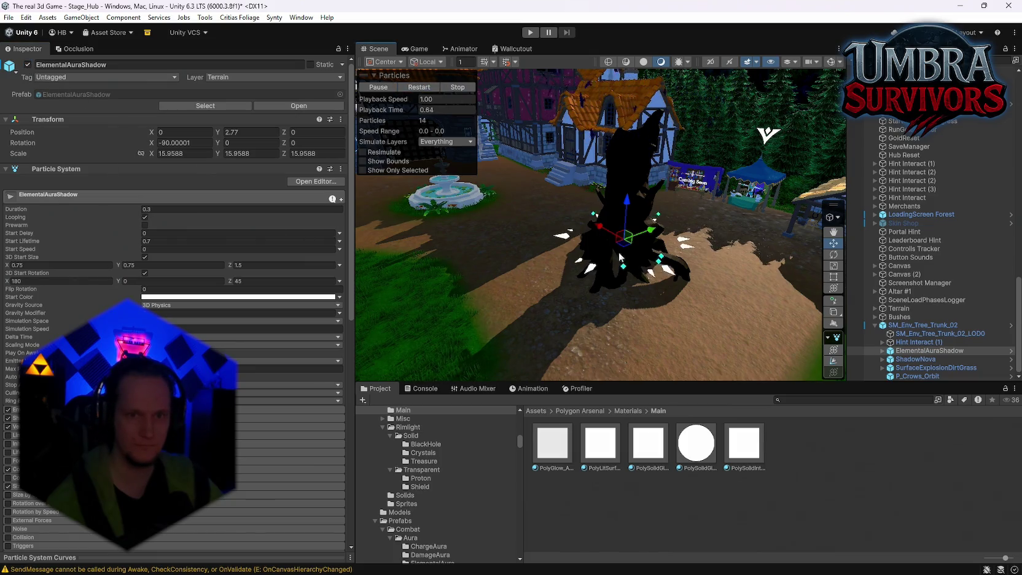
# Step: Expand ElementalAuraShadow to reveal Dust and show its PolySolidGlow renderer material
pyautogui.moveTo(620, 257)
pyautogui.mouseDown()
pyautogui.moveTo(598, 113)
pyautogui.moveTo(590, 123)
pyautogui.mouseUp()
pyautogui.scroll(-10, 172, 276)
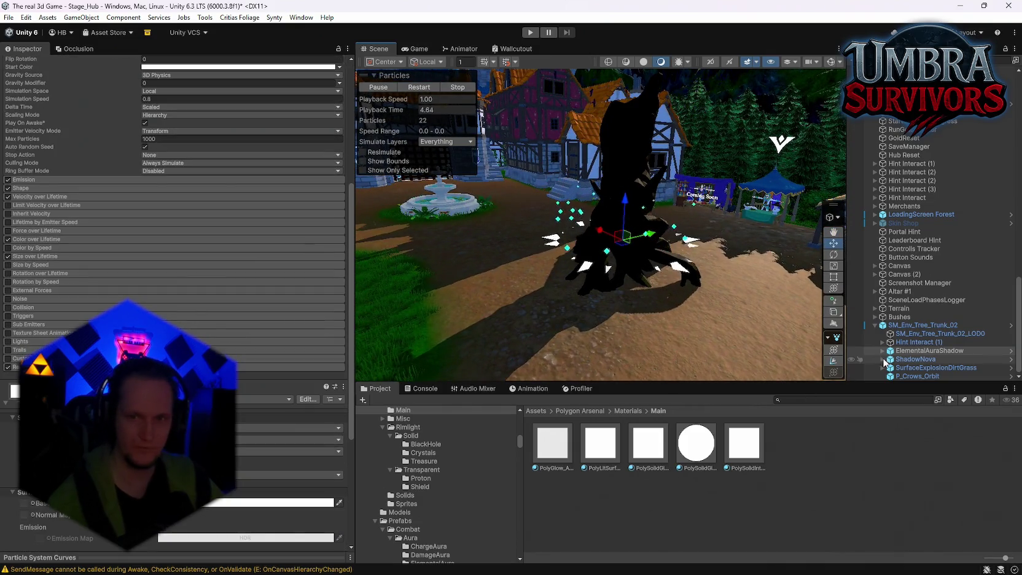
pyautogui.click(883, 351)
pyautogui.scroll(-5, 177, 306)
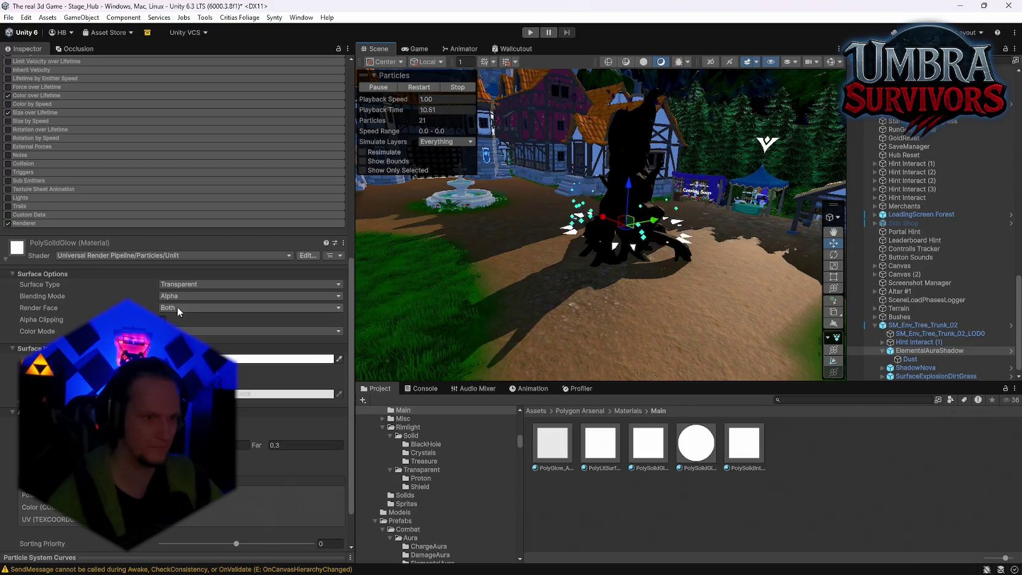
# Step: Keep the PolySolidGlow material's Render Face set to Both
pyautogui.click(178, 306)
pyautogui.click(203, 344)
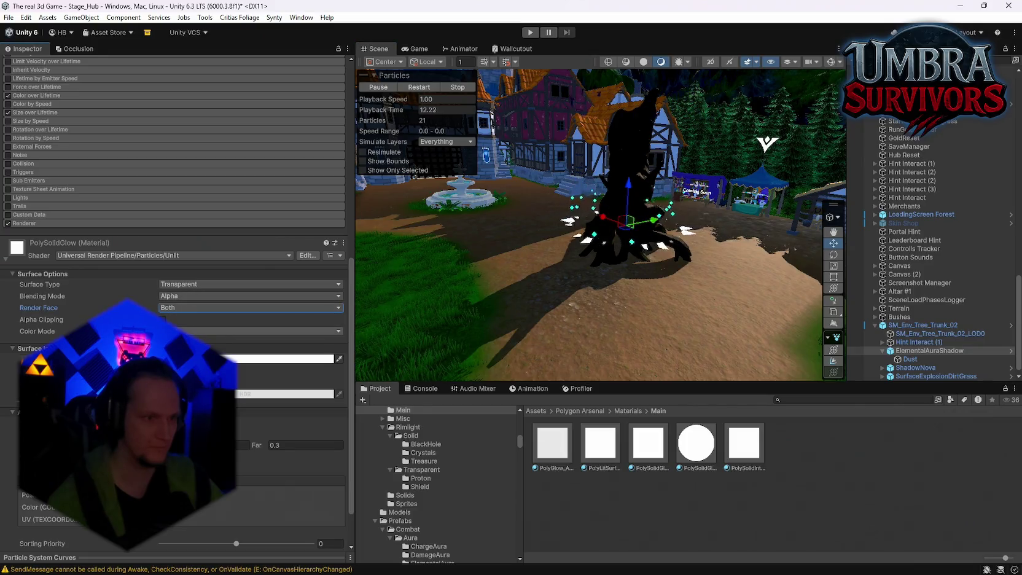
pyautogui.scroll(7, 89, 297)
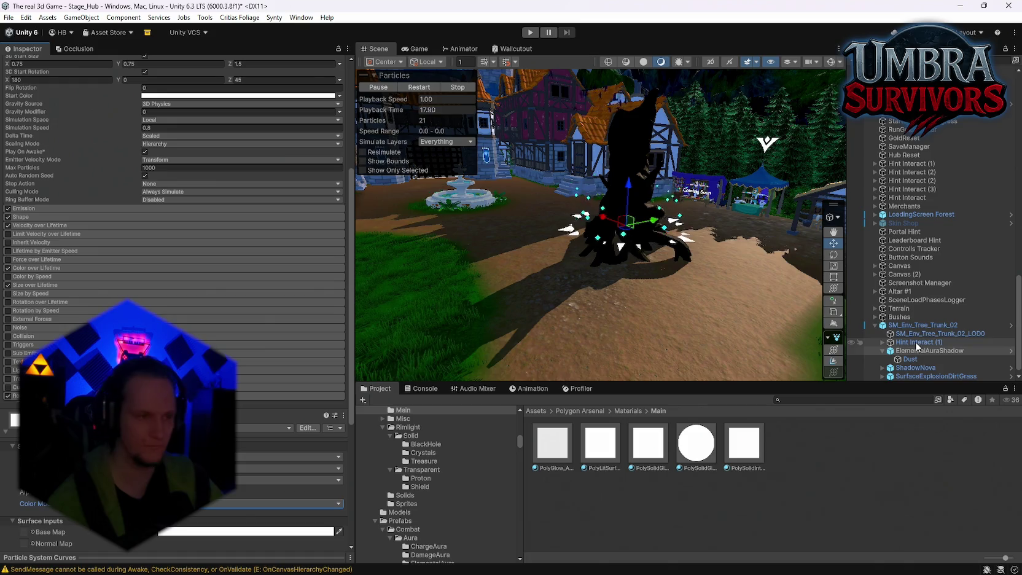
pyautogui.scroll(-8, 184, 245)
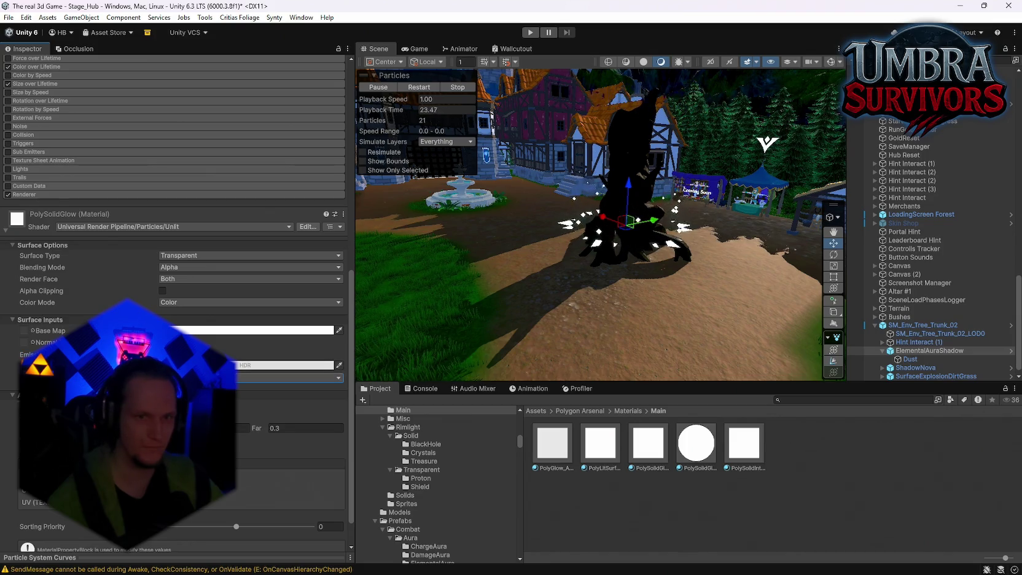
# Step: Try a green emission colour on PolySolidGlow, undo it, and find the material in Project assets
pyautogui.click(277, 365)
pyautogui.click(209, 259)
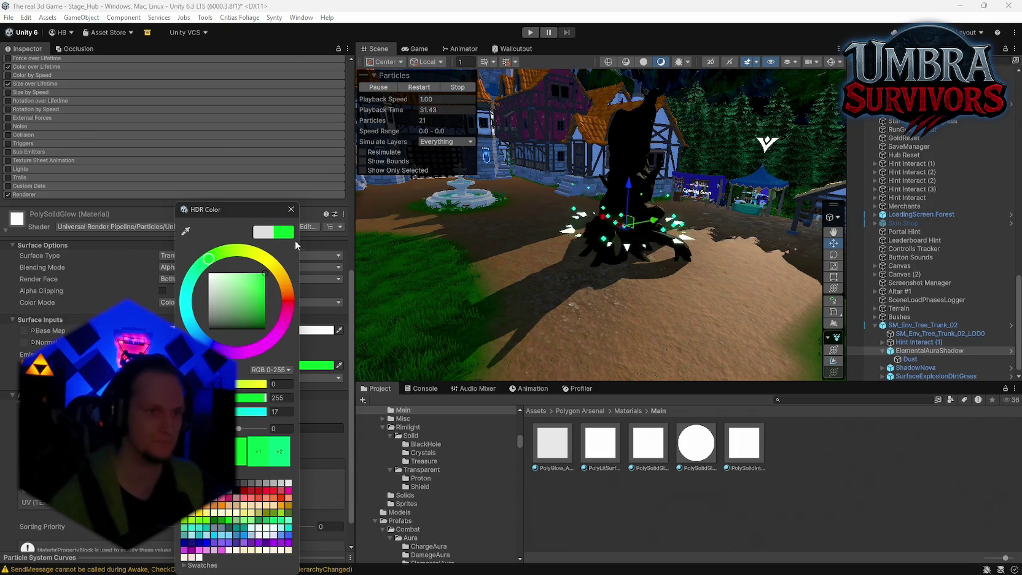
pyautogui.click(292, 208)
pyautogui.hotkey('ctrl', 'z')
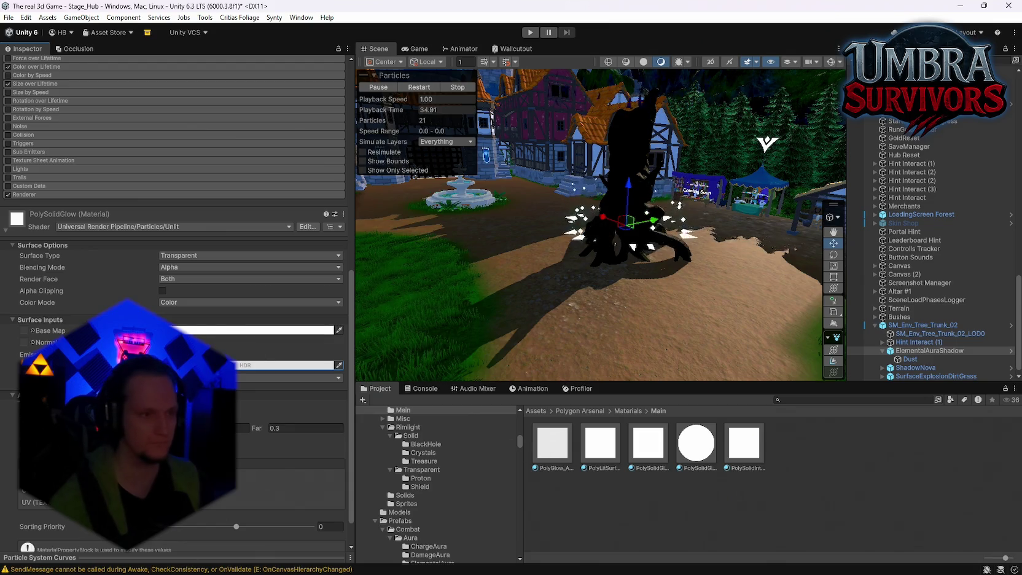
pyautogui.scroll(-2, 231, 354)
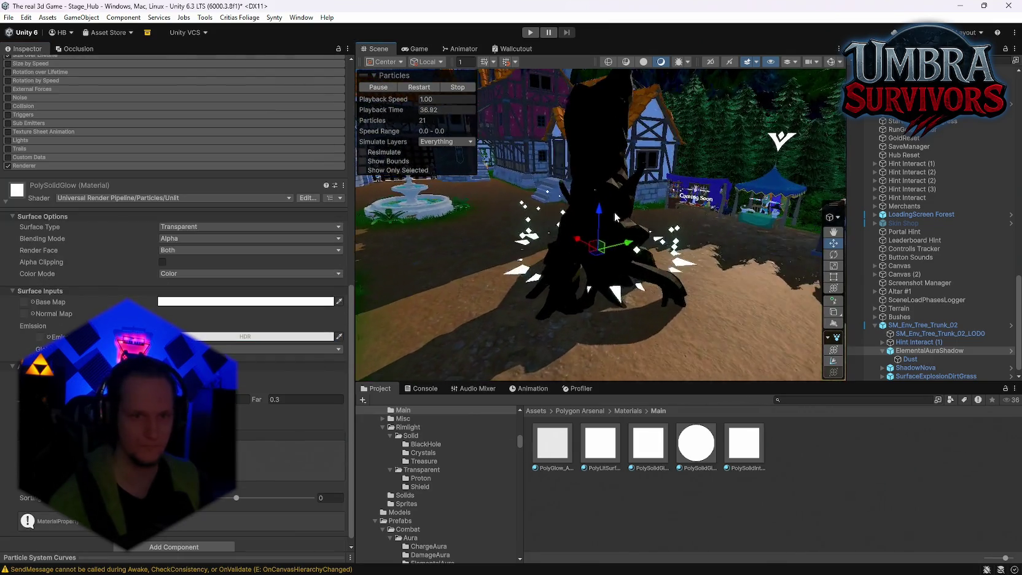
pyautogui.scroll(3, 617, 272)
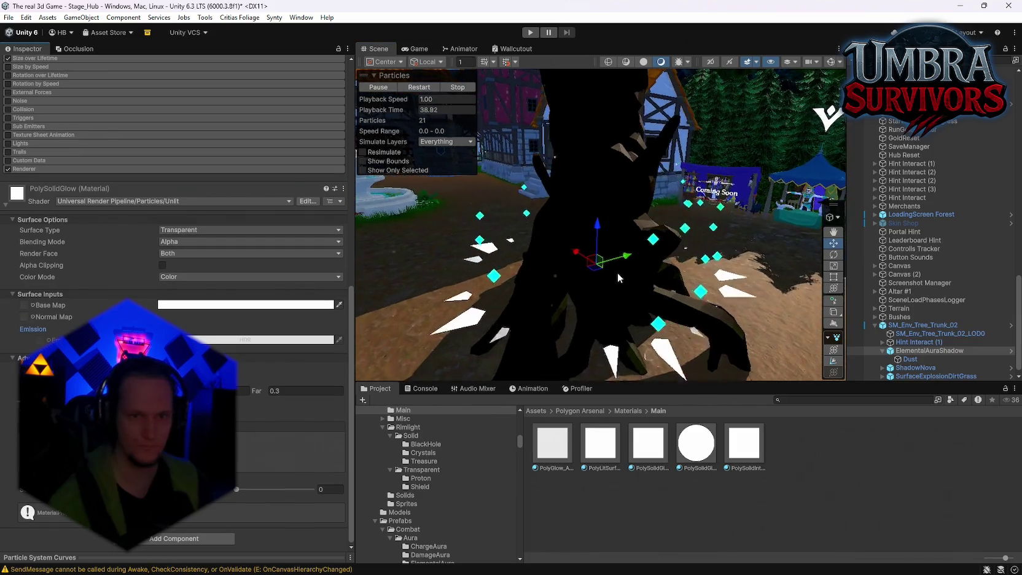
pyautogui.scroll(-5, 619, 272)
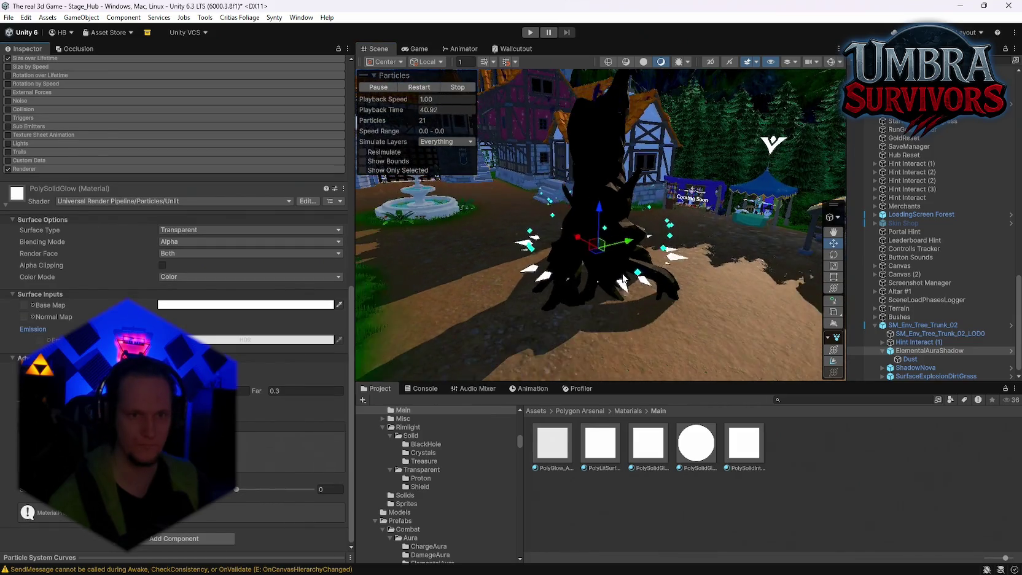
pyautogui.scroll(2, 613, 241)
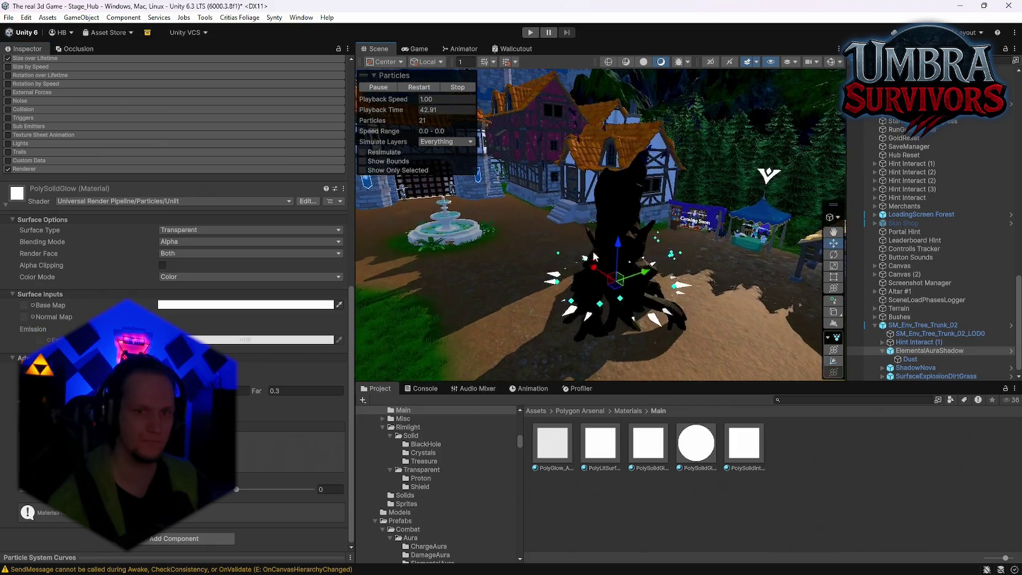
pyautogui.scroll(3, 92, 271)
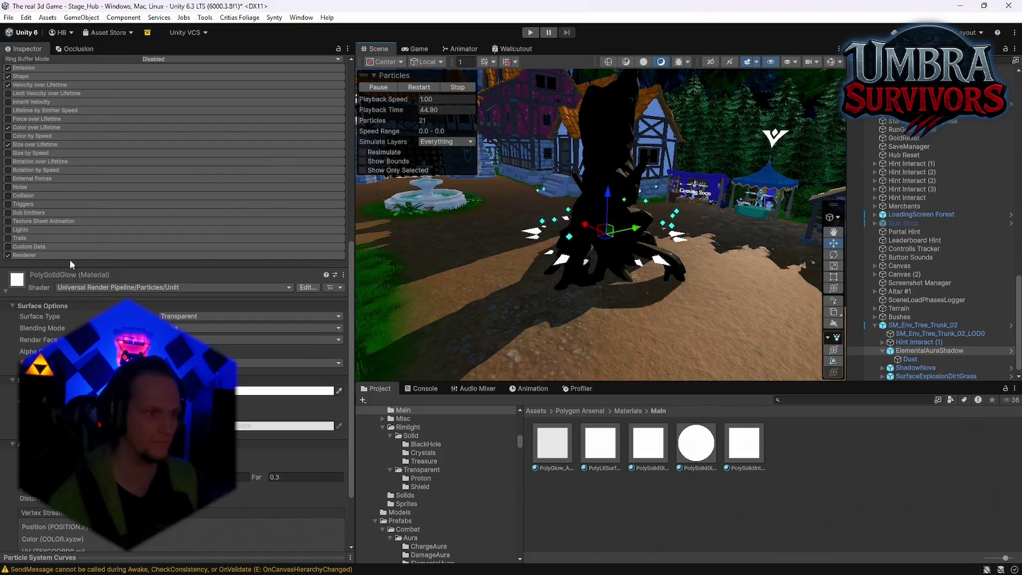
# Step: Duplicate the PolySolidGlow material to create PolySolidGlow 1
pyautogui.click(648, 442)
pyautogui.hotkey('ctrl', 'd')
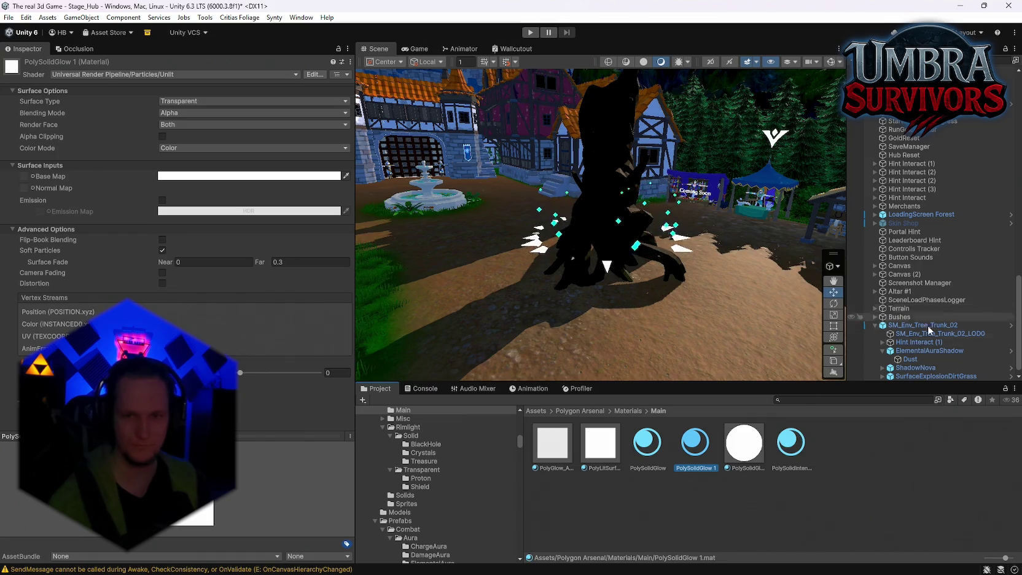
pyautogui.scroll(-1, 936, 357)
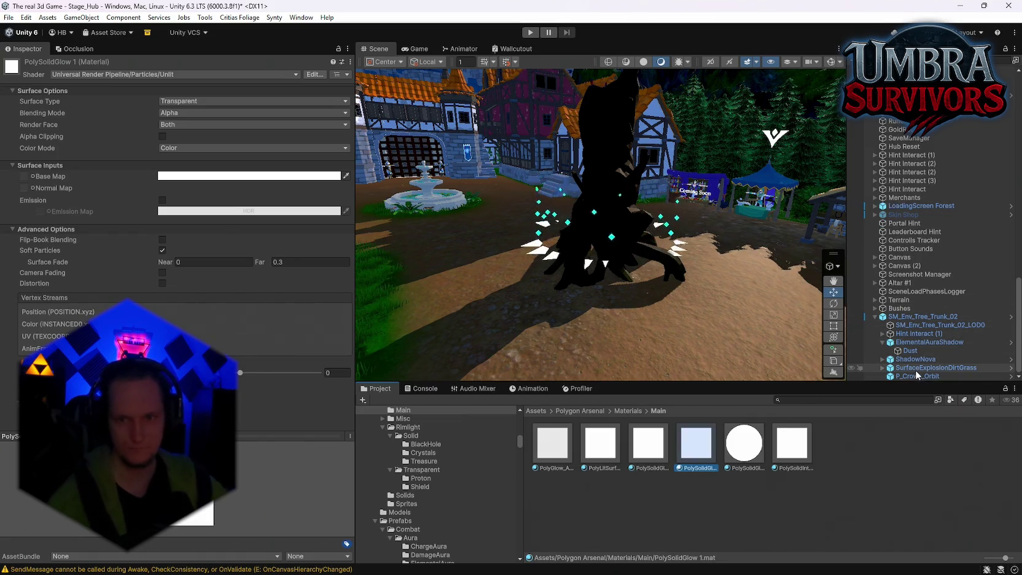
# Step: Select SM_Env_Tree_Trunk_02 and review its Cursed Stump Event POI settings
pyautogui.click(922, 316)
pyautogui.scroll(-10, 234, 357)
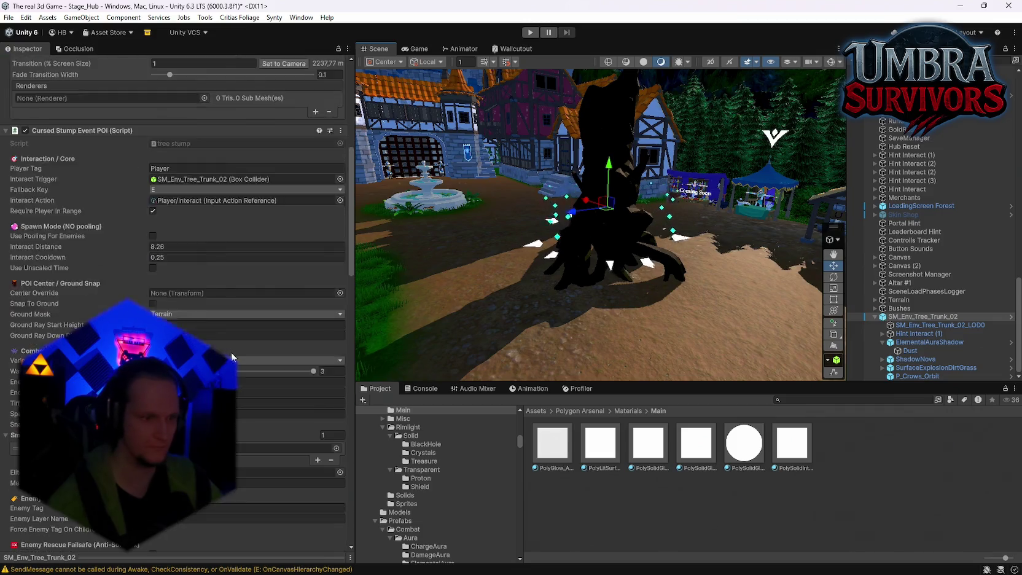
pyautogui.scroll(-3, 234, 357)
pyautogui.scroll(-10, 250, 393)
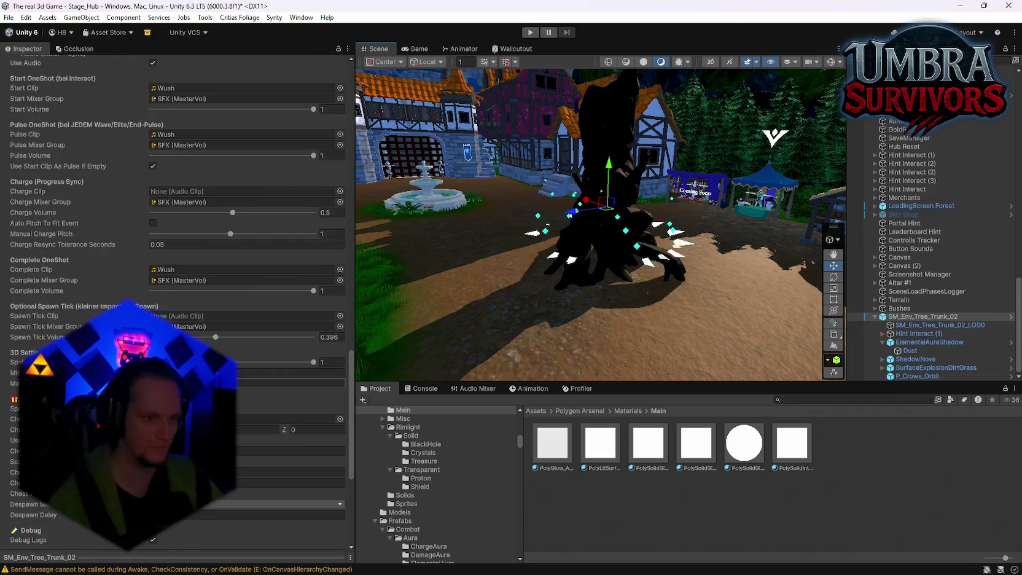
pyautogui.scroll(10, 250, 393)
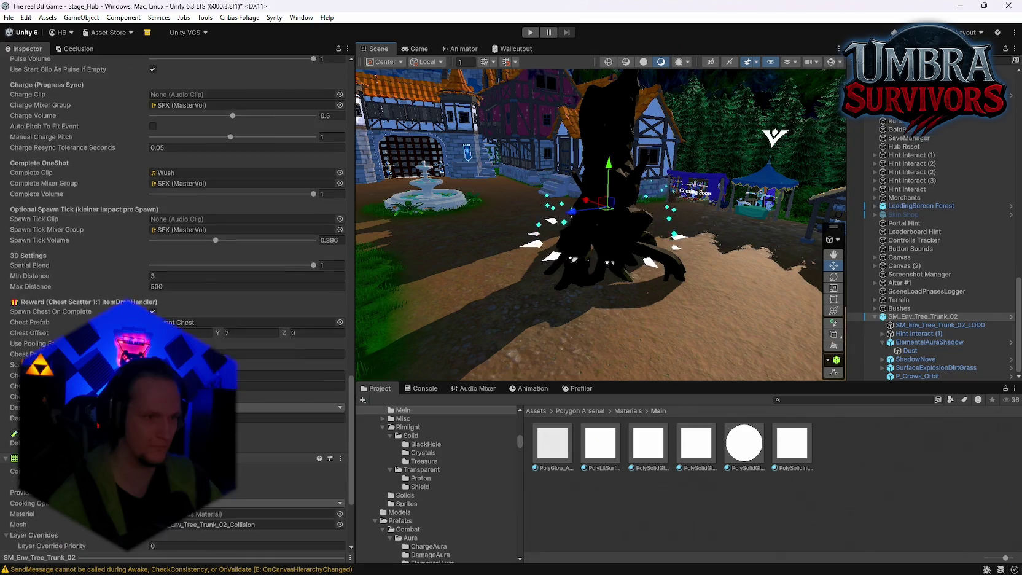
pyautogui.scroll(10, 249, 393)
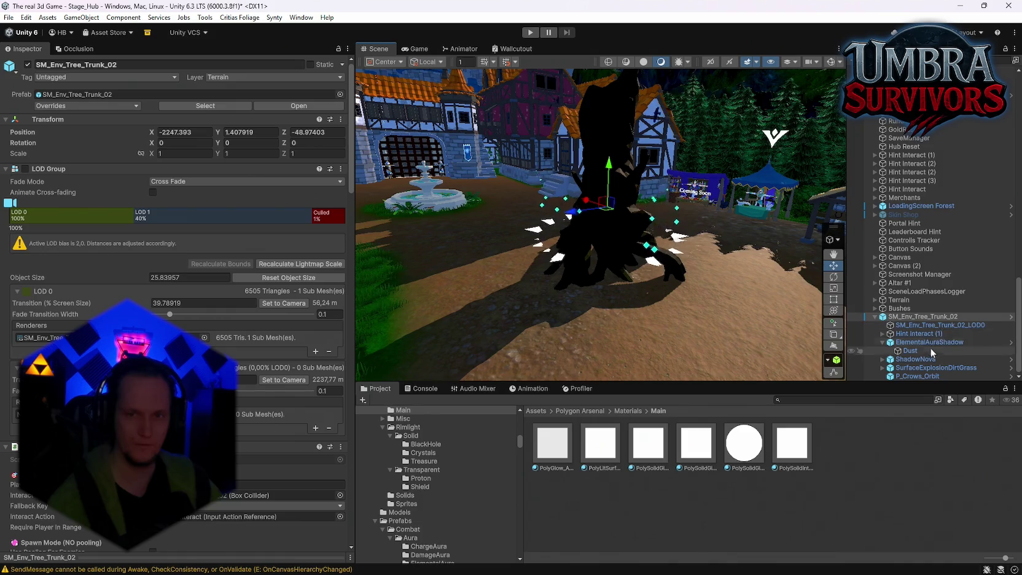
# Step: Turn on emission for PolySolidGlow 1 with Realtime global illumination
pyautogui.click(924, 342)
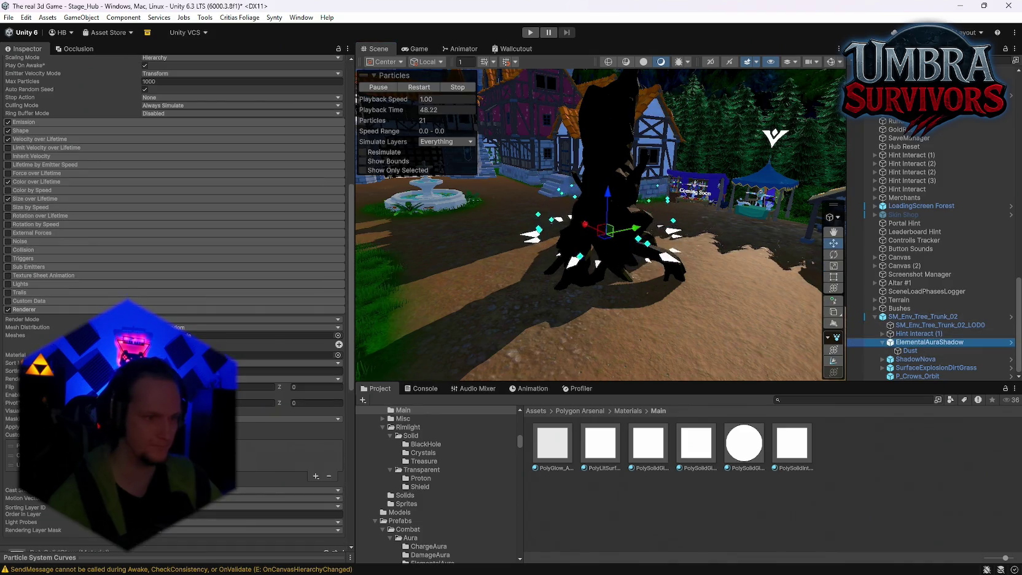
pyautogui.click(686, 452)
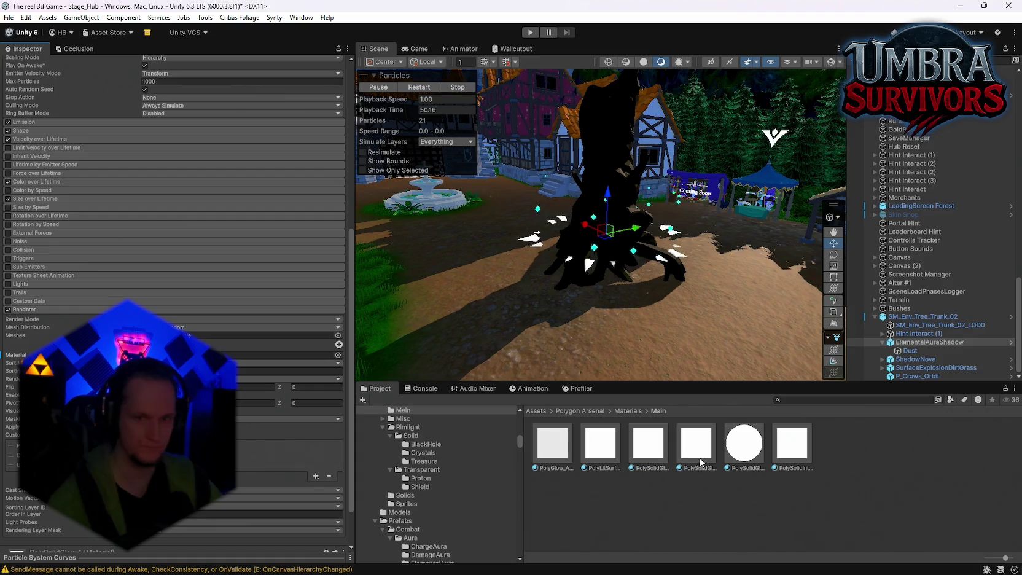
pyautogui.click(162, 200)
pyautogui.click(178, 211)
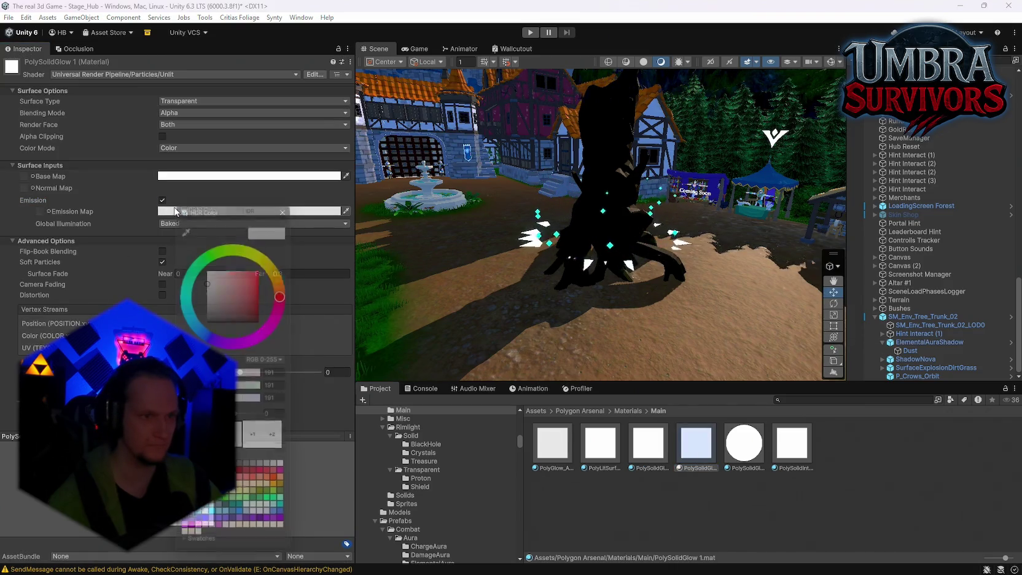
pyautogui.click(178, 223)
# Step: Set PolySolidGlow 1's HDR emission colour to a bright yellow-green
pyautogui.click(181, 212)
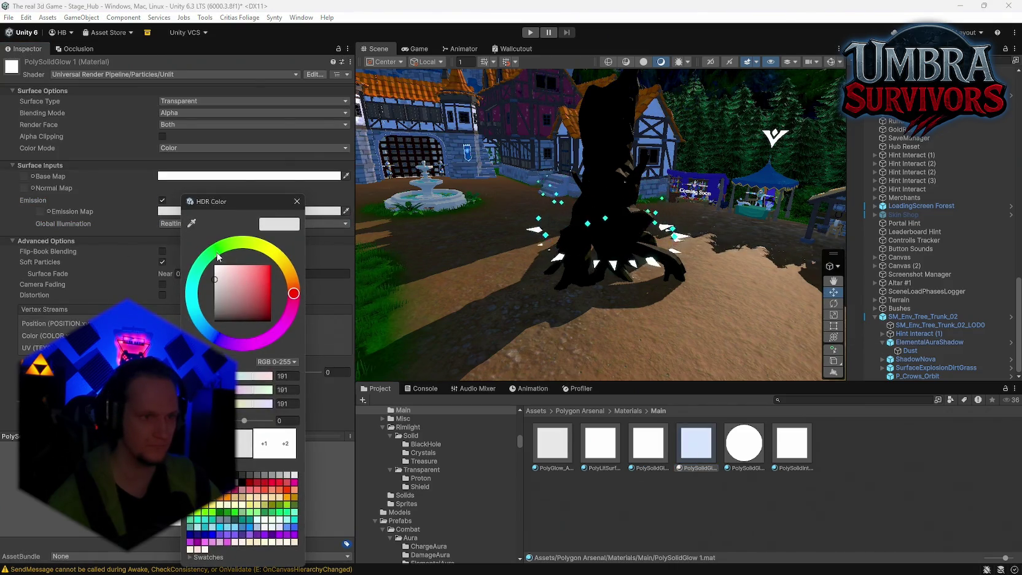
pyautogui.click(217, 249)
pyautogui.moveTo(244, 278); pyautogui.dragTo(277, 266)
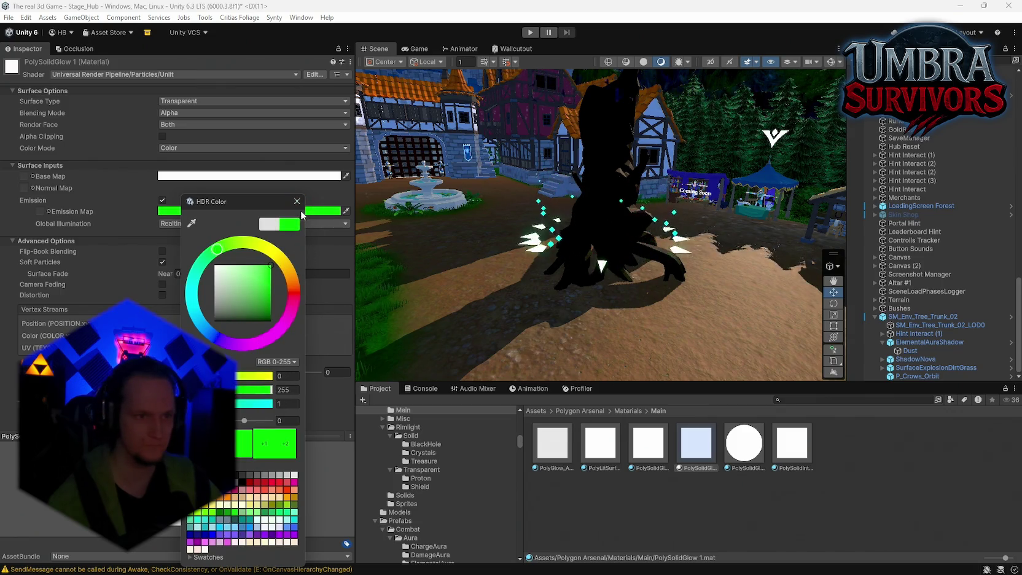
pyautogui.moveTo(217, 260)
pyautogui.mouseDown()
pyautogui.moveTo(209, 254)
pyautogui.moveTo(223, 247)
pyautogui.mouseUp()
pyautogui.click(296, 201)
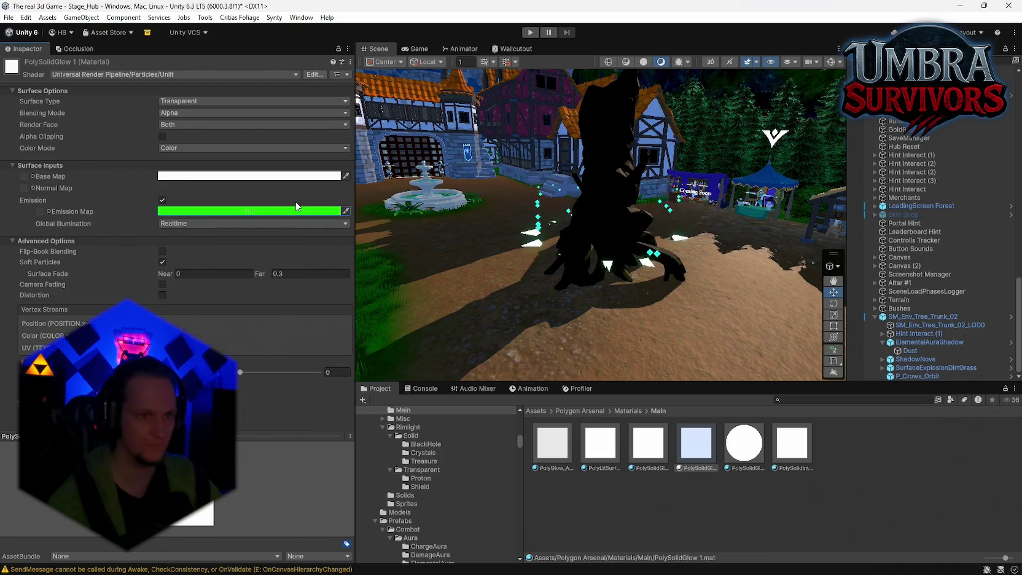
pyautogui.click(920, 342)
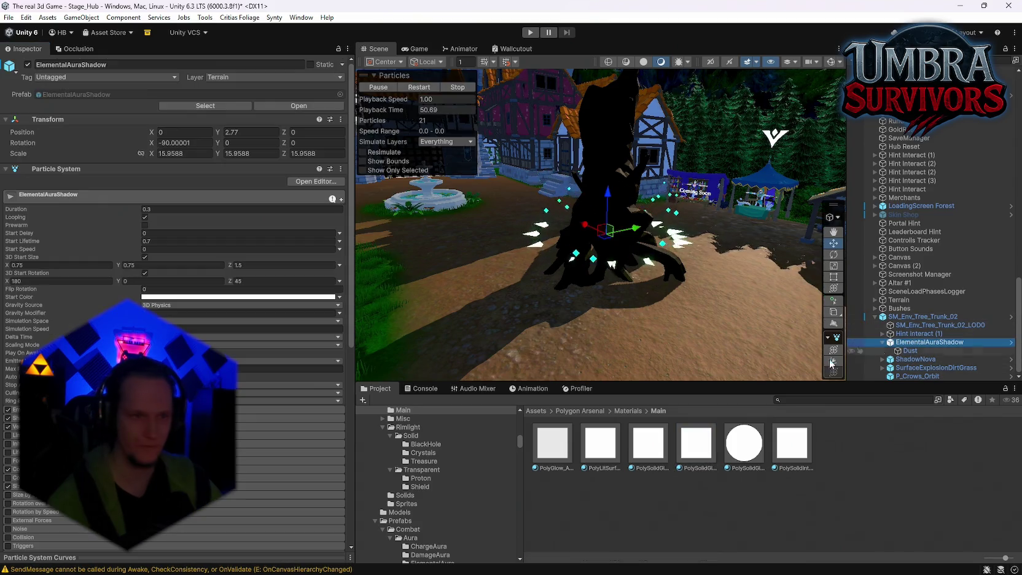
pyautogui.click(243, 296)
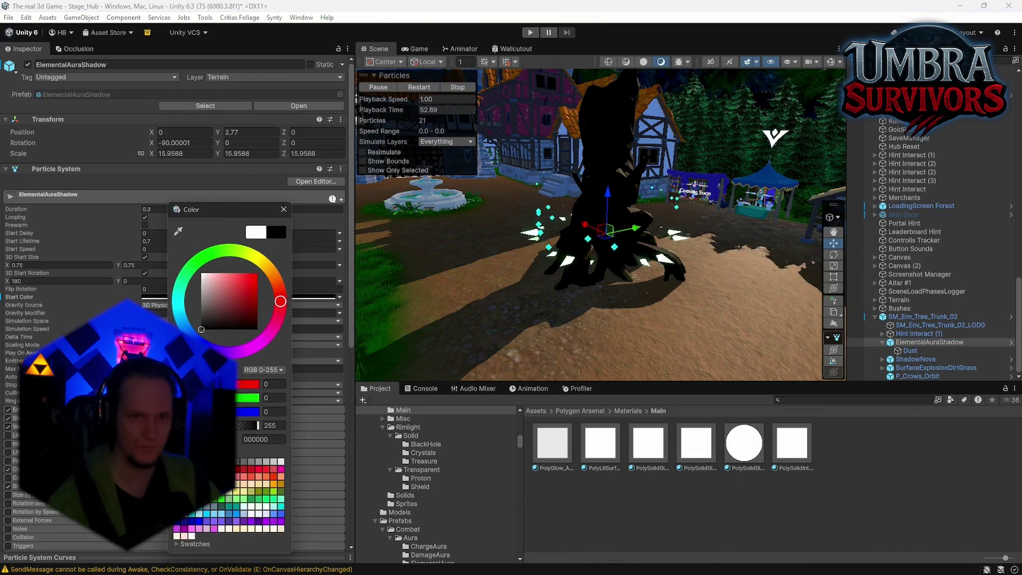
# Step: Lower the starting alpha of ElementalAuraShadow's Color over Lifetime gradient
pyautogui.click(283, 209)
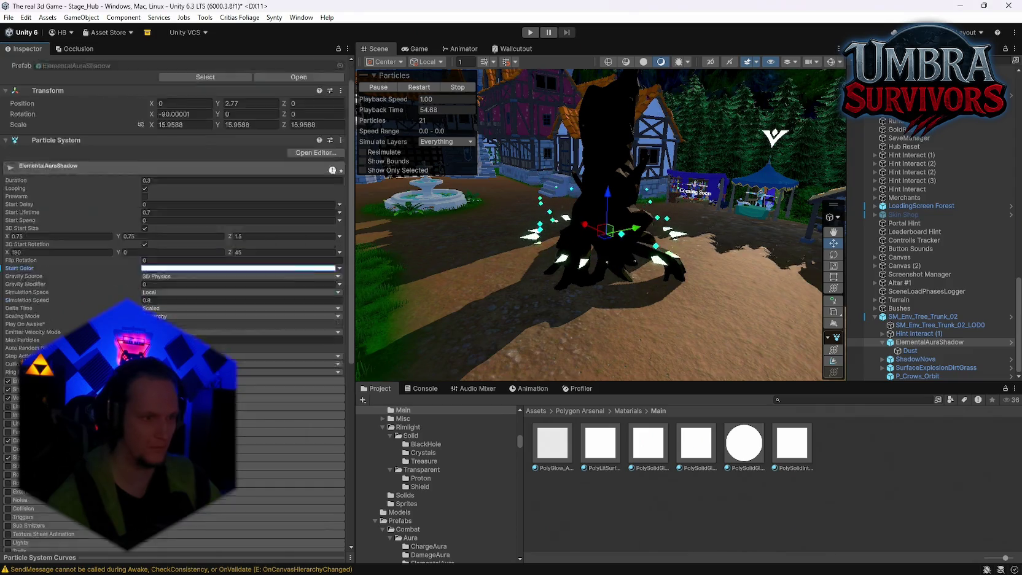
pyautogui.scroll(-3, 283, 209)
pyautogui.click(288, 382)
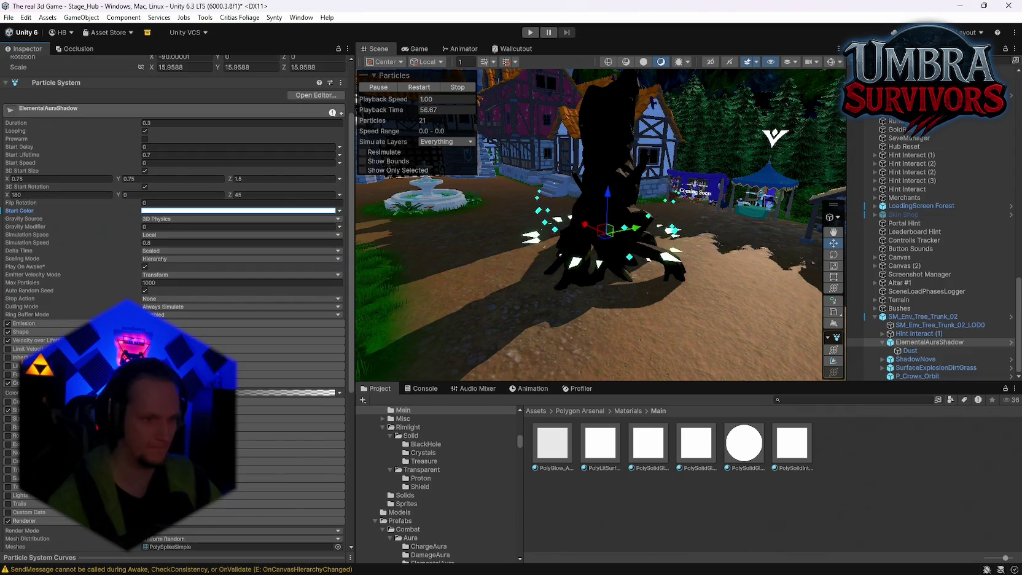
pyautogui.click(294, 392)
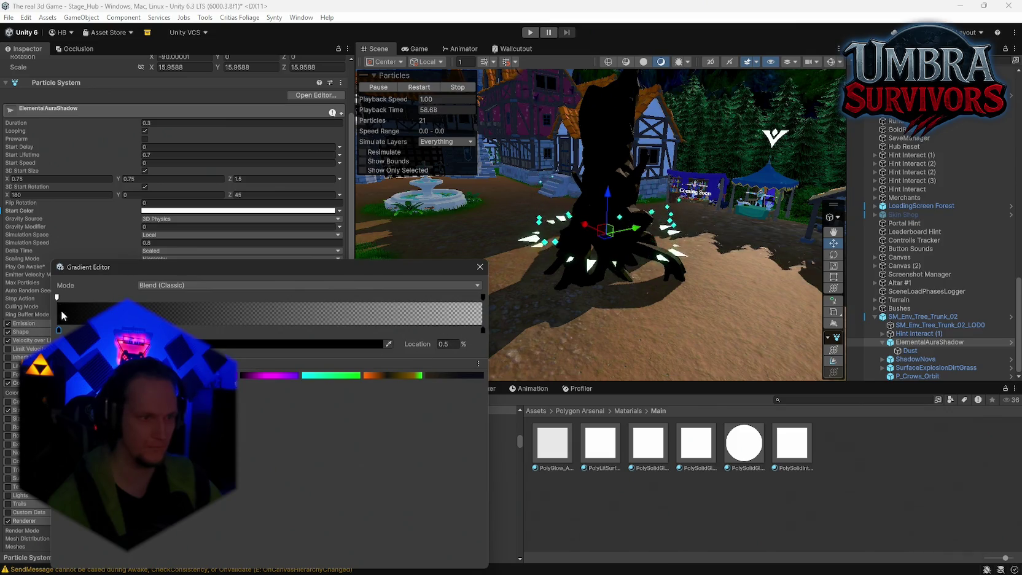
pyautogui.click(483, 331)
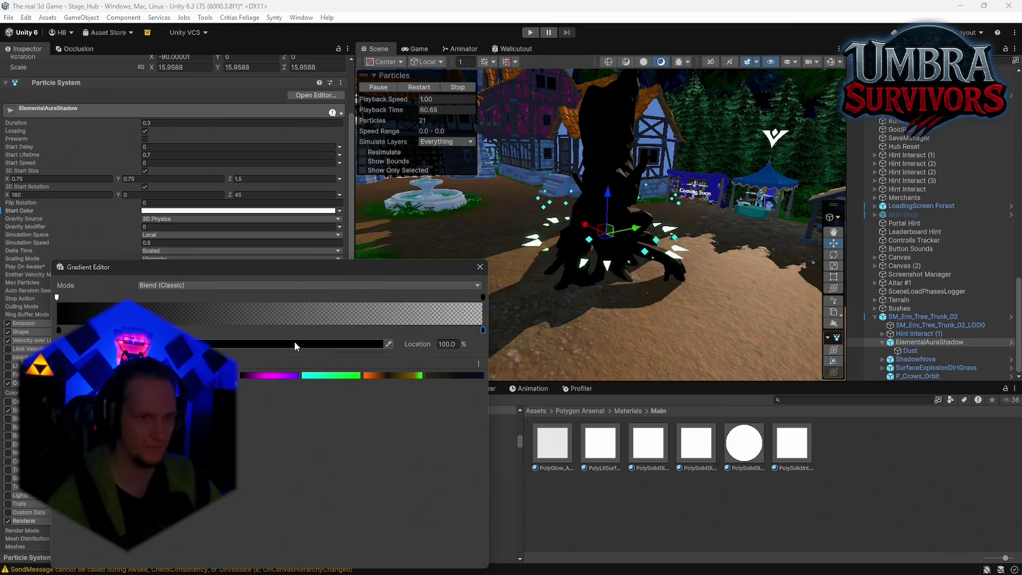
pyautogui.click(57, 298)
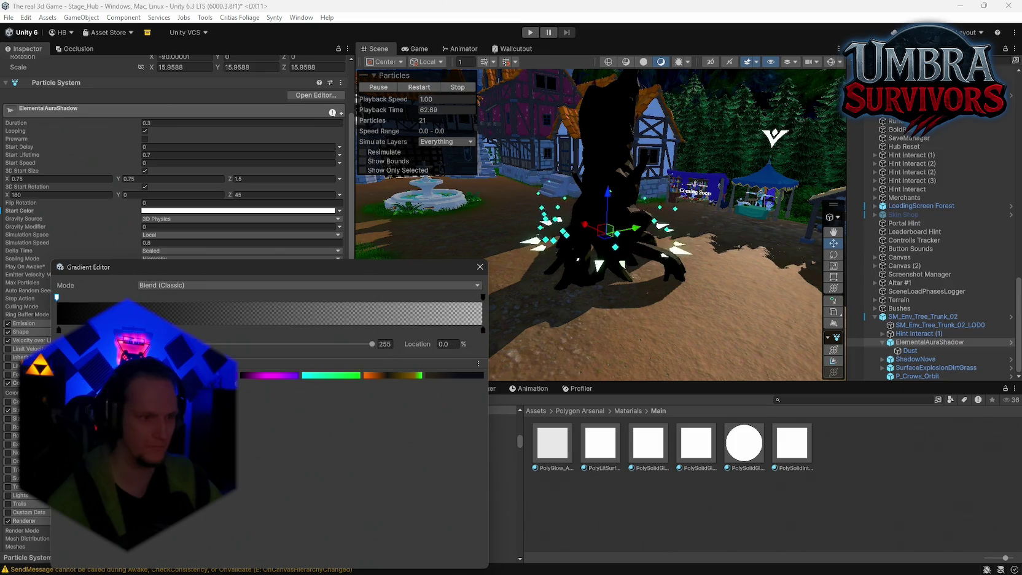
pyautogui.moveTo(285, 344)
pyautogui.mouseDown()
pyautogui.moveTo(117, 344)
pyautogui.moveTo(133, 344)
pyautogui.mouseUp()
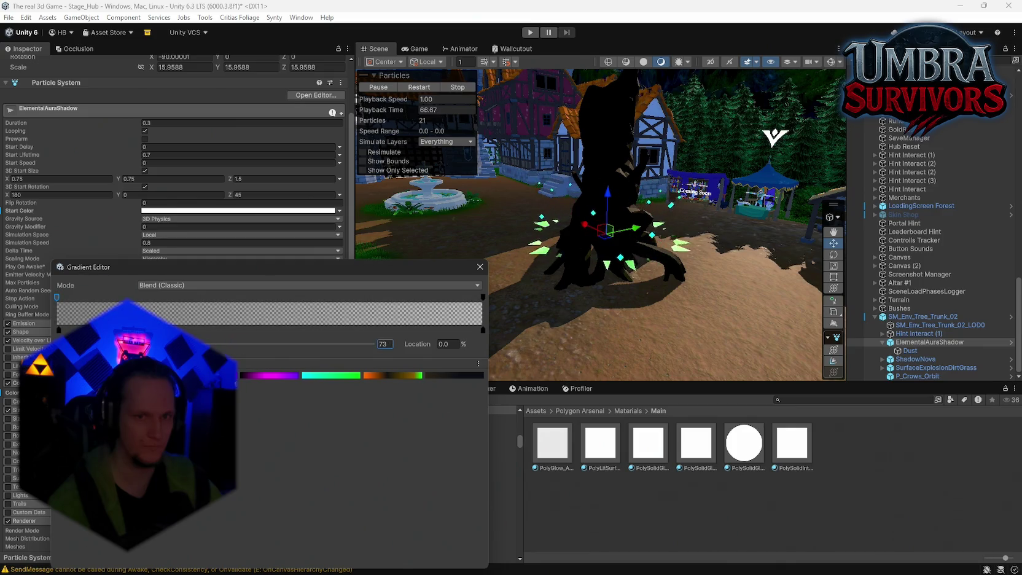
# Step: Apply the cyan-green gradient preset so the aura particles glow green
pyautogui.click(483, 330)
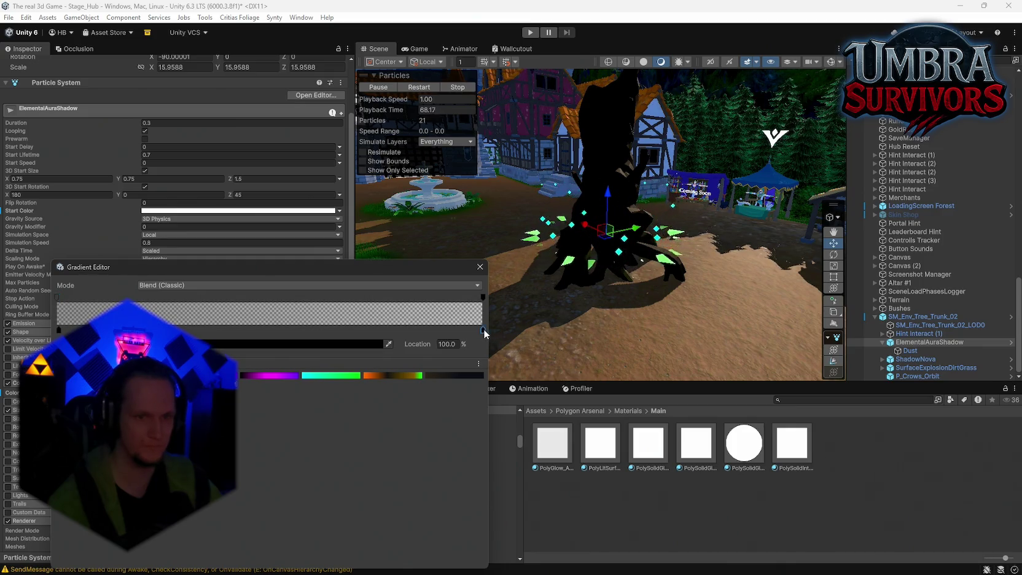
pyautogui.click(251, 374)
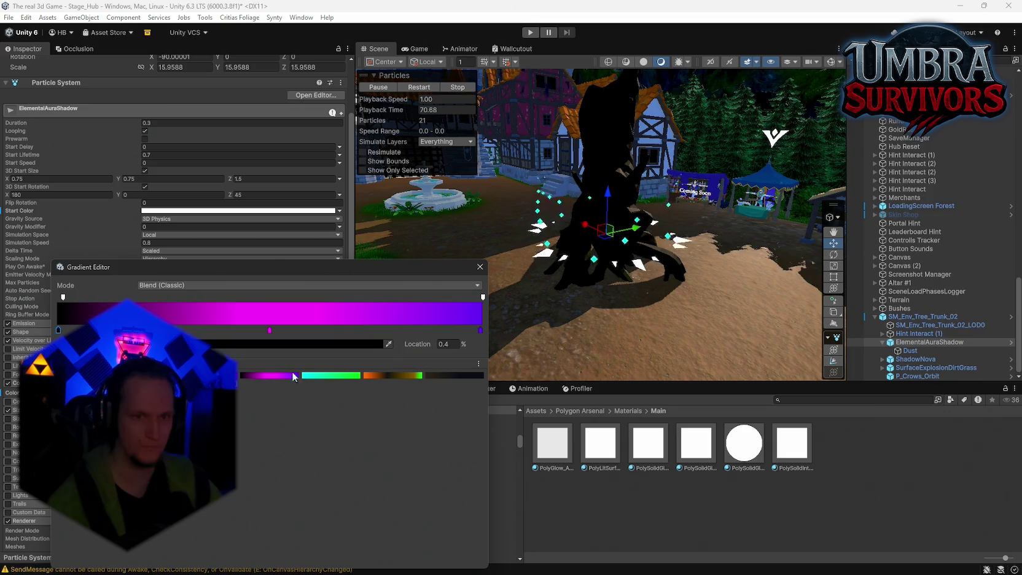
pyautogui.click(332, 376)
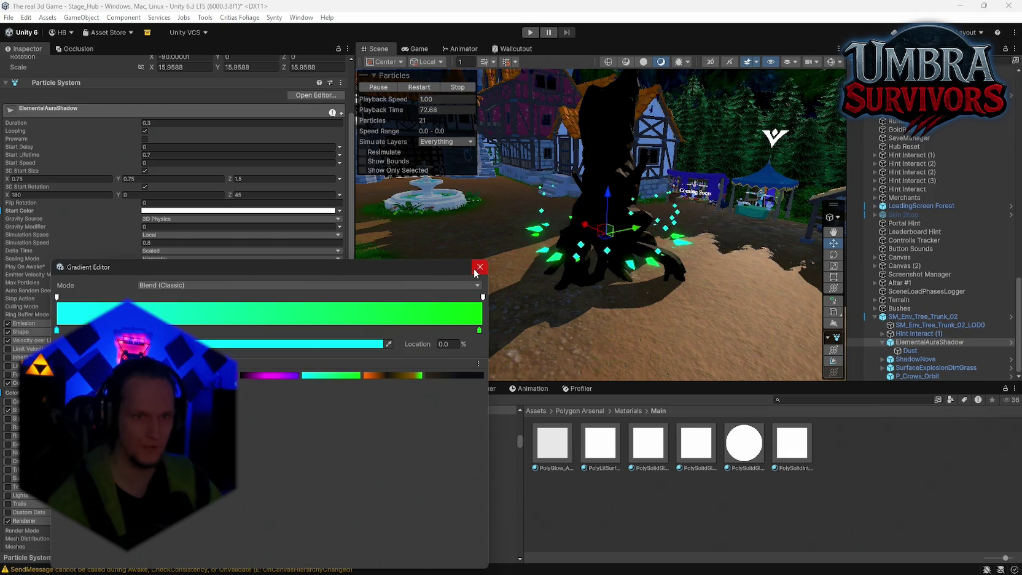
pyautogui.moveTo(541, 264)
pyautogui.mouseDown()
pyautogui.moveTo(607, 246)
pyautogui.moveTo(493, 277)
pyautogui.moveTo(594, 241)
pyautogui.mouseUp()
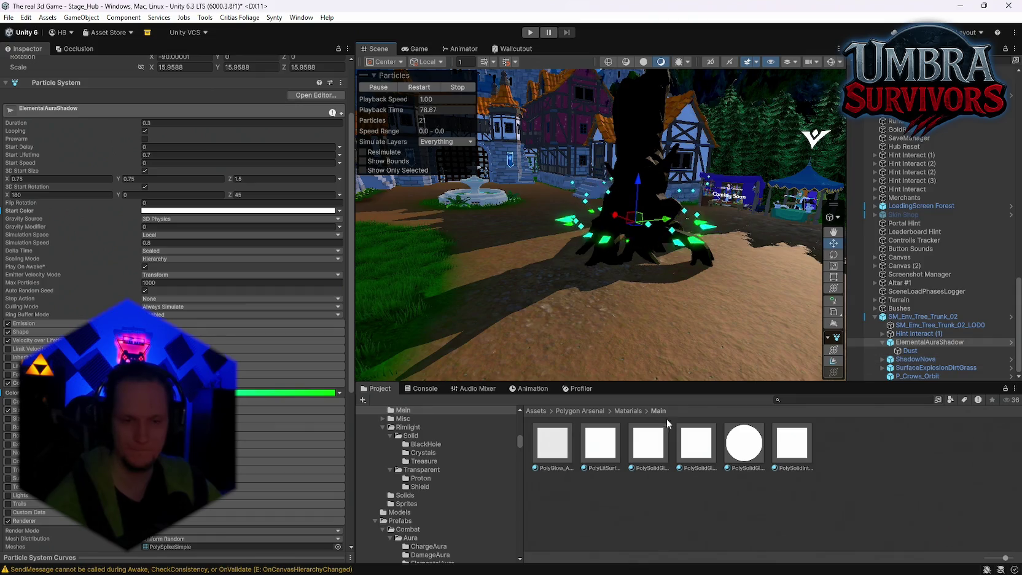
# Step: Enable emission on the PolySolidGlow material
pyautogui.moveTo(675, 276)
pyautogui.mouseDown()
pyautogui.moveTo(708, 266)
pyautogui.moveTo(507, 166)
pyautogui.moveTo(711, 282)
pyautogui.mouseUp()
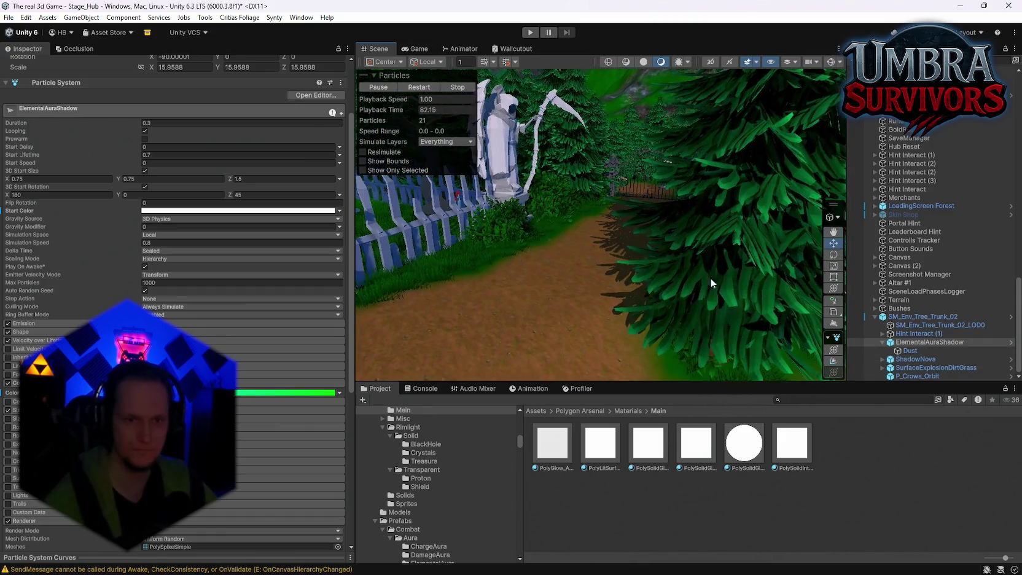
pyautogui.click(662, 435)
pyautogui.scroll(3, 608, 289)
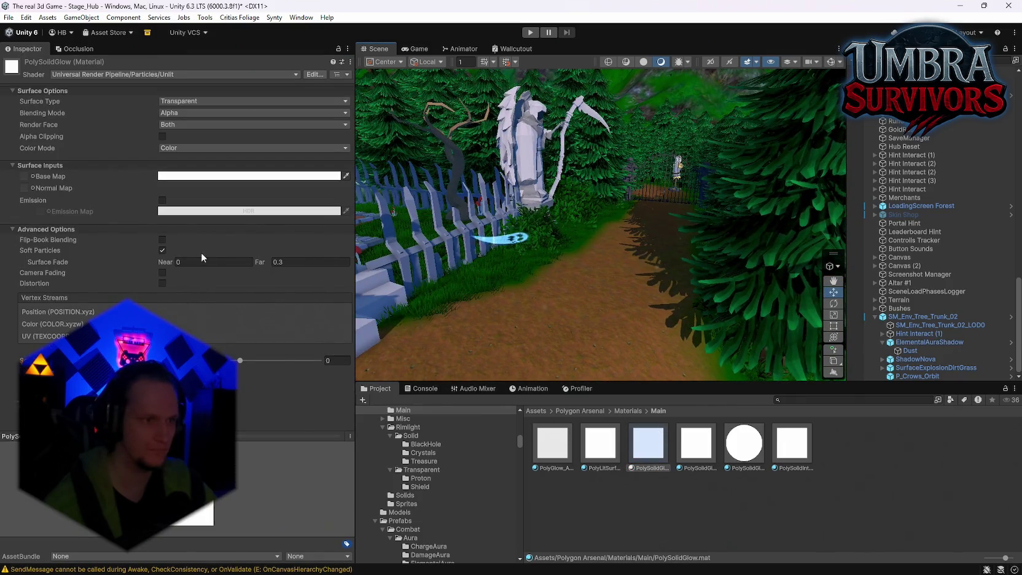
pyautogui.click(162, 201)
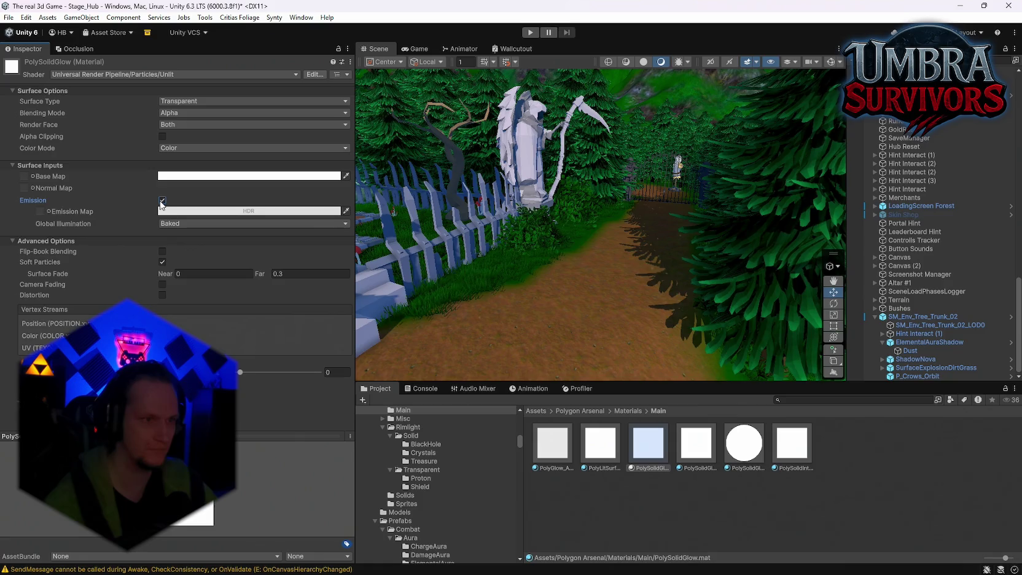
pyautogui.click(170, 225)
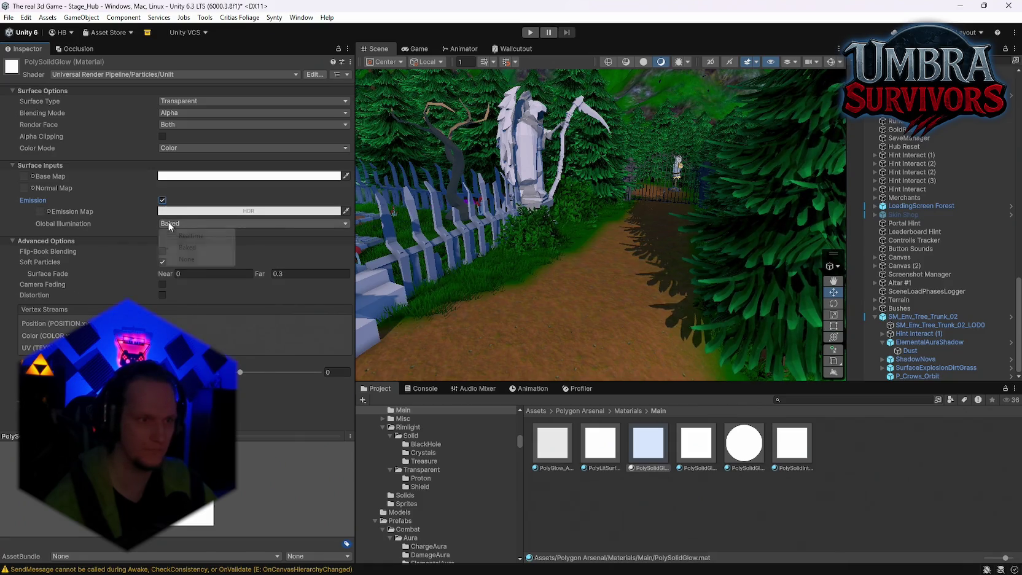
# Step: Browse the other materials, including PolyLitSurface, PolyGlow_ADD and PolySolidGlowIntense
pyautogui.click(603, 454)
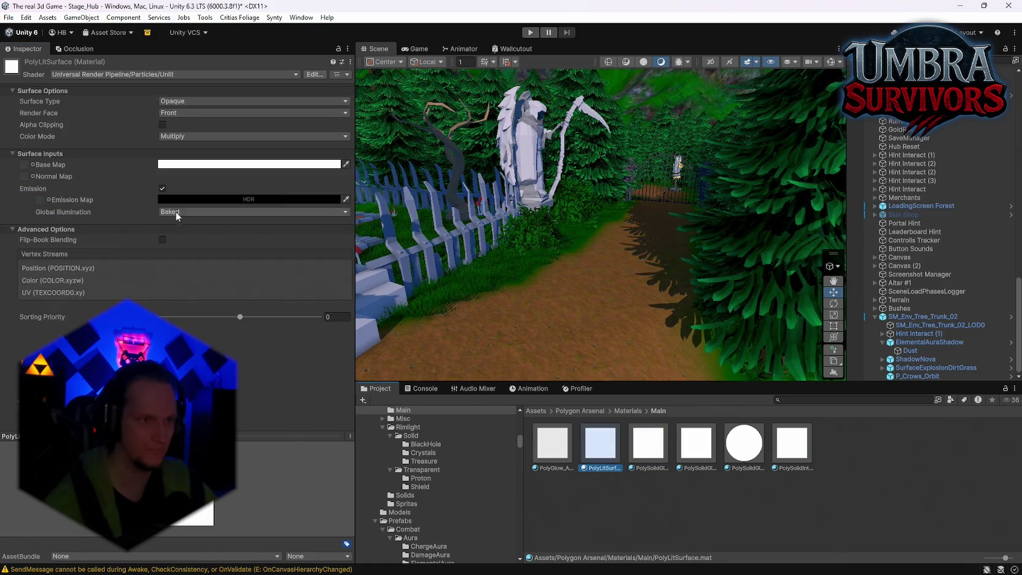
pyautogui.click(569, 455)
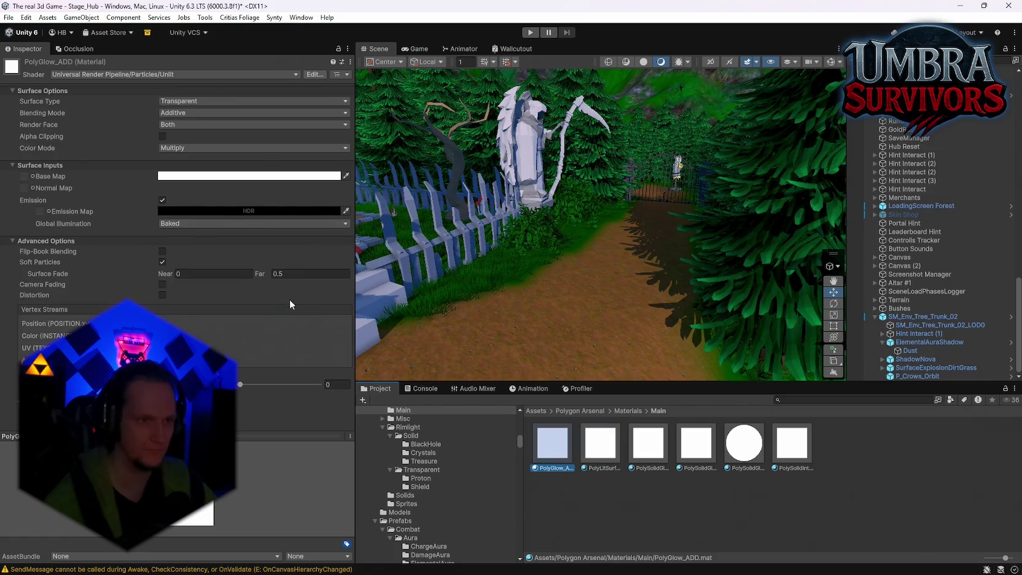
pyautogui.click(598, 453)
pyautogui.click(650, 453)
pyautogui.click(695, 454)
pyautogui.click(744, 453)
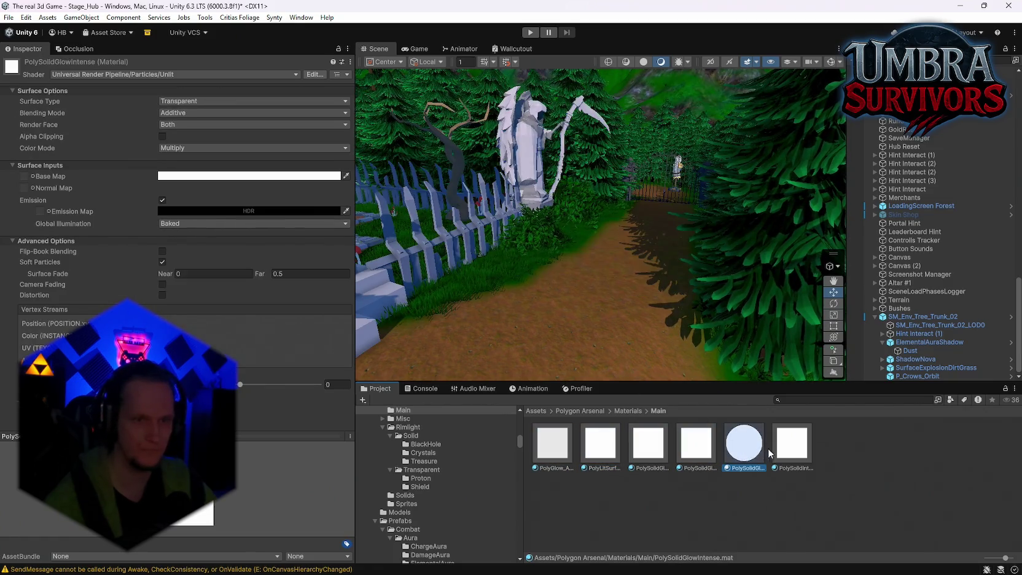
# Step: Enable emission on PolySolidIntense with Realtime global illumination
pyautogui.click(781, 453)
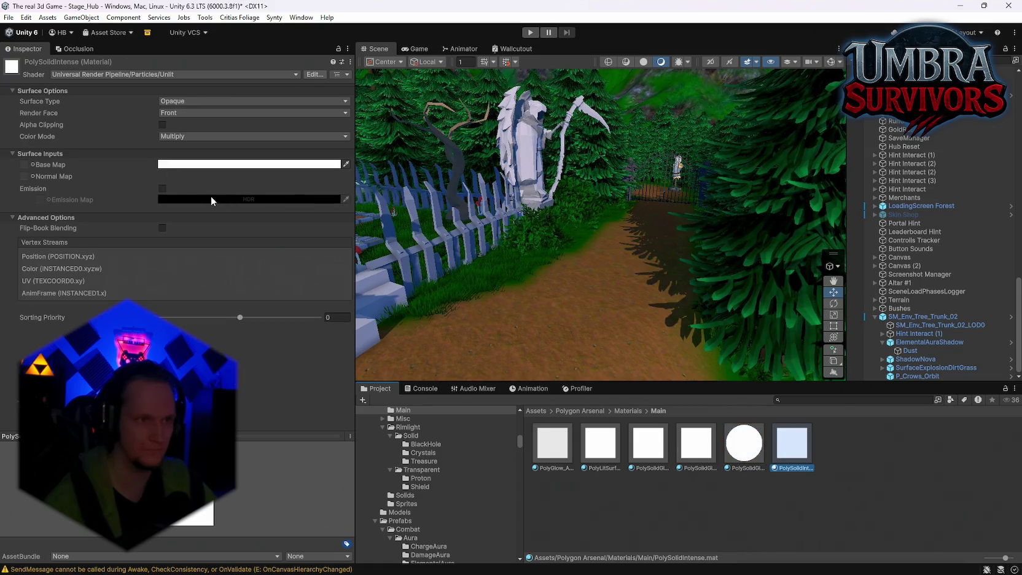
pyautogui.click(163, 188)
pyautogui.click(252, 211)
pyautogui.click(264, 255)
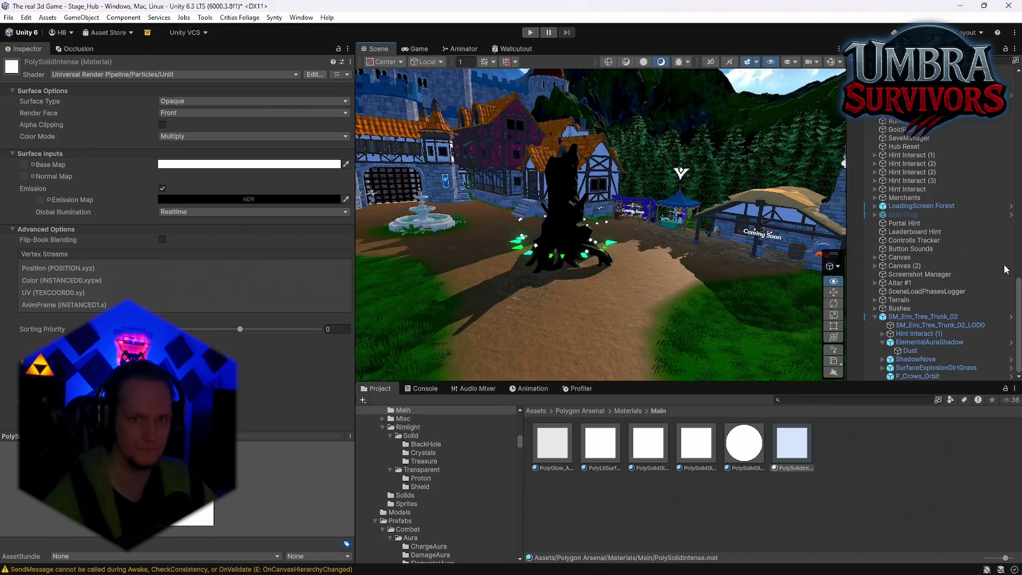
pyautogui.press('w')
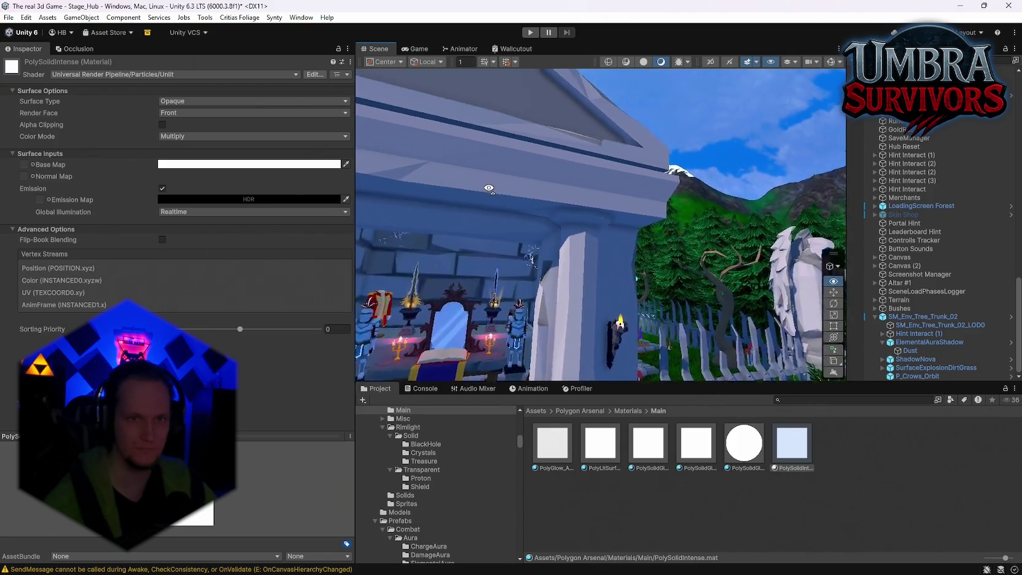
pyautogui.press('w')
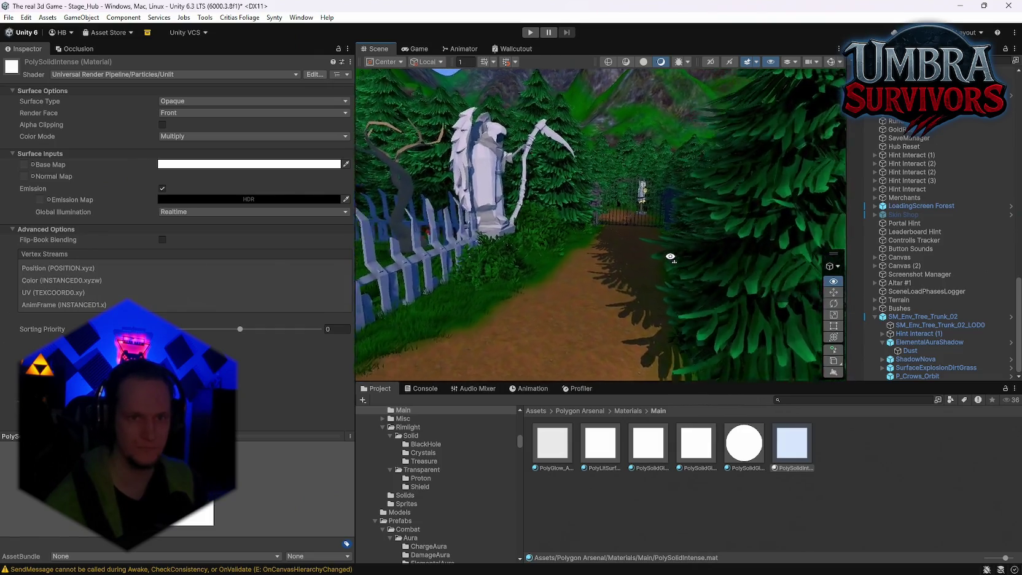
pyautogui.press('w')
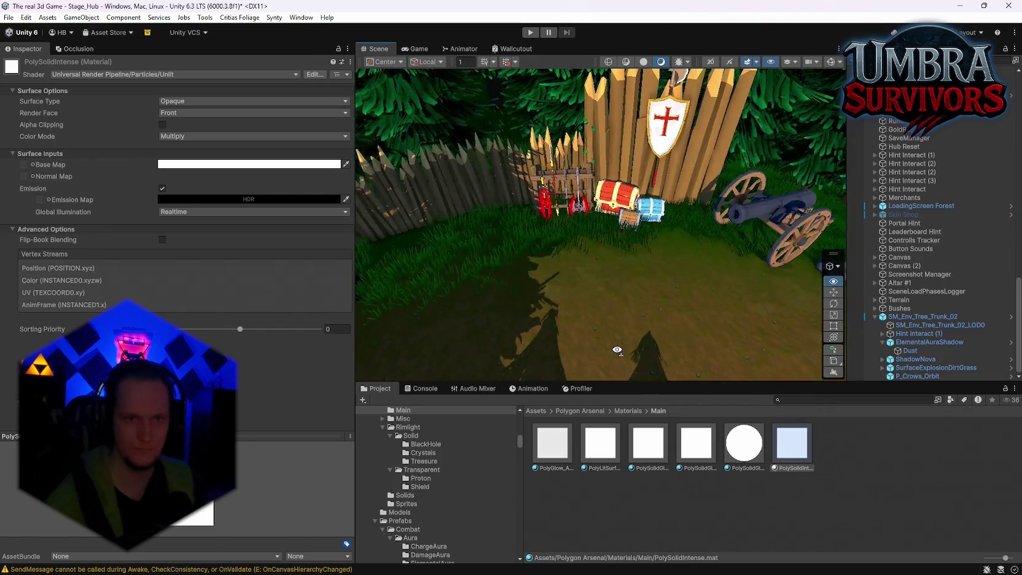
pyautogui.press('w')
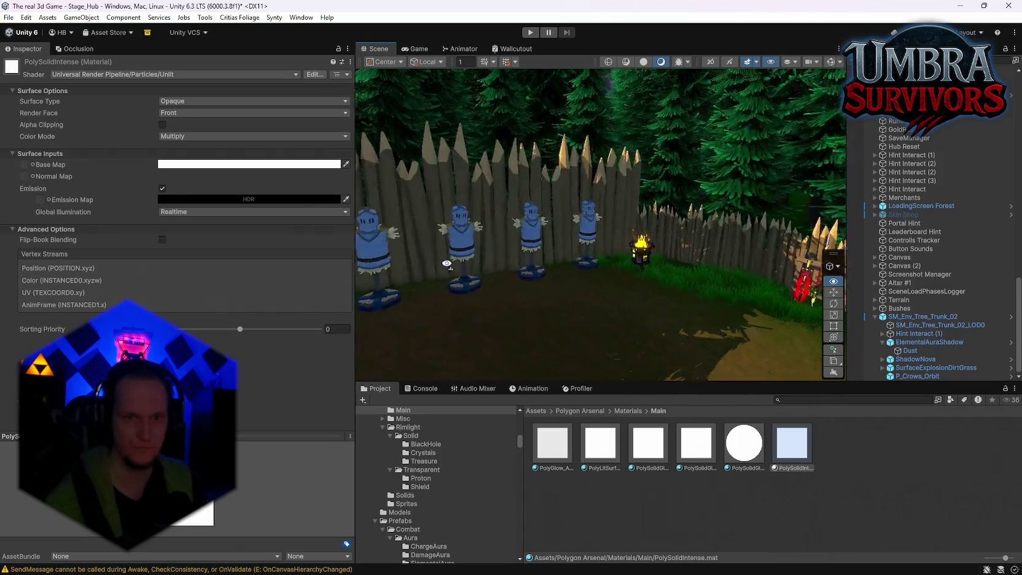
pyautogui.press('w')
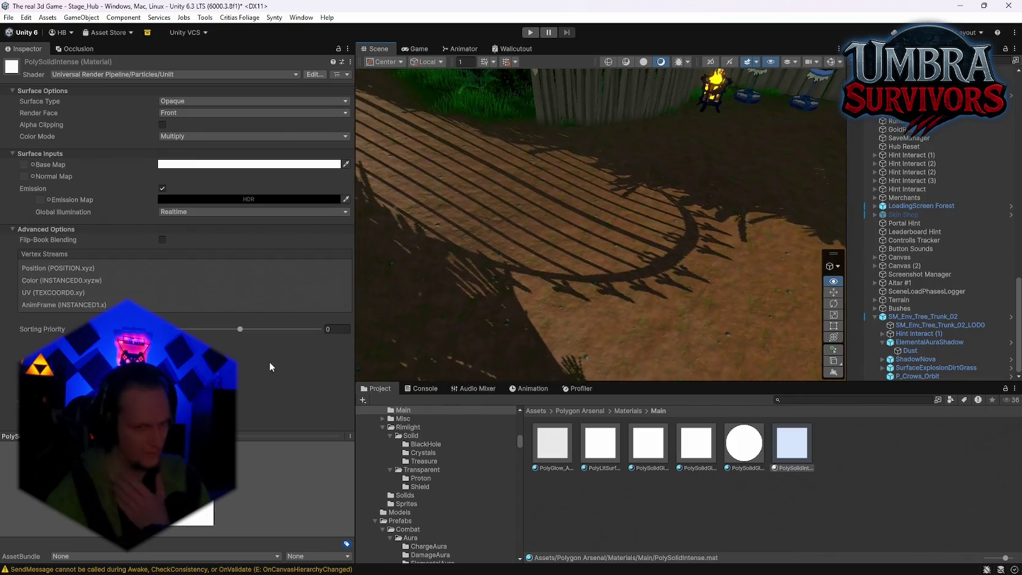
# Step: Look around the Scene view to frame the tree stump and its green aura shards
pyautogui.rightClick(443, 335)
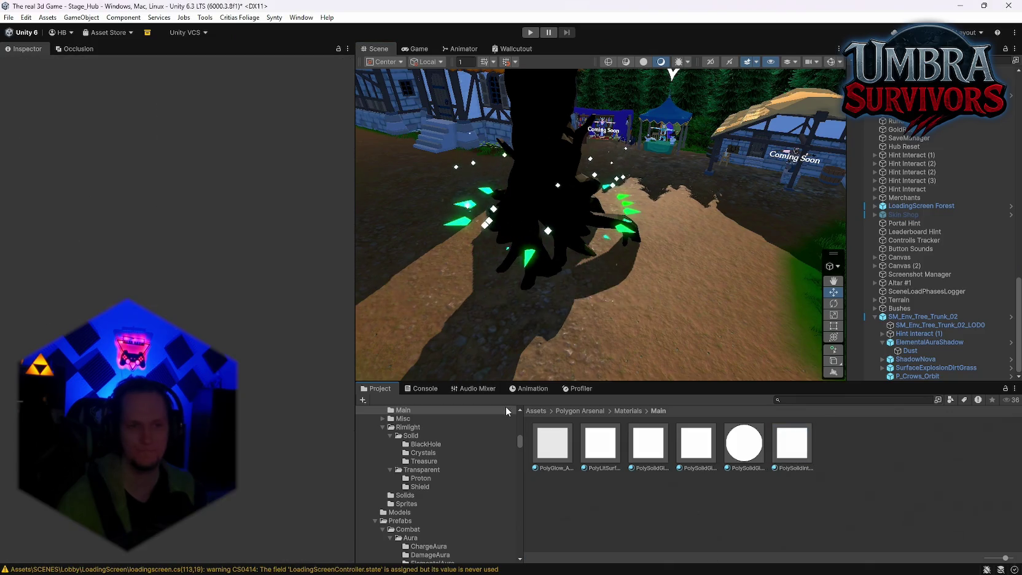
# Step: Inspect the tree stump worldPos compile error, then read the MCP bridge log after recompiling
pyautogui.click(421, 389)
pyautogui.click(553, 425)
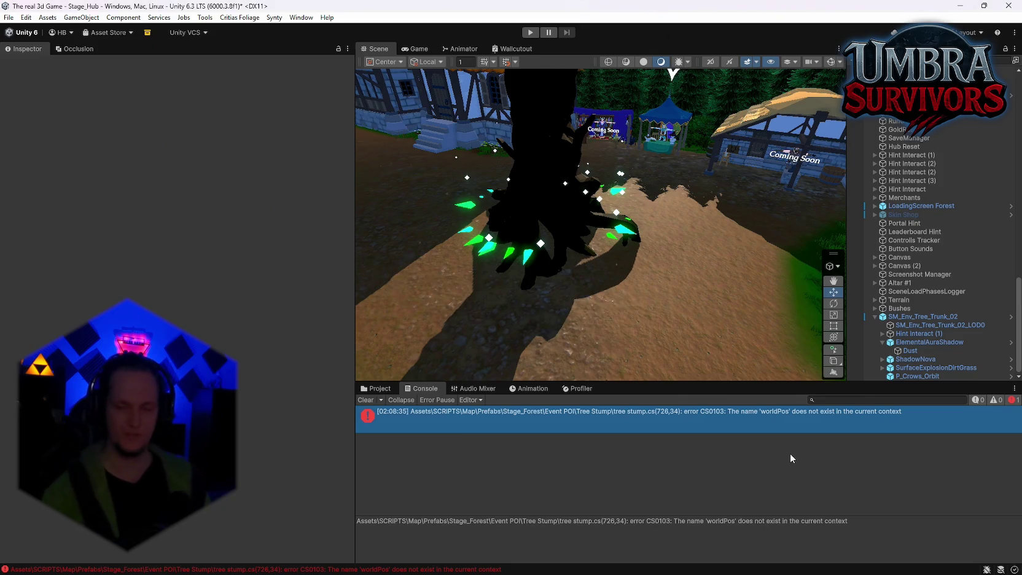
pyautogui.click(790, 453)
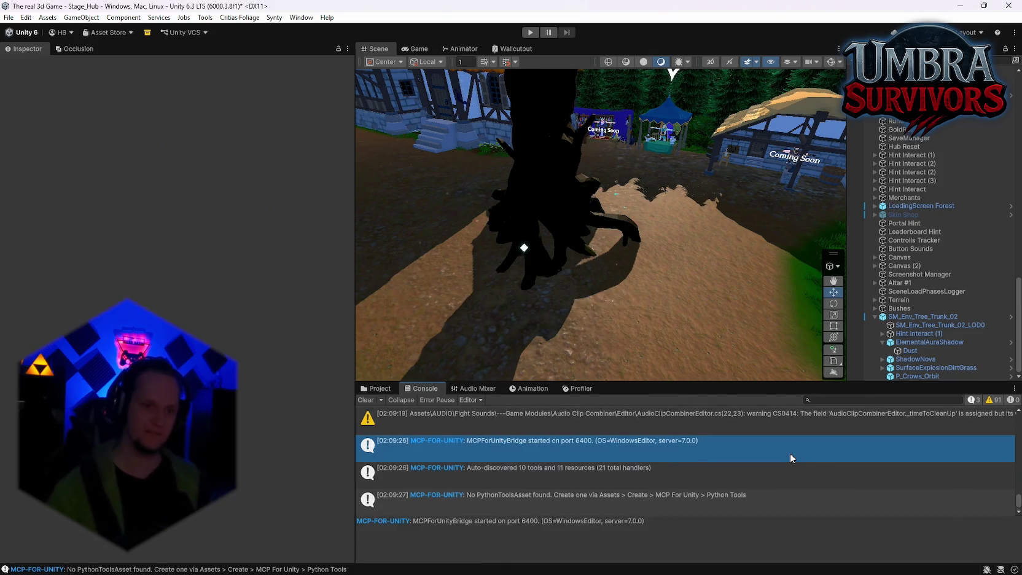
pyautogui.moveTo(405, 246)
pyautogui.mouseDown()
pyautogui.moveTo(606, 212)
pyautogui.moveTo(603, 189)
pyautogui.moveTo(656, 258)
pyautogui.moveTo(688, 246)
pyautogui.mouseUp()
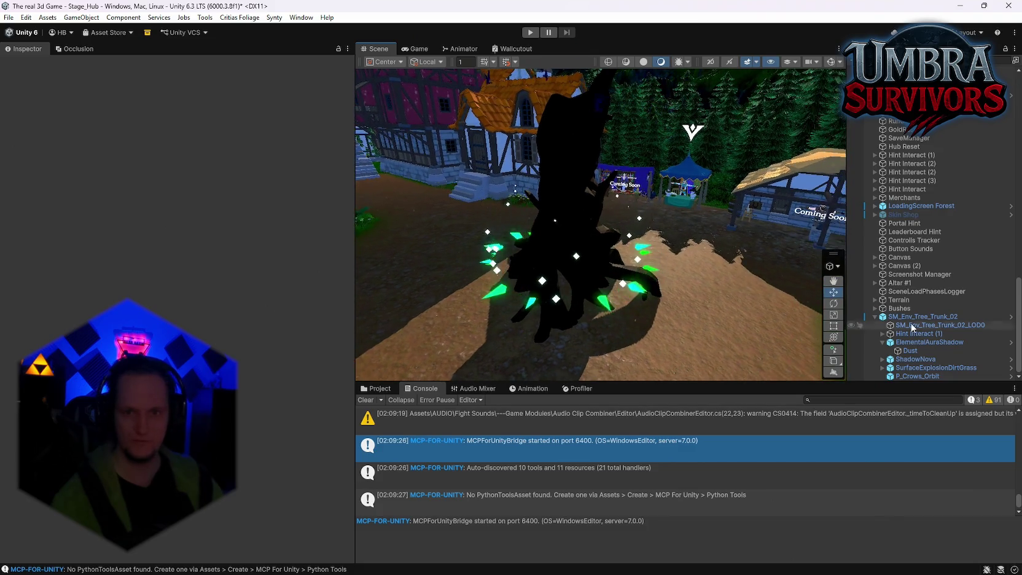
# Step: Switch off emission on the Dust particles' material
pyautogui.click(921, 341)
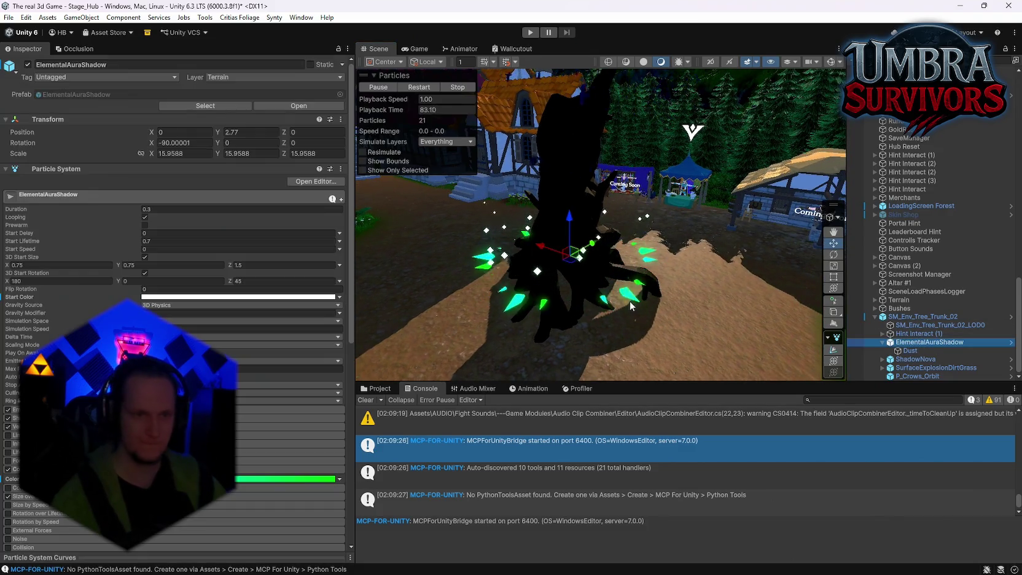
pyautogui.scroll(-2, 265, 319)
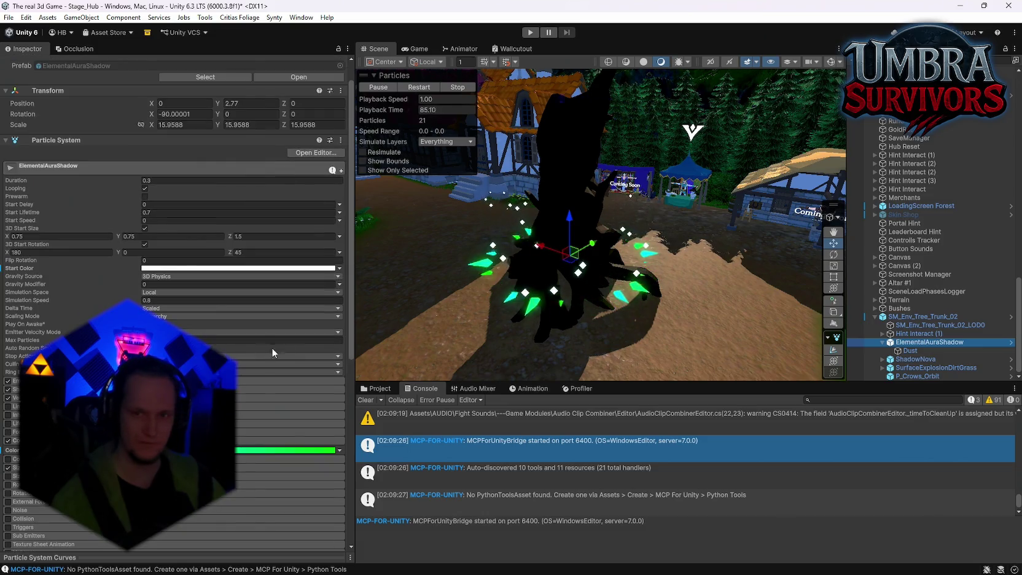
pyautogui.click(909, 351)
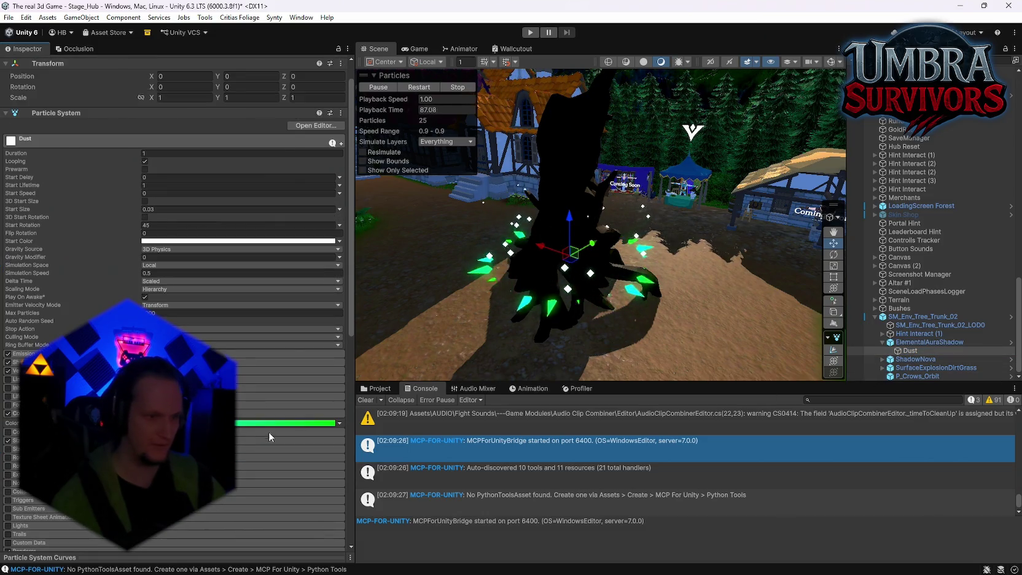
pyautogui.scroll(-7, 255, 424)
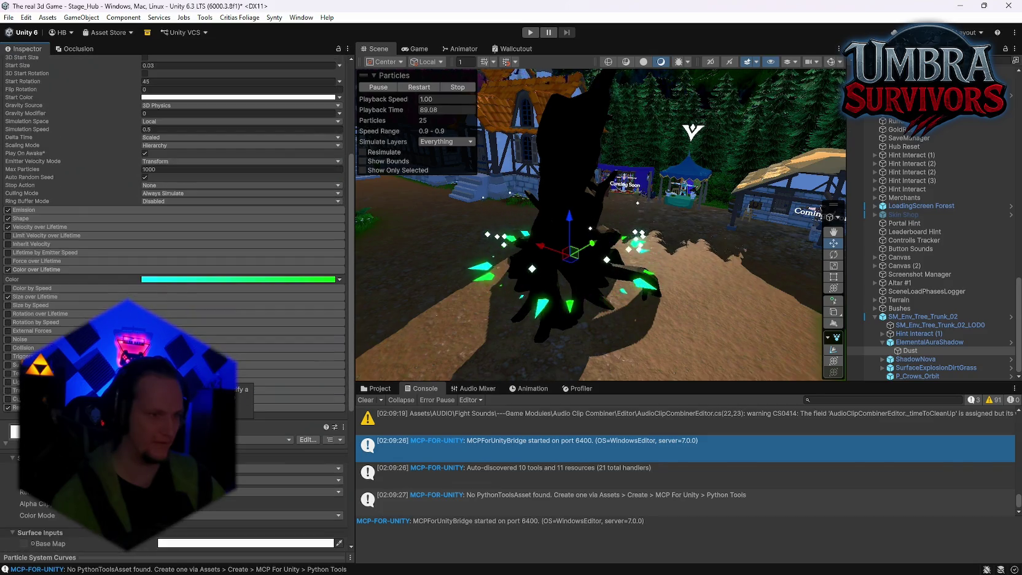
pyautogui.click(161, 510)
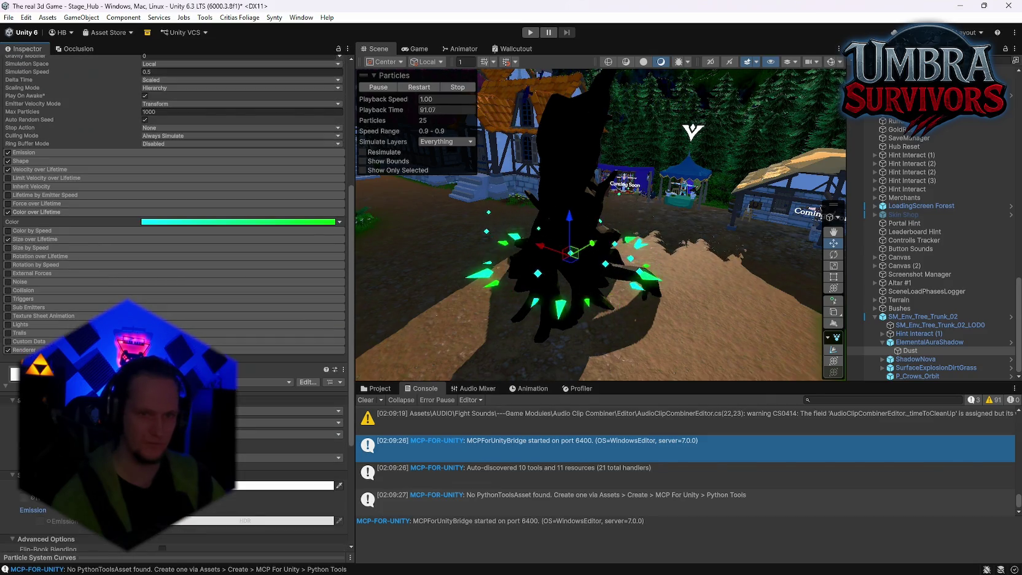
pyautogui.moveTo(632, 257)
pyautogui.mouseDown()
pyautogui.moveTo(651, 118)
pyautogui.moveTo(578, 253)
pyautogui.mouseUp()
# Step: Check Dust's Renderer settings and locate its material among the project assets
pyautogui.click(929, 342)
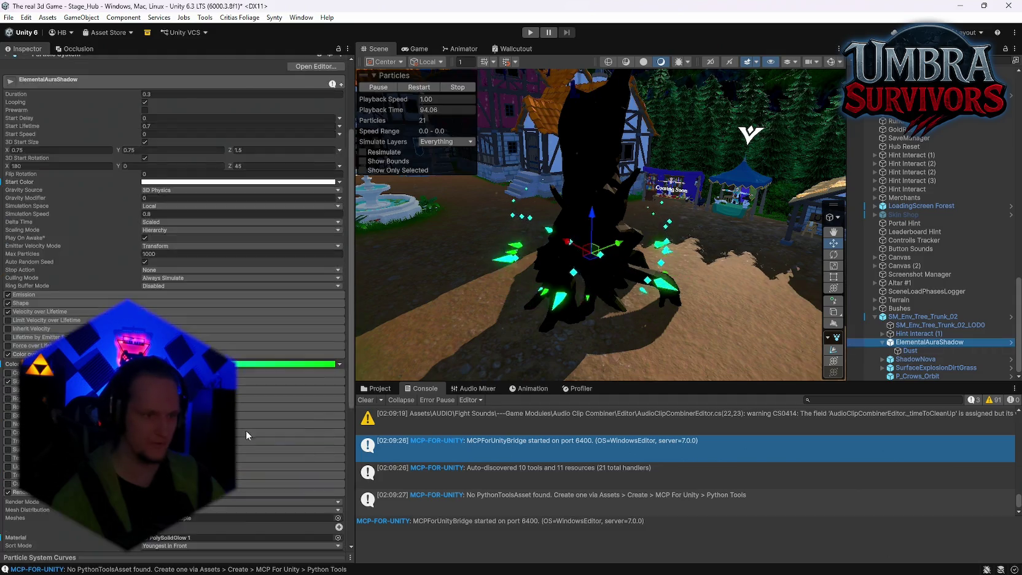
pyautogui.press('Down')
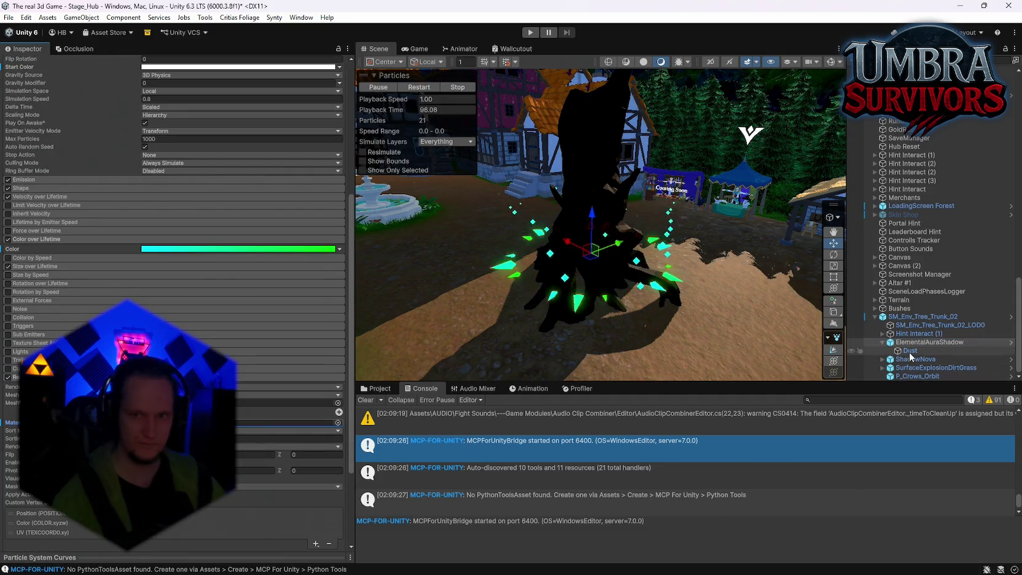
pyautogui.click(123, 349)
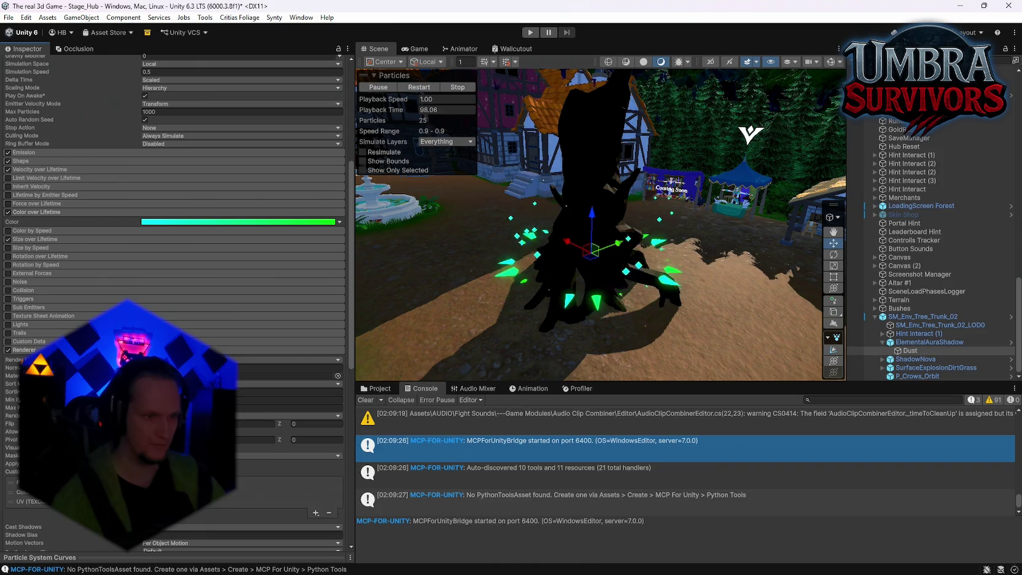
pyautogui.click(376, 388)
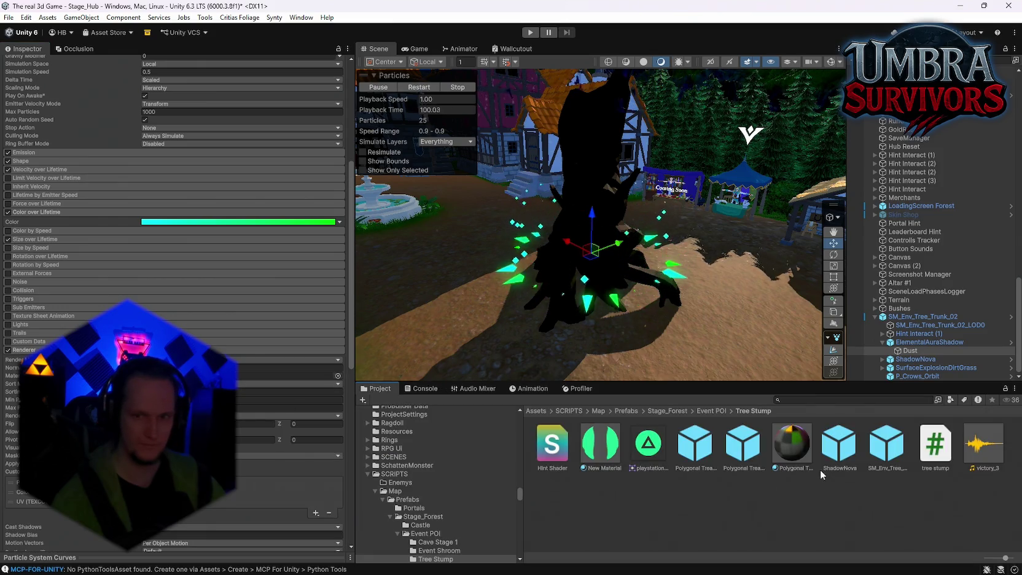
pyautogui.click(908, 348)
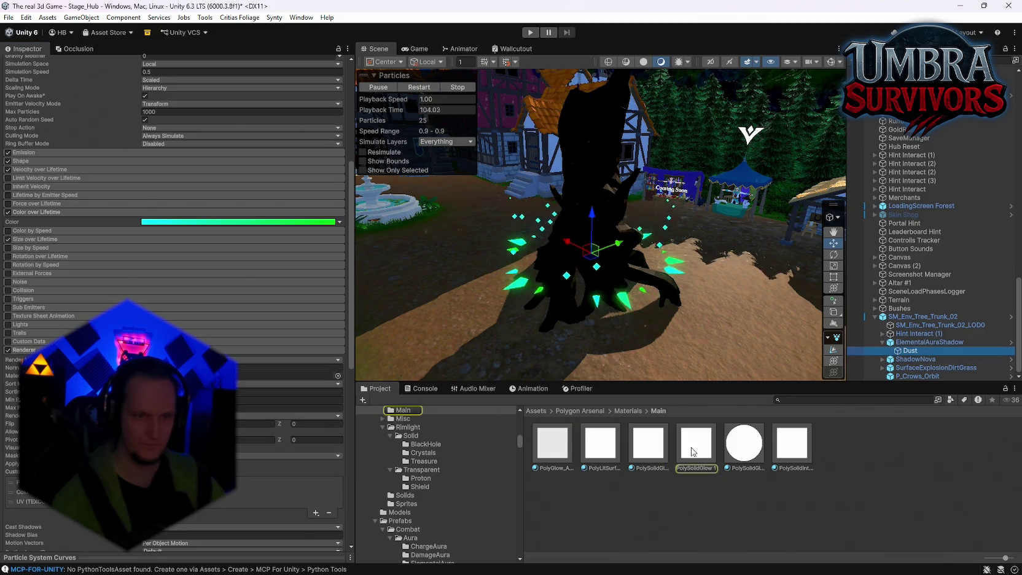
pyautogui.click(289, 375)
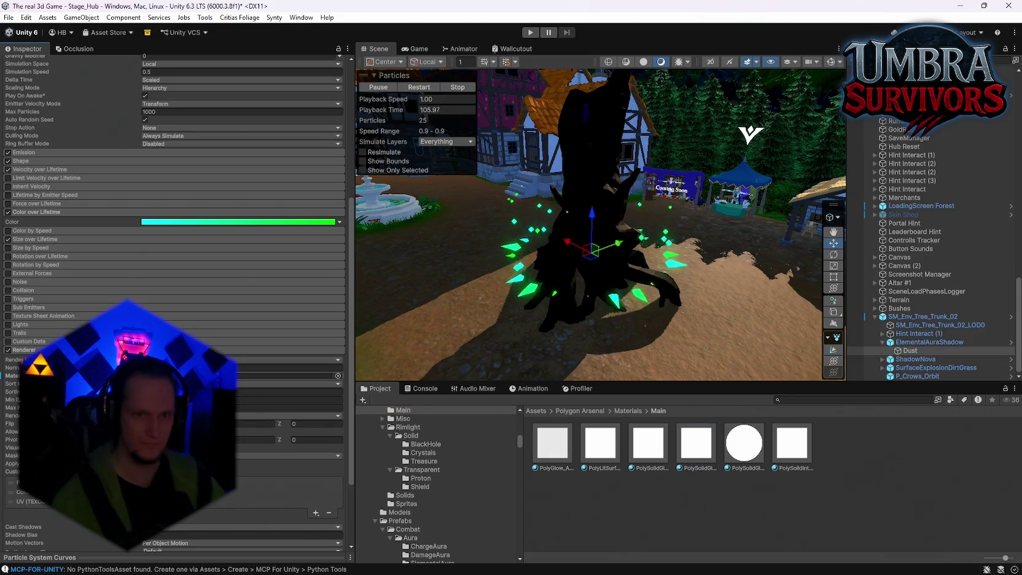
# Step: Select SM_Env_Tree_Trunk_02 to show its Cursed Stump Event POI settings
pyautogui.moveTo(667, 265)
pyautogui.mouseDown()
pyautogui.moveTo(651, 281)
pyautogui.moveTo(658, 276)
pyautogui.mouseUp()
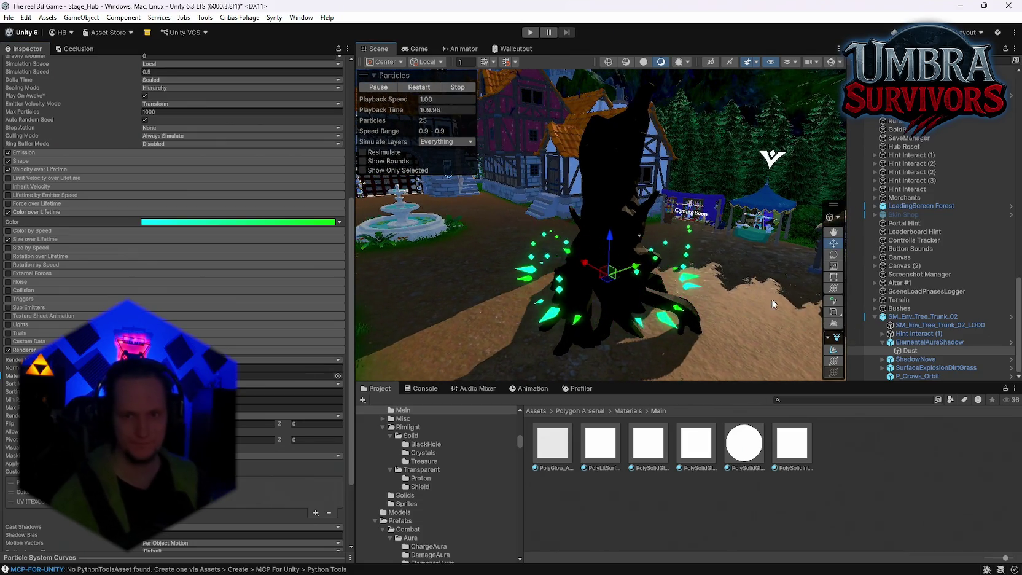
pyautogui.moveTo(737, 295)
pyautogui.mouseDown()
pyautogui.moveTo(694, 289)
pyautogui.moveTo(669, 303)
pyautogui.moveTo(667, 294)
pyautogui.mouseUp()
pyautogui.click(921, 316)
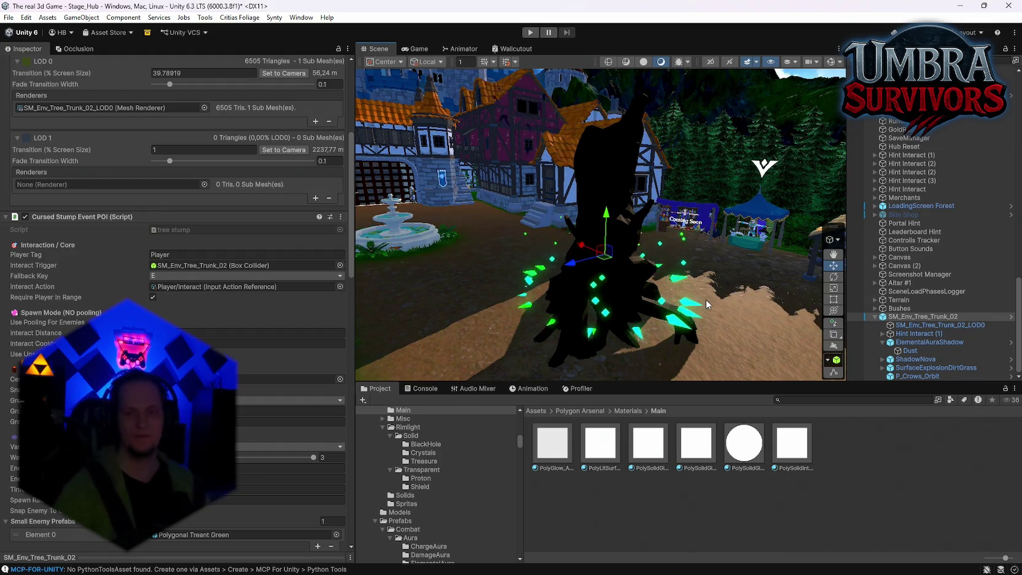
# Step: Review the stump's prefab overrides and its wired VFX fields in the Inspector
pyautogui.scroll(3, 147, 147)
pyautogui.scroll(3, 146, 147)
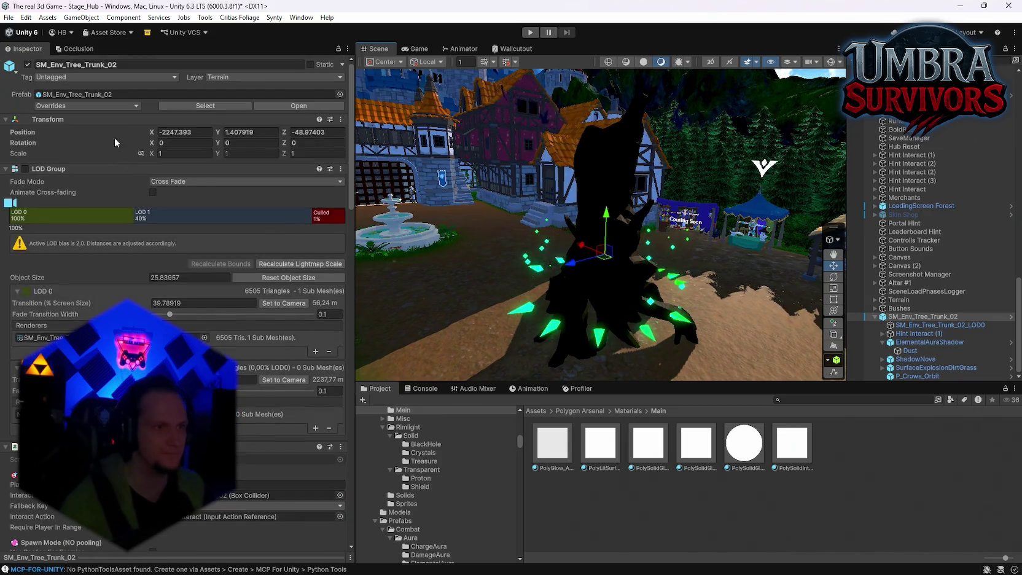
pyautogui.click(86, 106)
pyautogui.click(337, 270)
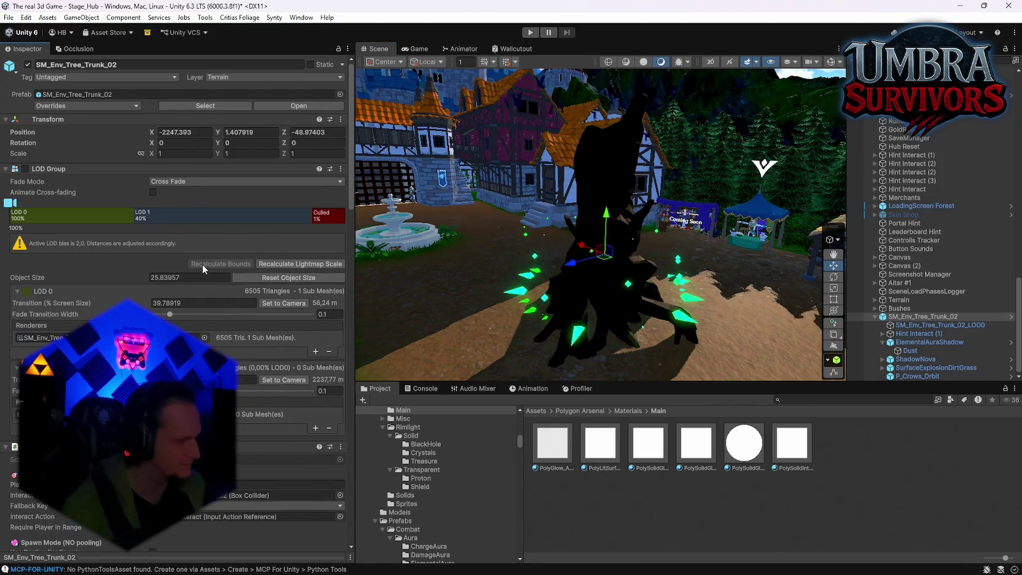
pyautogui.scroll(-15, 203, 264)
pyautogui.scroll(-20, 221, 283)
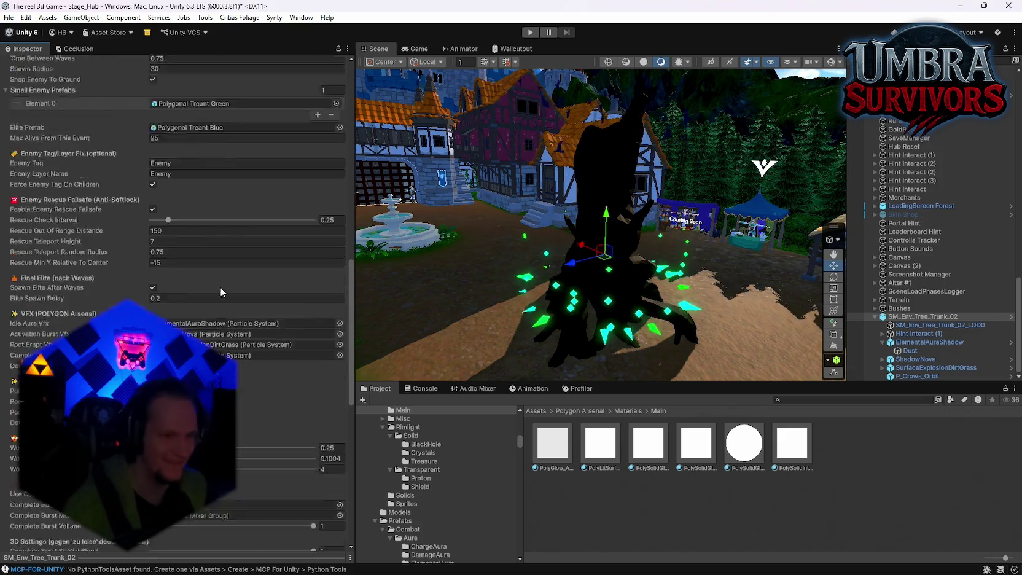
pyautogui.scroll(10, 246, 274)
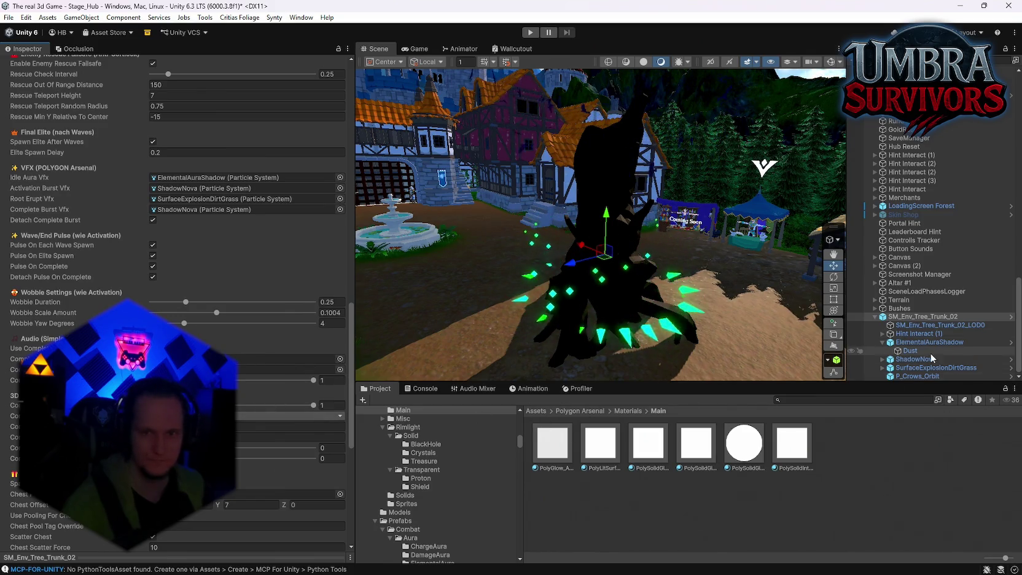
# Step: Inspect ShadowNova's Audio Source 3D settings: Linear Rolloff with 500 max distance
pyautogui.click(913, 363)
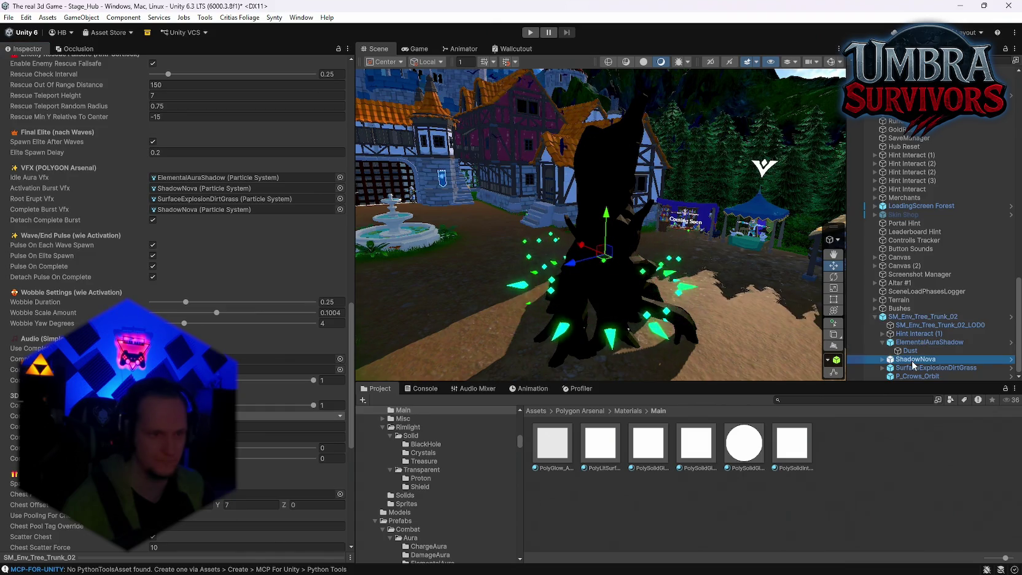
pyautogui.scroll(3, 237, 413)
pyautogui.scroll(10, 237, 412)
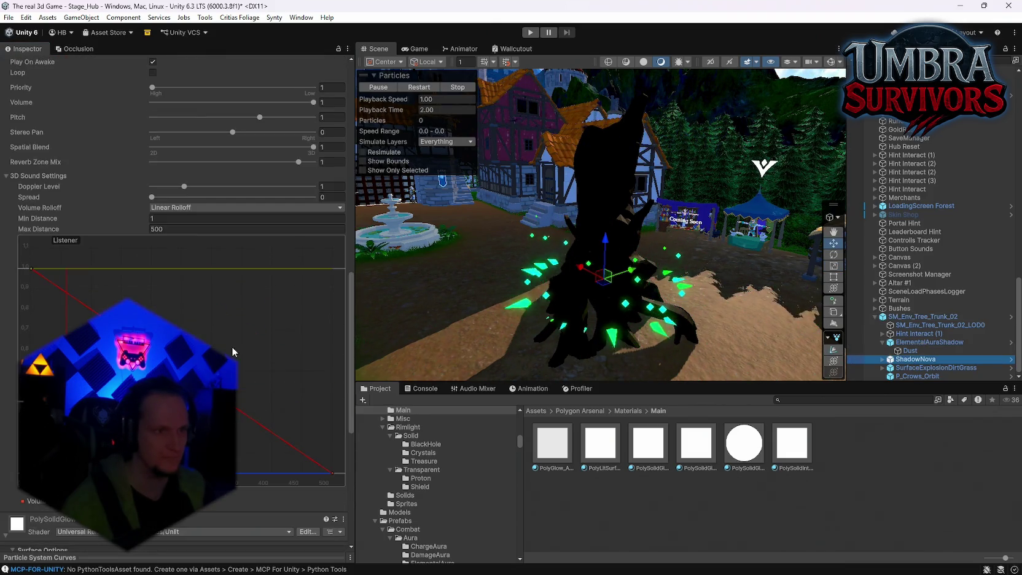
# Step: Check ShadowNova's sound clip and remove its Audio Source component
pyautogui.click(166, 171)
pyautogui.rightClick(56, 153)
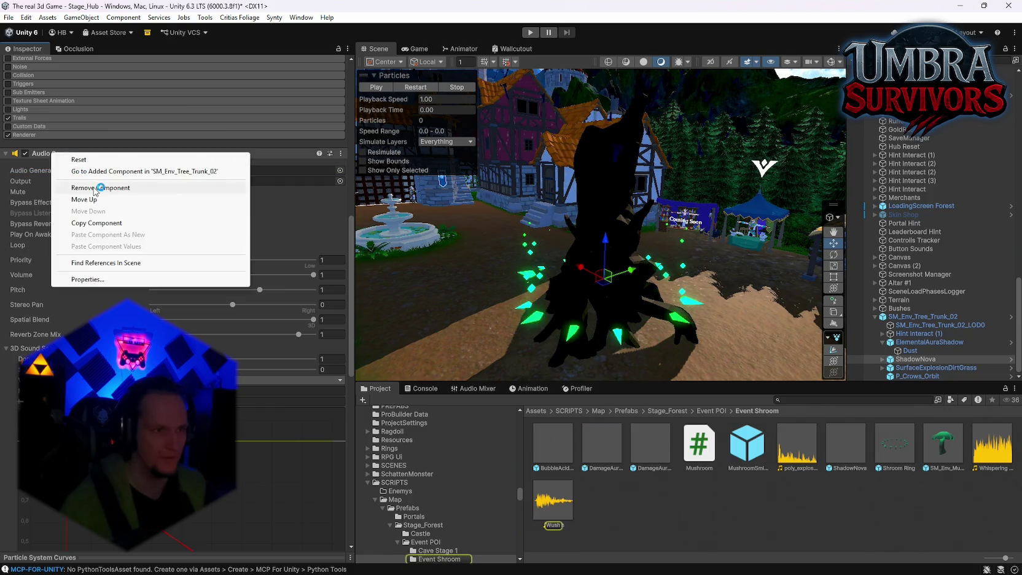
pyautogui.click(117, 189)
# Step: Give the stump's Complete Burst sound the Wush clip, SFX (MasterVol) group and full 3D blend
pyautogui.click(899, 318)
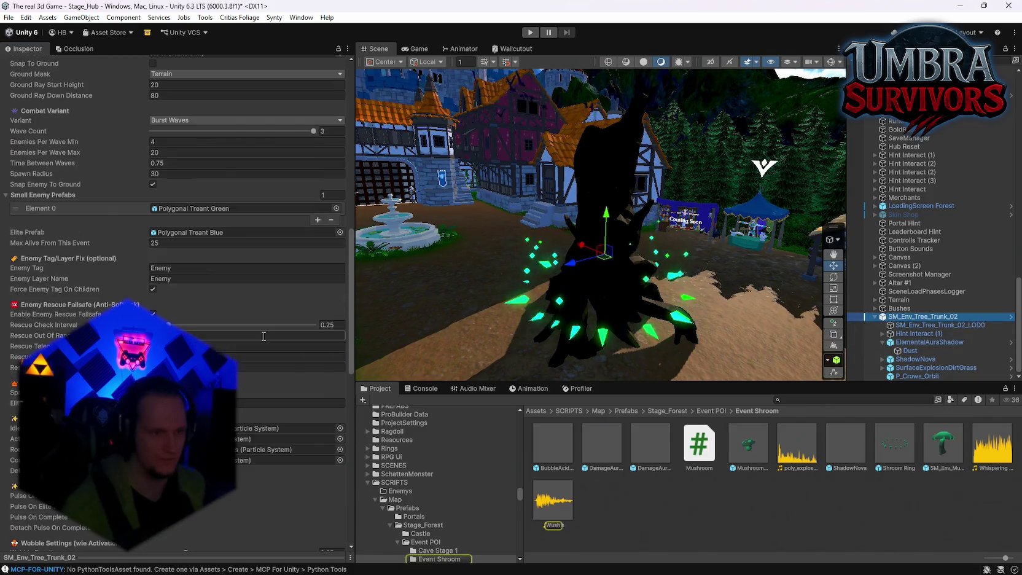
pyautogui.scroll(-15, 247, 385)
pyautogui.scroll(-4, 247, 385)
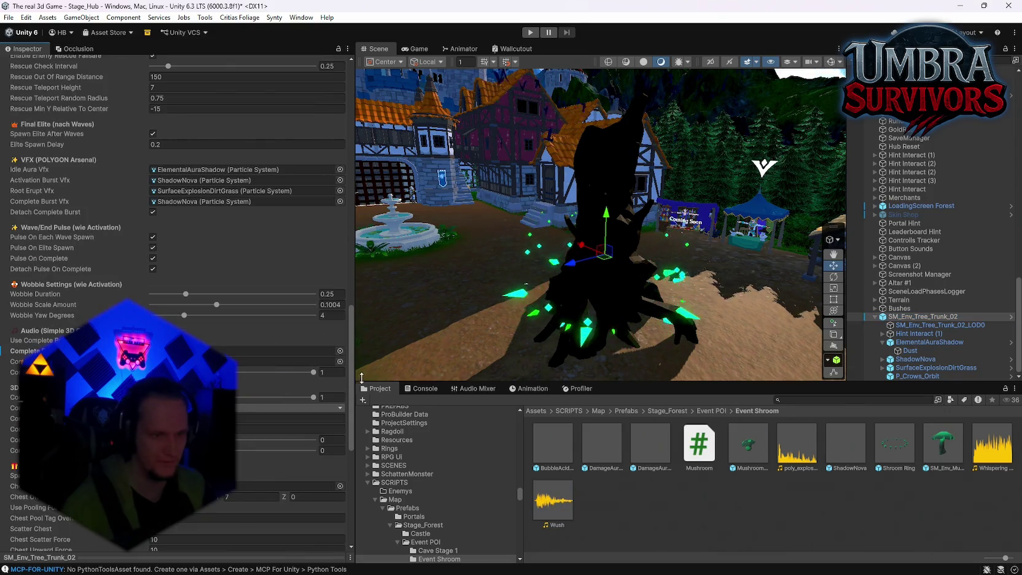
pyautogui.click(340, 361)
pyautogui.doubleClick(375, 341)
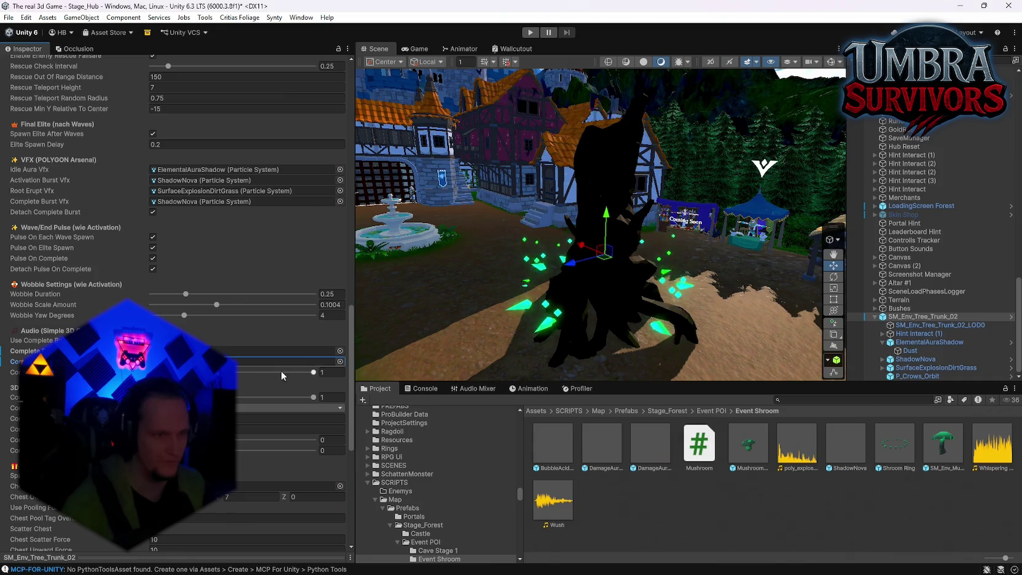
pyautogui.scroll(-1, 246, 368)
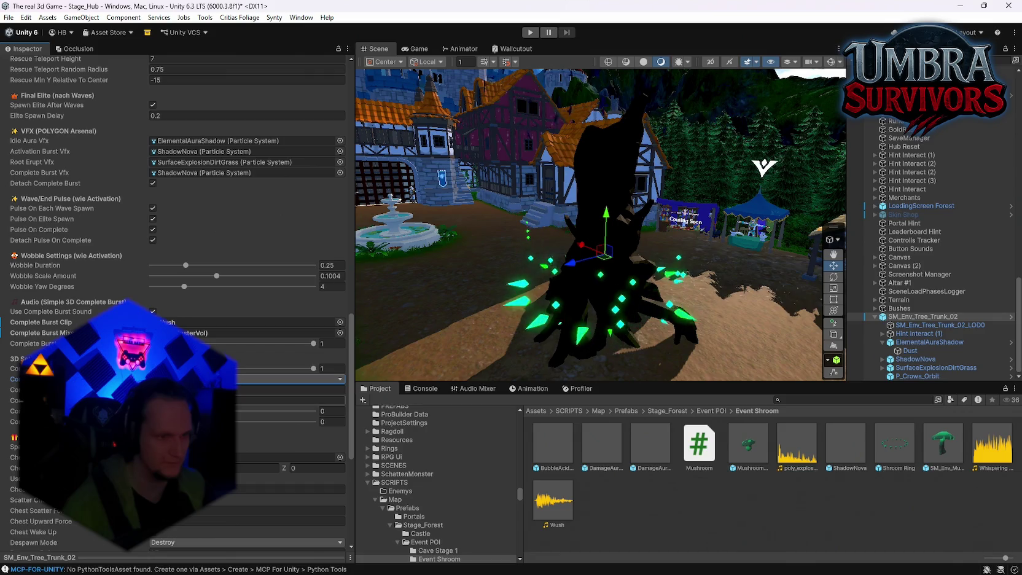
pyautogui.click(288, 399)
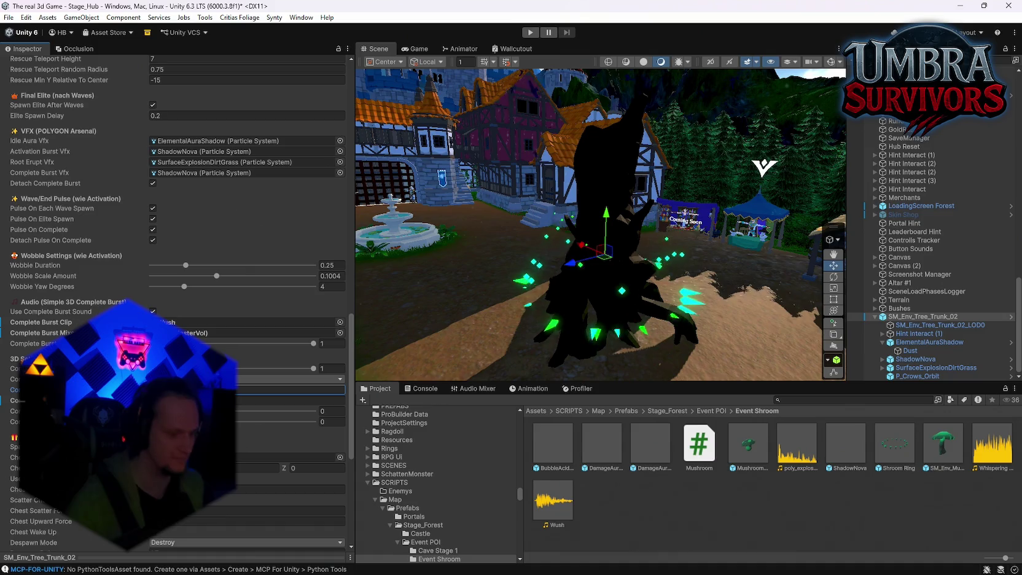
pyautogui.scroll(-2, 246, 307)
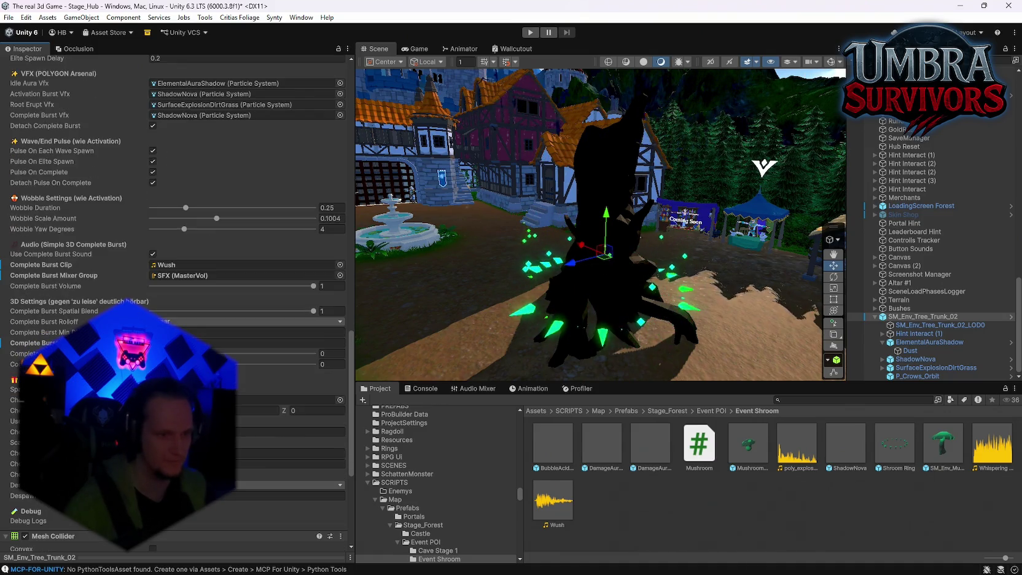
pyautogui.scroll(1, 245, 307)
pyautogui.scroll(2, 246, 307)
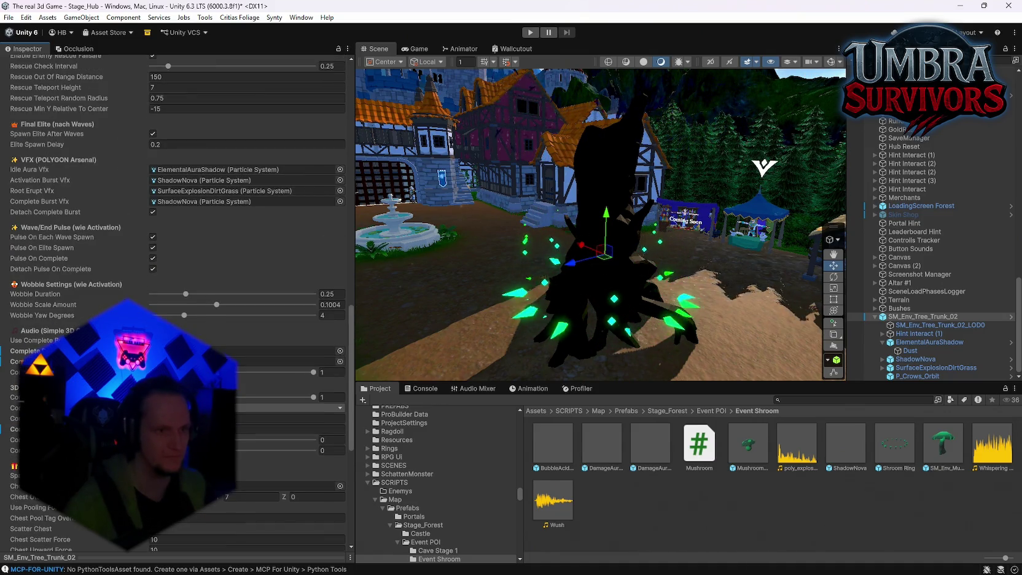
# Step: Start Play mode, walk to the weapon shop and equip the Fire Staff
pyautogui.click(530, 32)
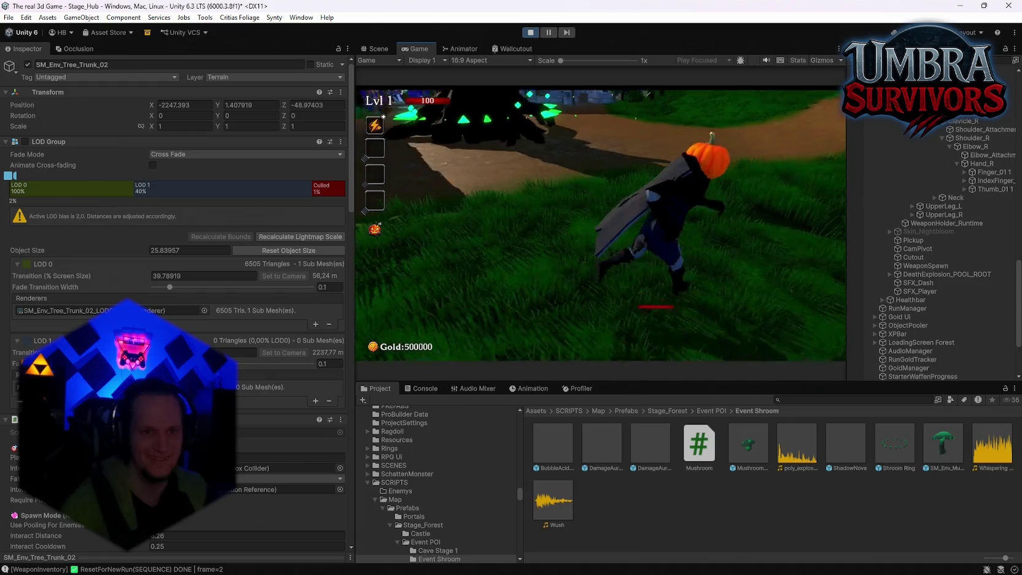
pyautogui.press('w')
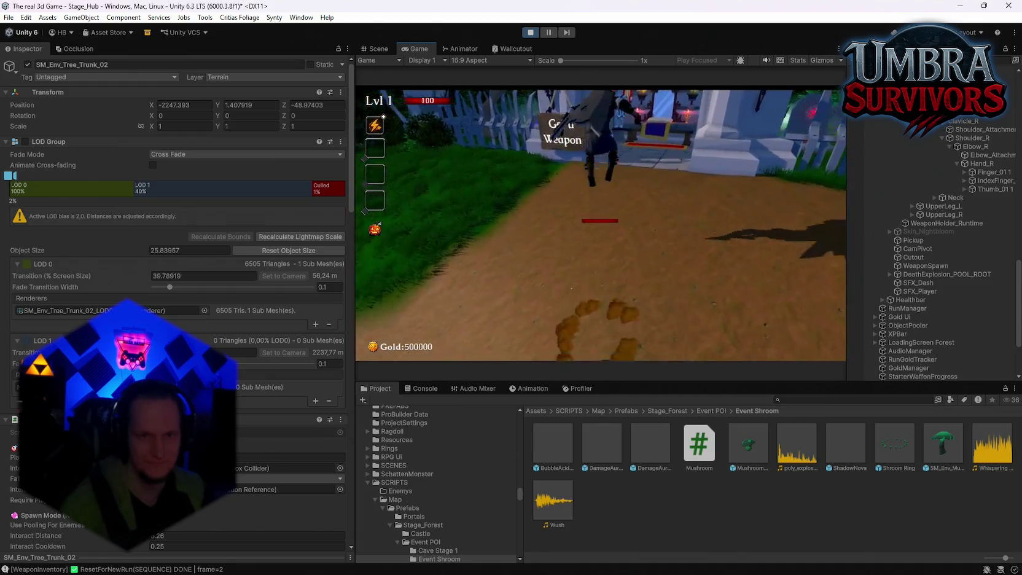
pyautogui.press('e')
pyautogui.click(477, 164)
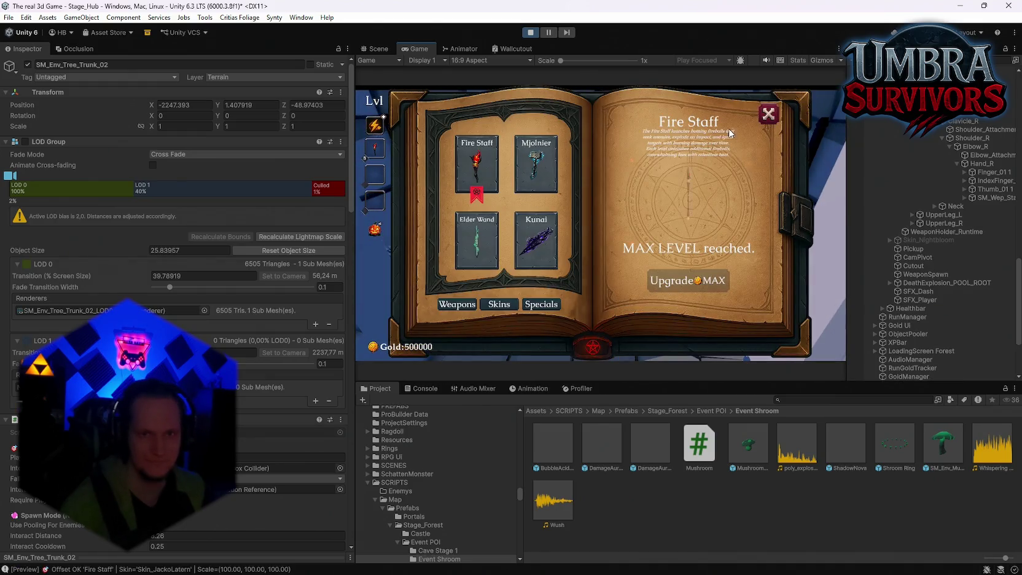
pyautogui.press('Escape')
# Step: Trigger the stump event, fight the spawned enemy horde around the village, then pause
pyautogui.press('s')
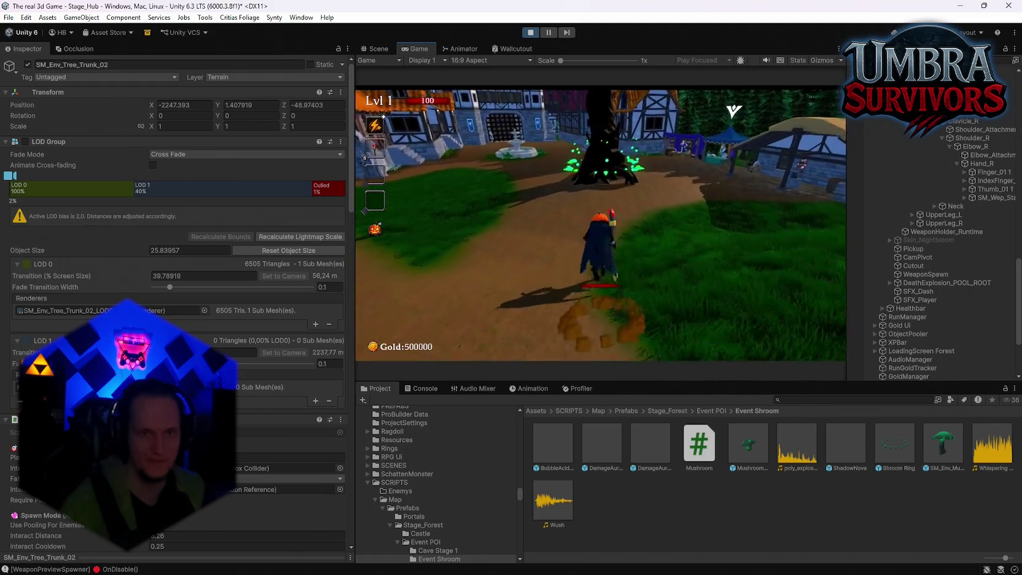
pyautogui.press('w')
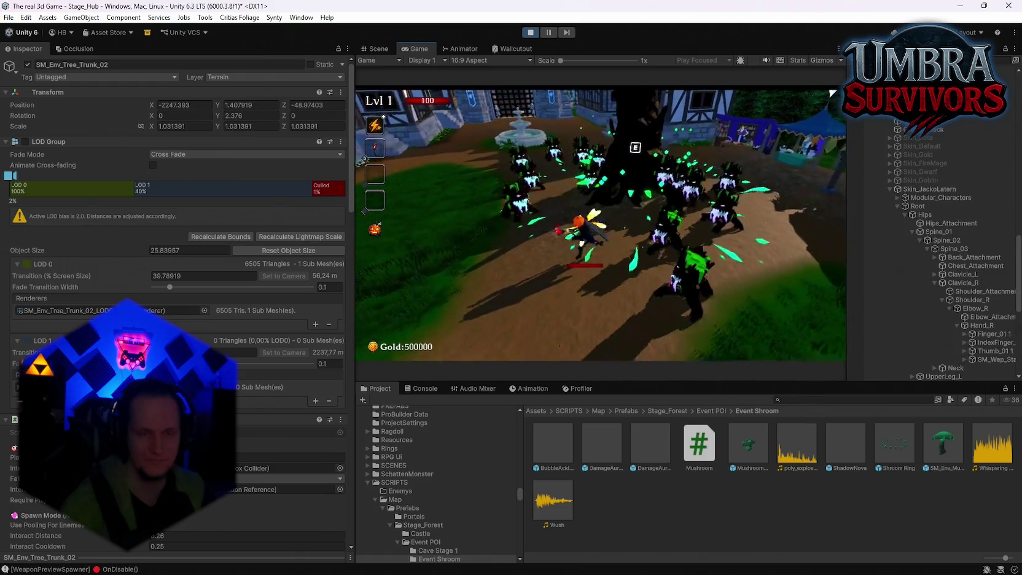
pyautogui.press('d')
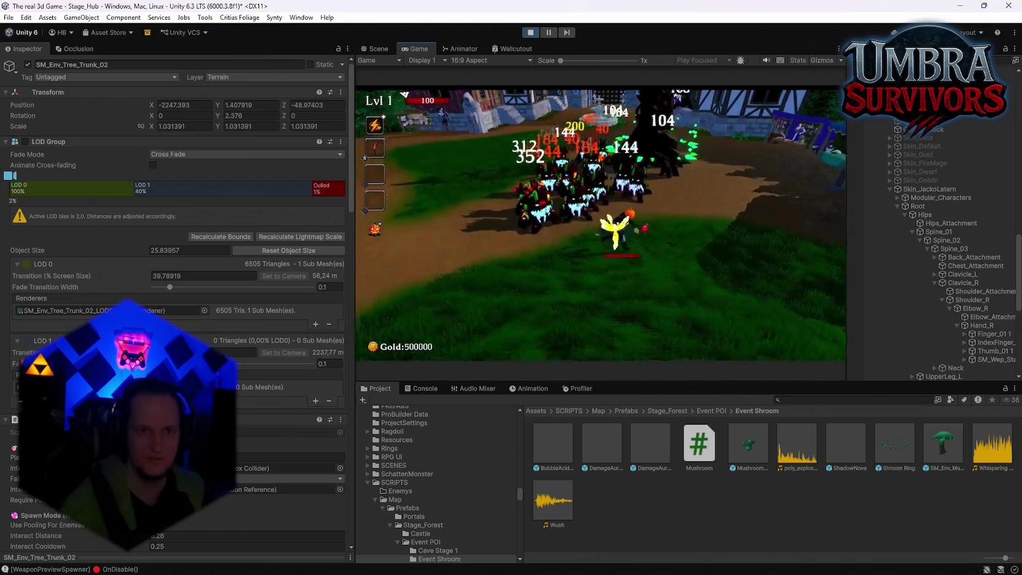
pyautogui.press('w')
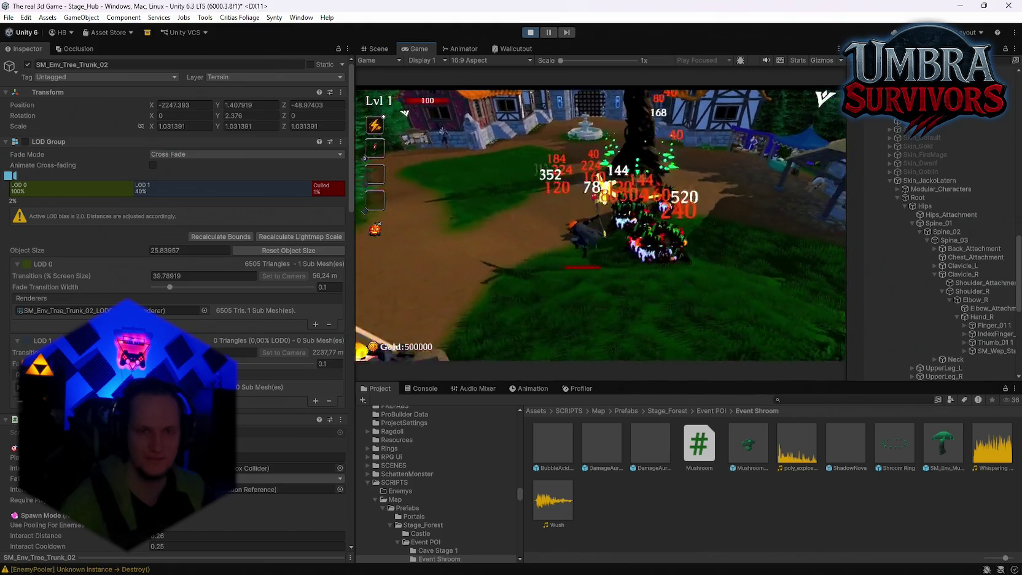
pyautogui.press('s')
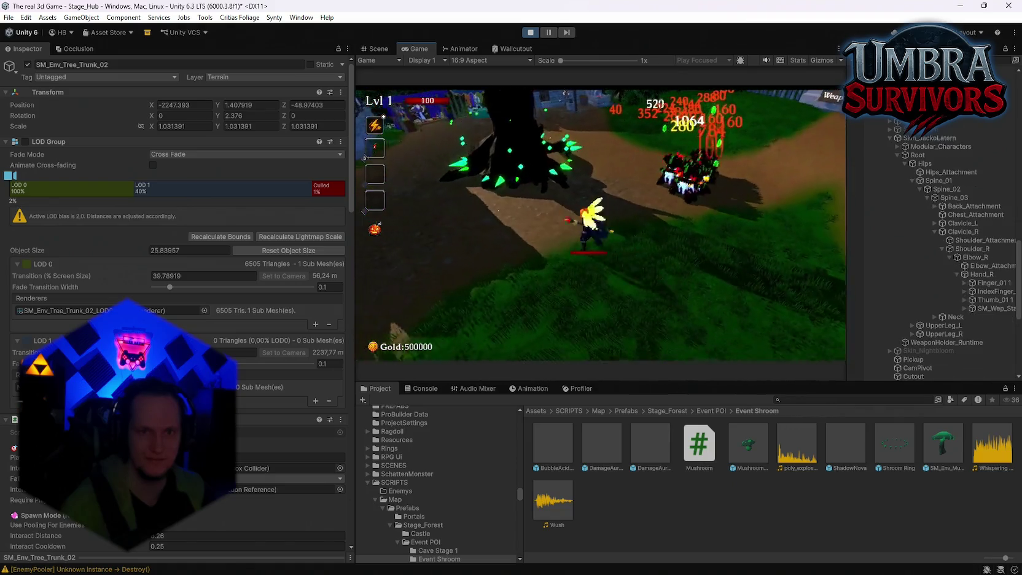
pyautogui.press('w')
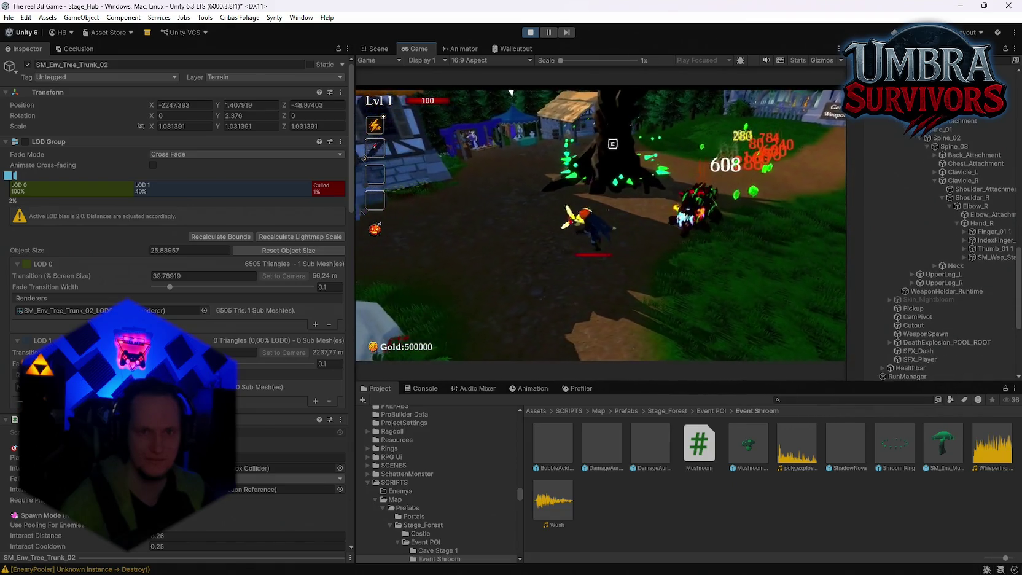
pyautogui.press('w')
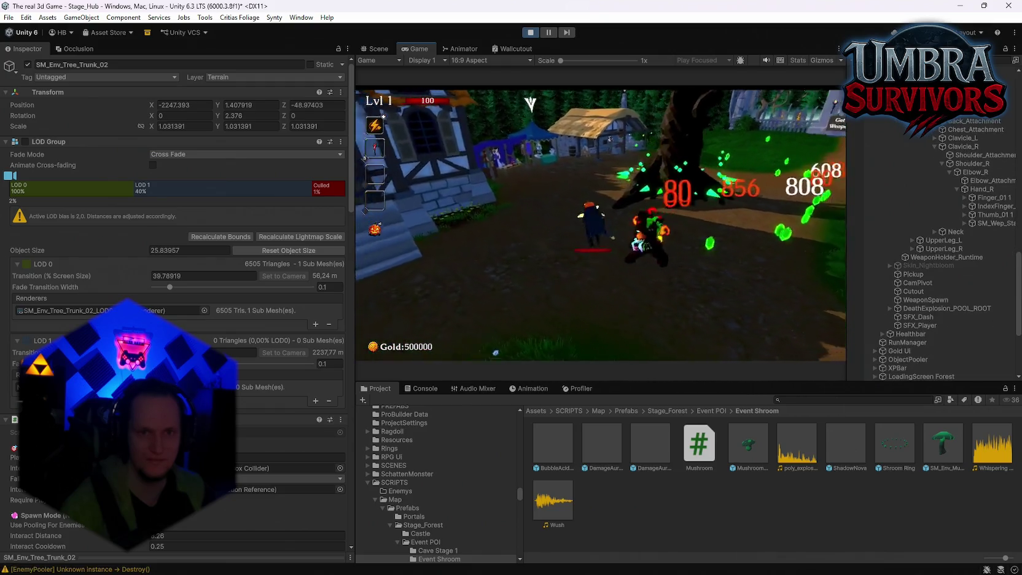
pyautogui.press('w')
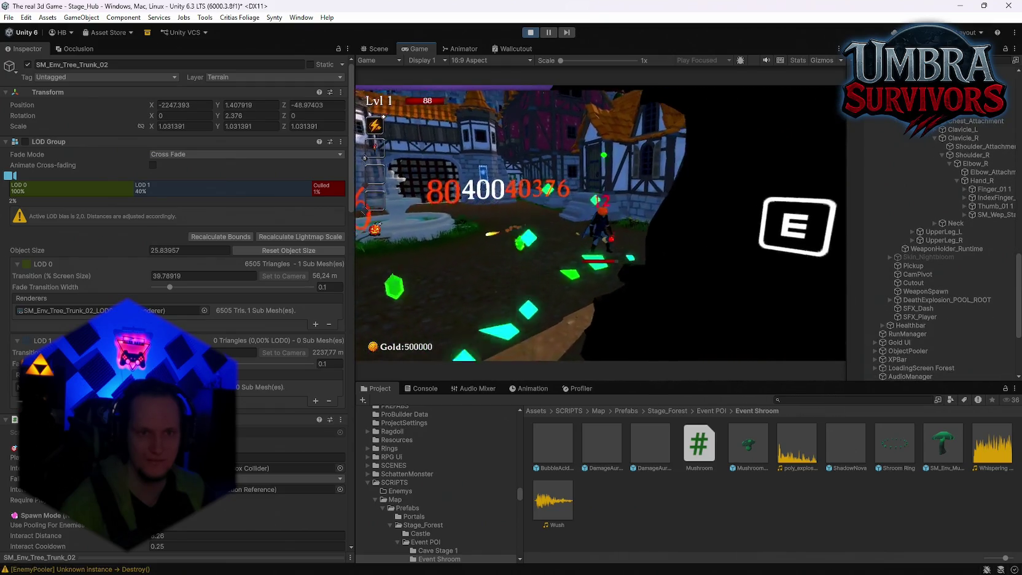
pyautogui.press('s')
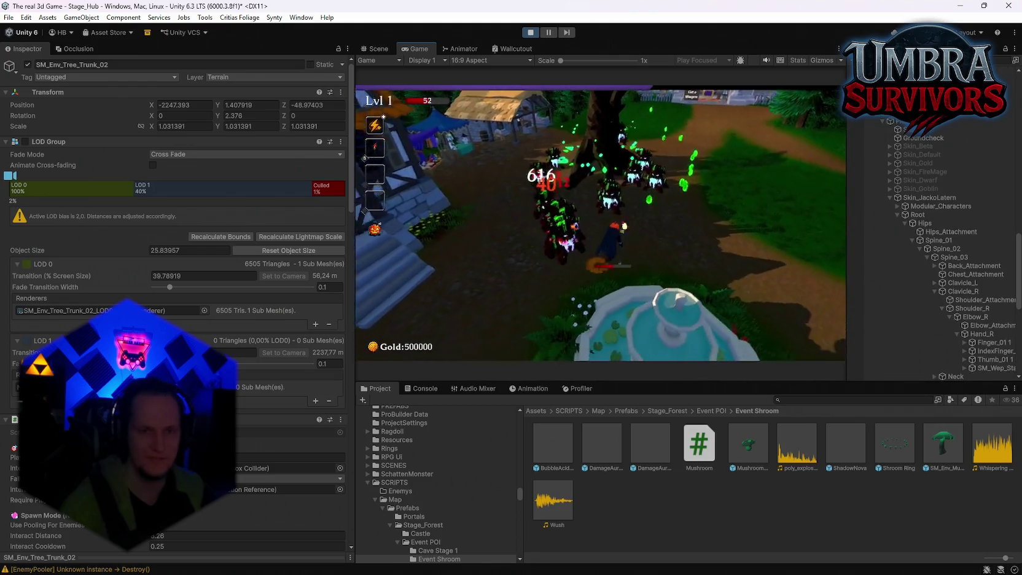
pyautogui.press('d')
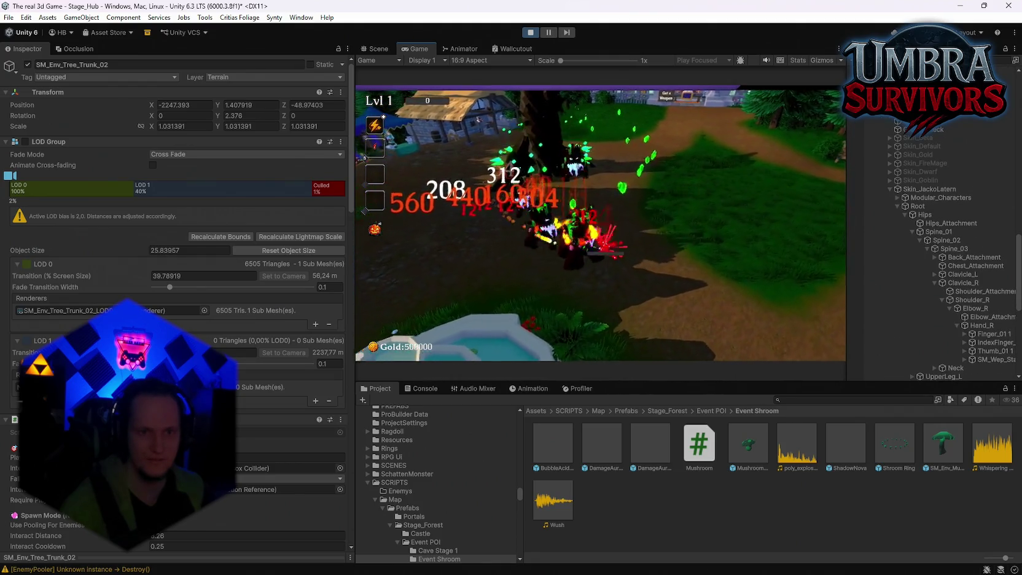
pyautogui.press('a')
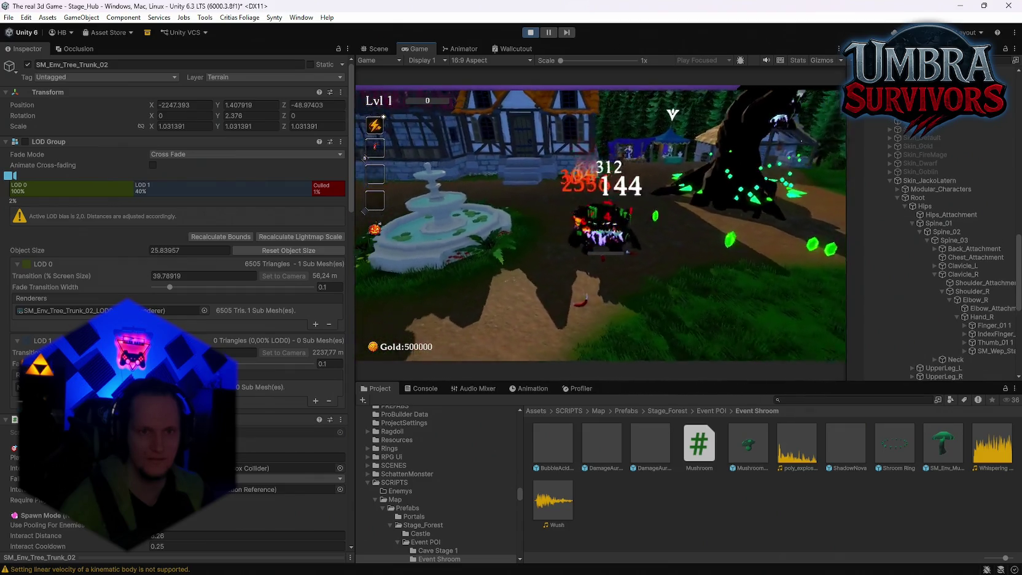
pyautogui.press('Escape')
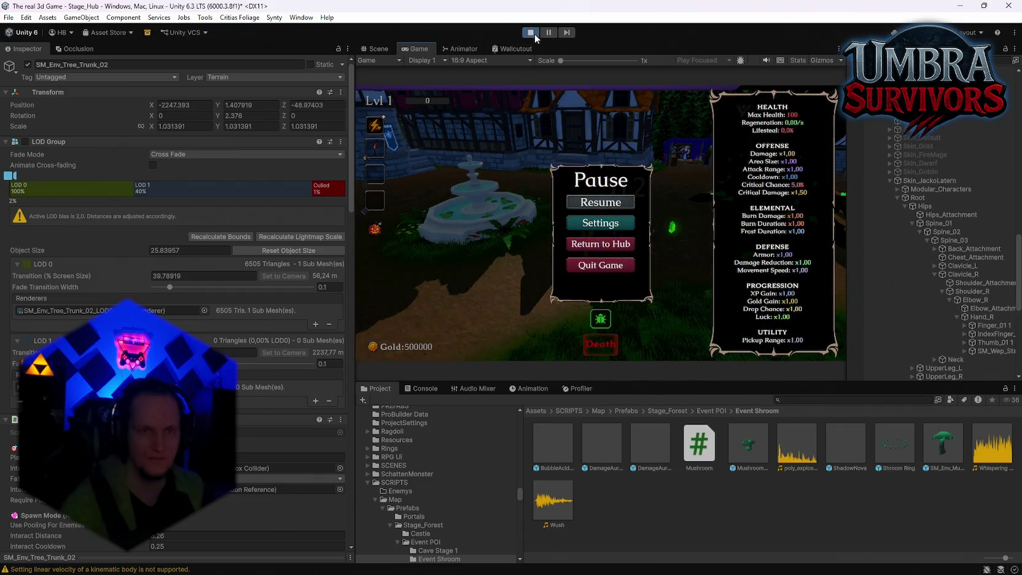
# Step: Stop Play mode and view the green-aura stump from a new Scene view angle
pyautogui.click(532, 34)
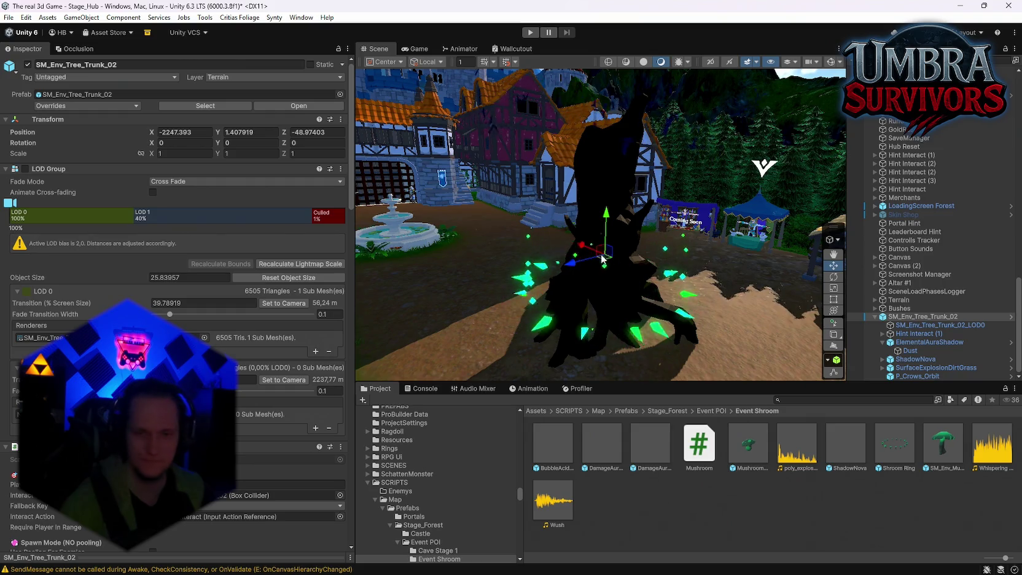
pyautogui.moveTo(614, 277)
pyautogui.mouseDown()
pyautogui.moveTo(768, 276)
pyautogui.moveTo(798, 258)
pyautogui.moveTo(615, 271)
pyautogui.mouseUp()
pyautogui.scroll(-20, 178, 277)
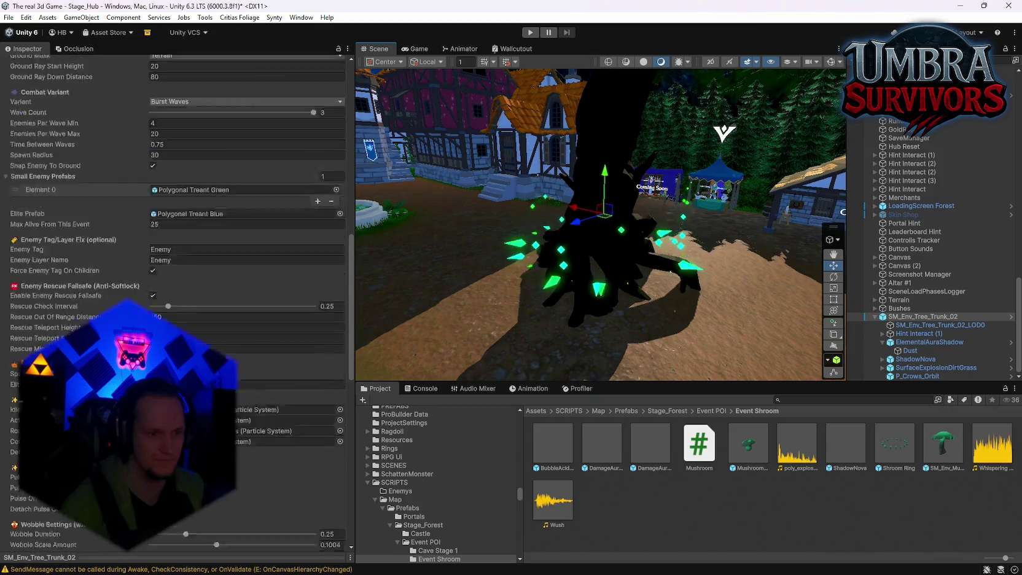
pyautogui.scroll(-10, 242, 398)
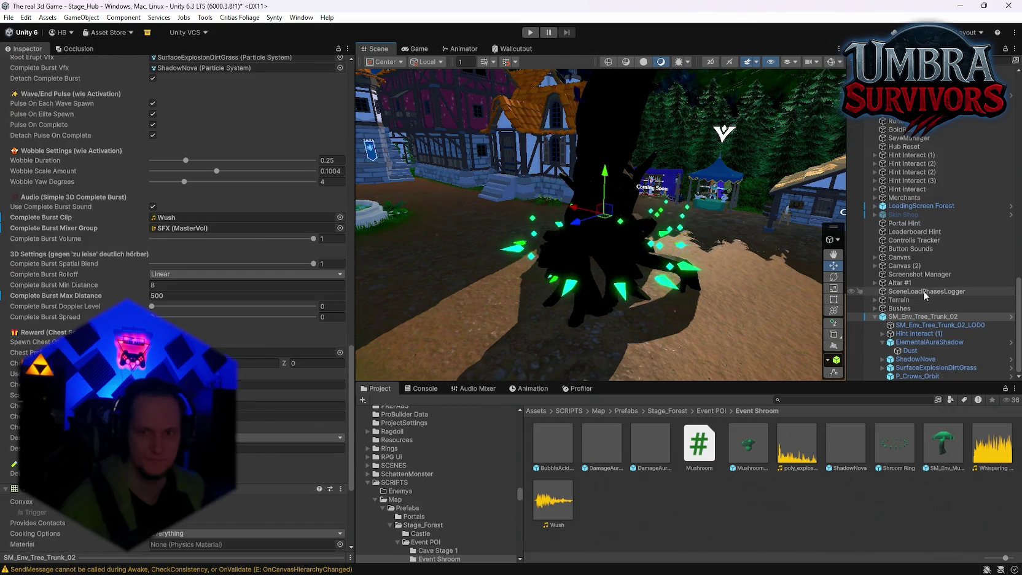
# Step: Add an Audio Listener component to the Player, then start Play mode again
pyautogui.scroll(15, 903, 307)
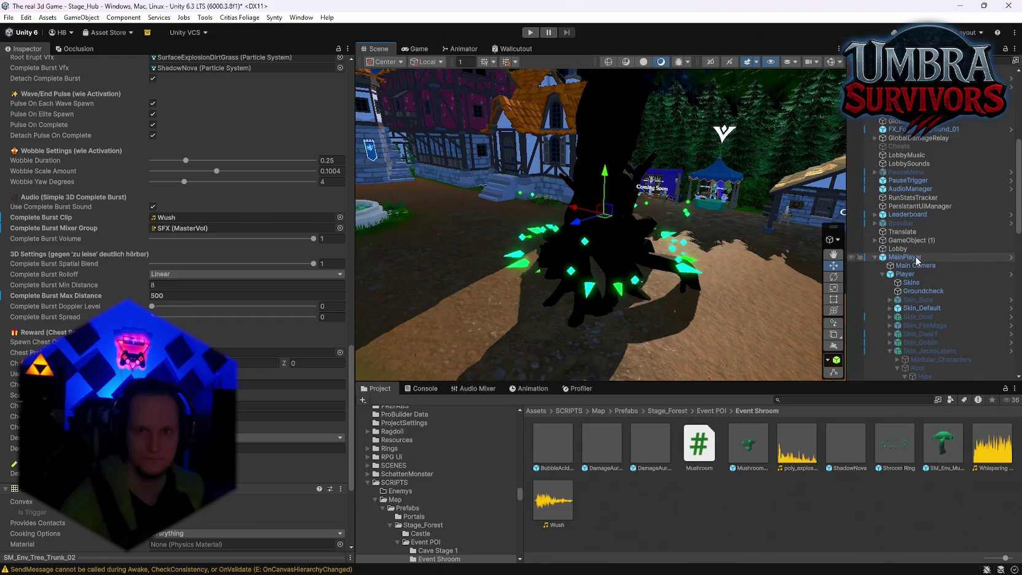
pyautogui.click(904, 274)
pyautogui.scroll(10, 269, 344)
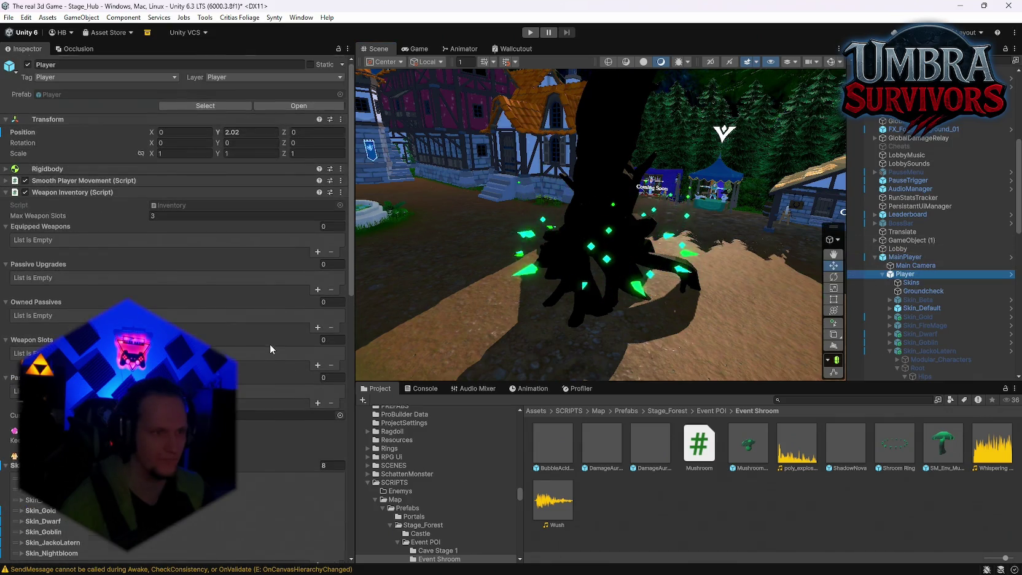
pyautogui.click(123, 192)
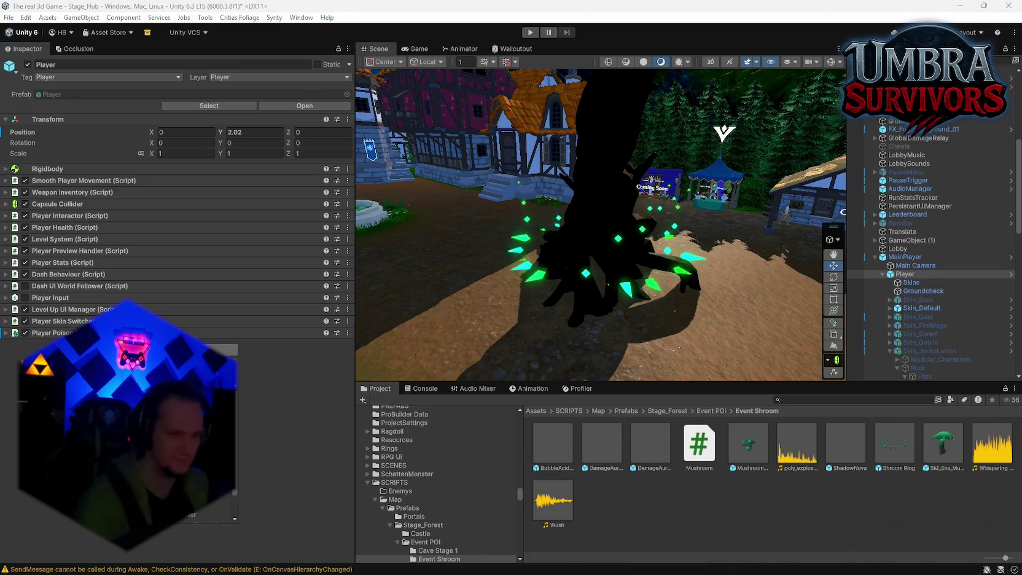
pyautogui.moveTo(552, 500); pyautogui.dragTo(26, 350)
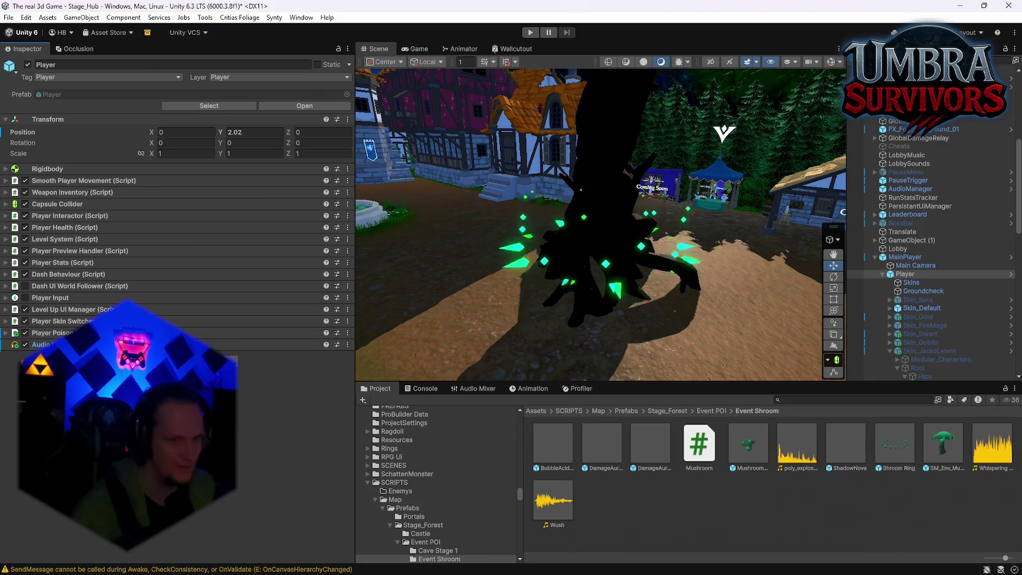
pyautogui.click(529, 34)
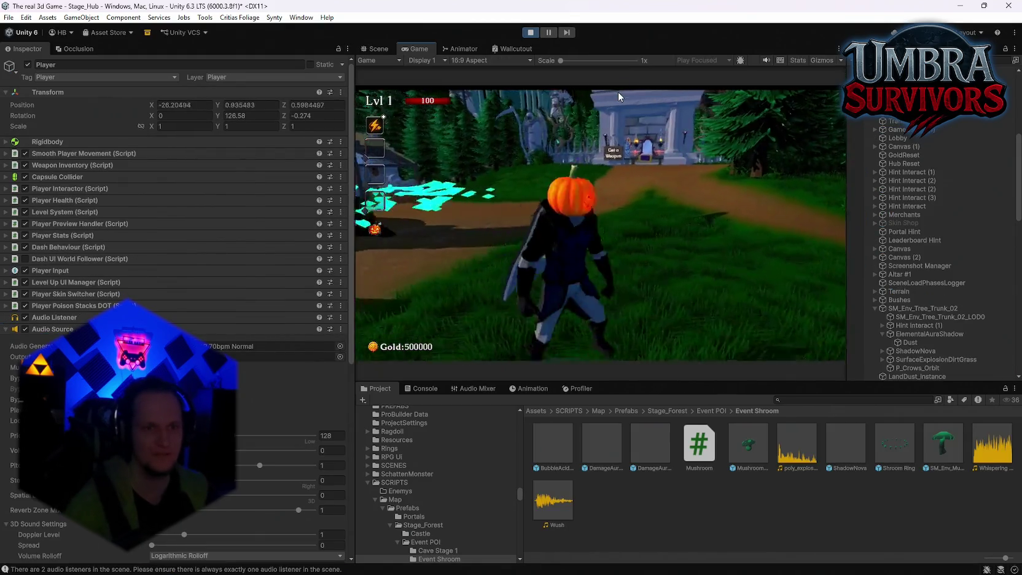
# Step: Run the player through the stump's enemy horde and around the cursed stump
pyautogui.click(618, 92)
pyautogui.press('w')
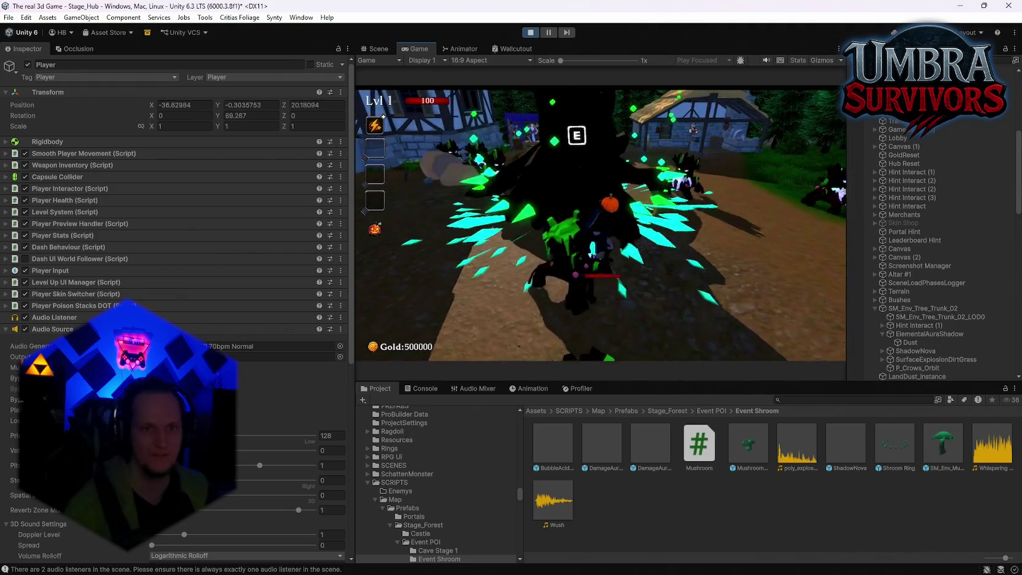
pyautogui.press('w')
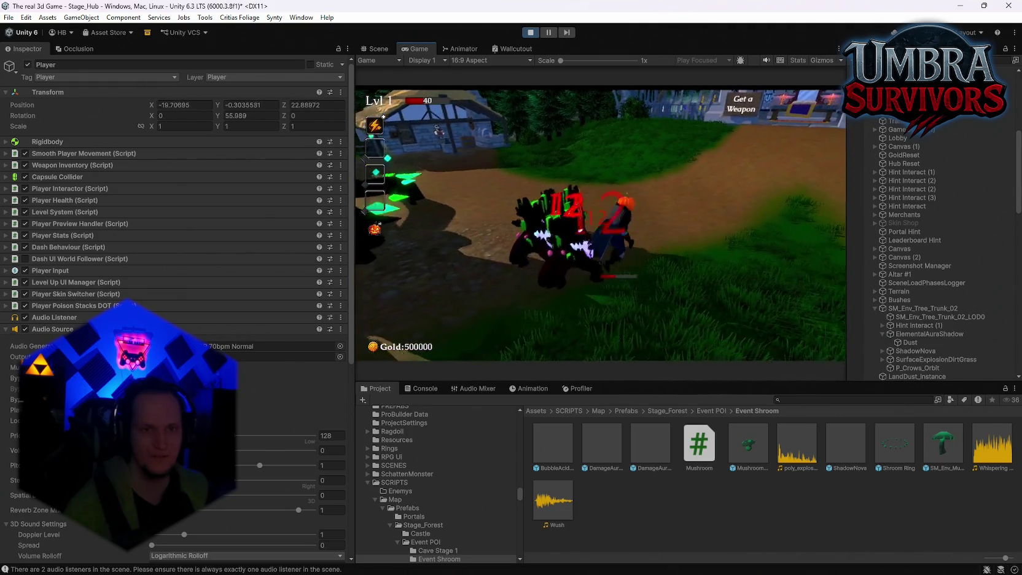
pyautogui.press('w')
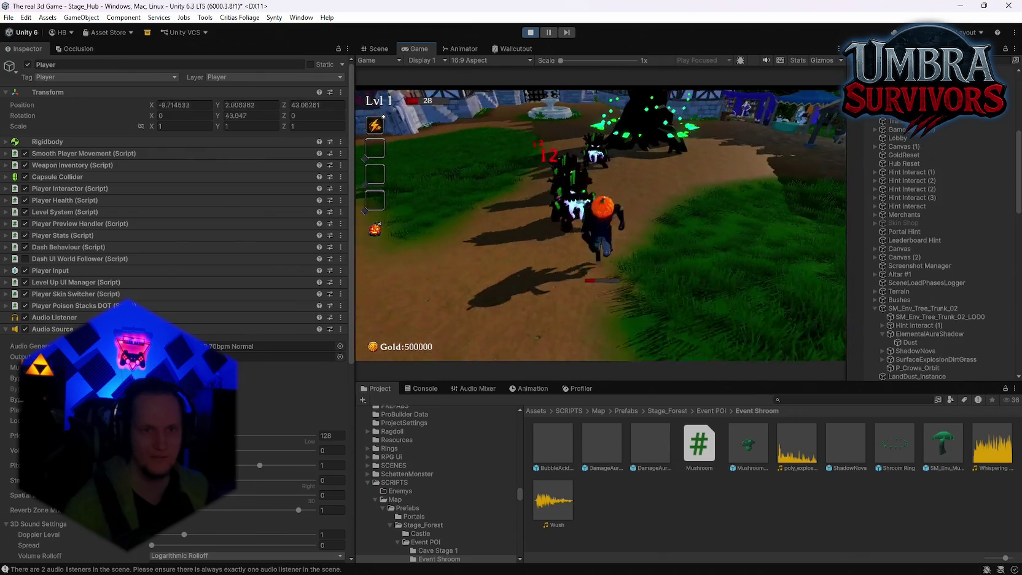
pyautogui.press('w')
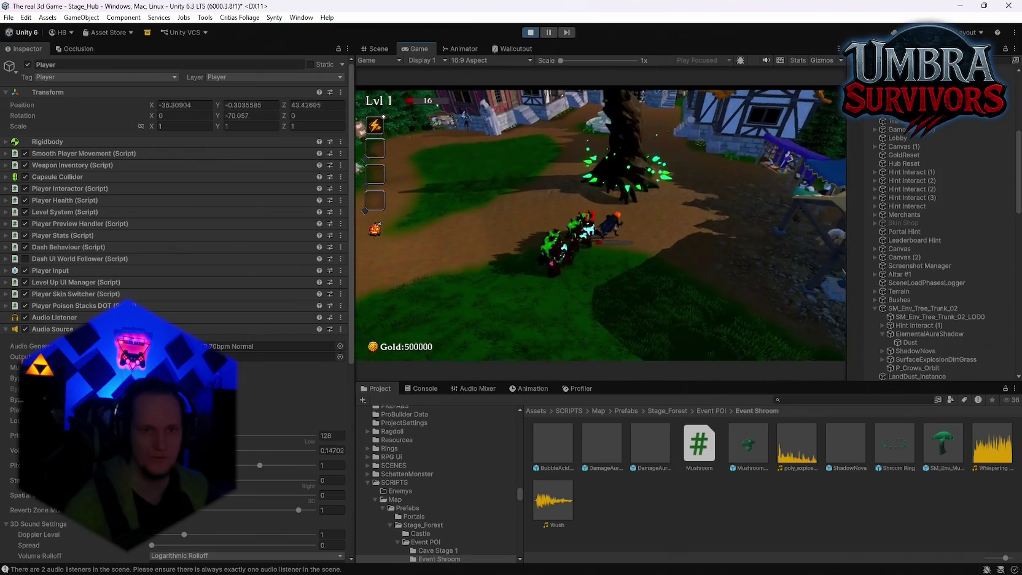
pyautogui.press('w')
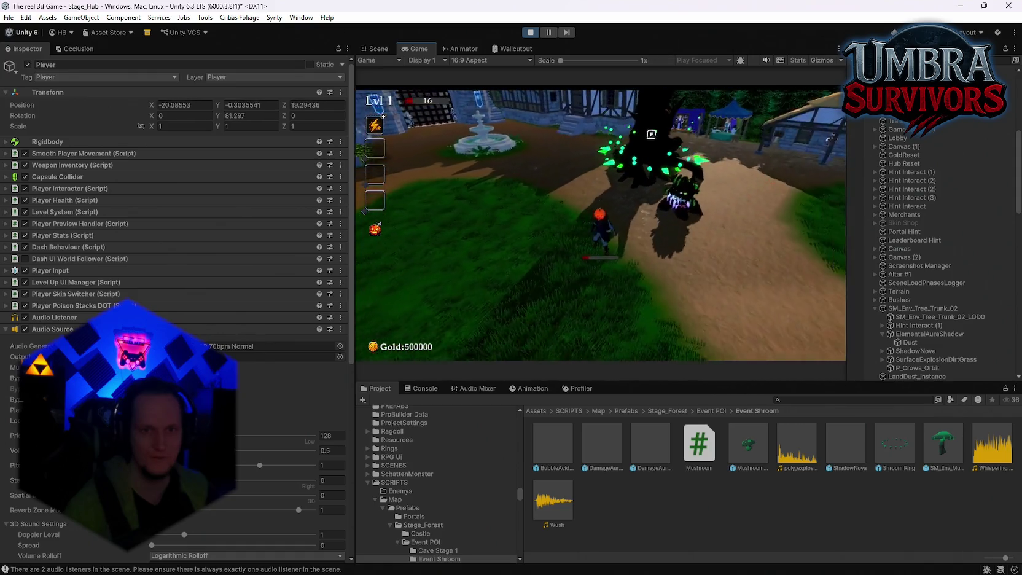
pyautogui.press('w')
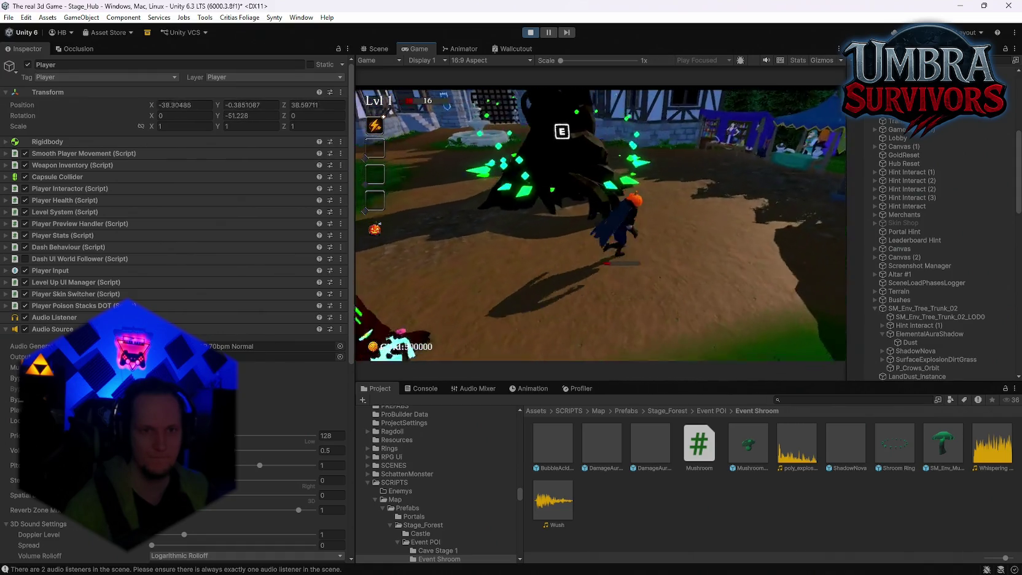
# Step: Visit the weapon shop, close the Infernal Torch book, then pause to see stats
pyautogui.press('w')
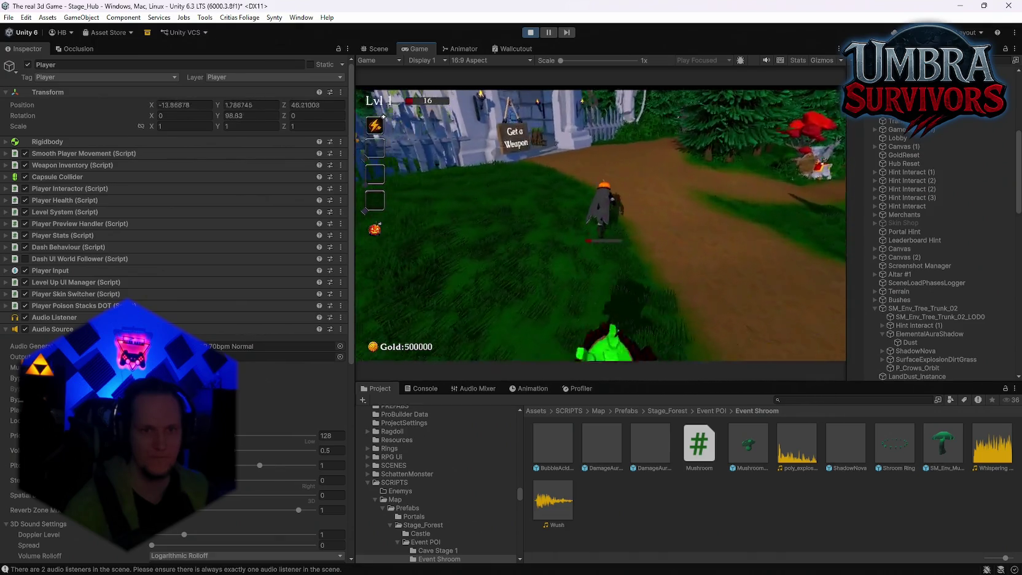
pyautogui.press('w')
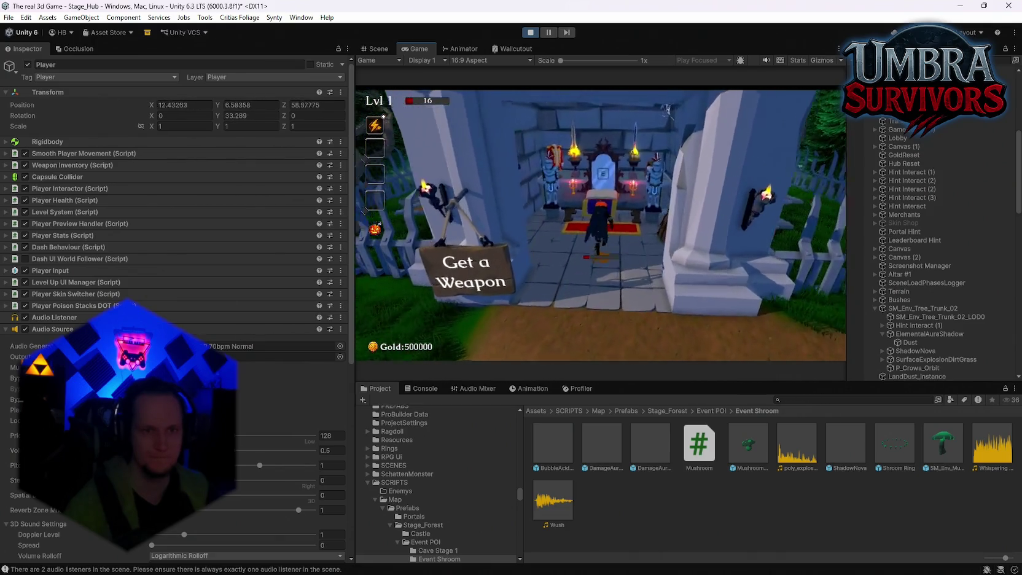
pyautogui.press('e')
pyautogui.click(767, 111)
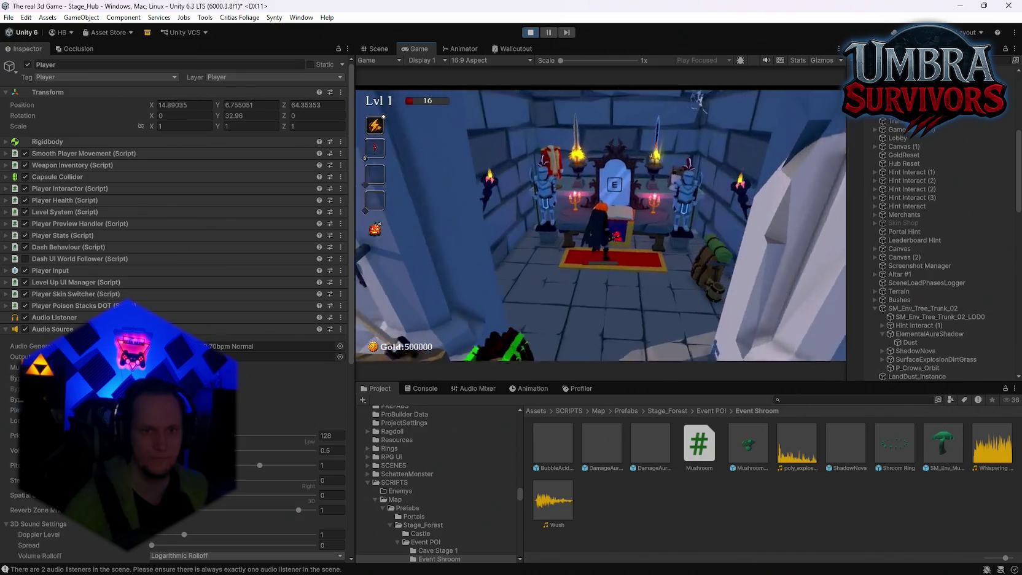
pyautogui.press('s')
pyautogui.press('s')
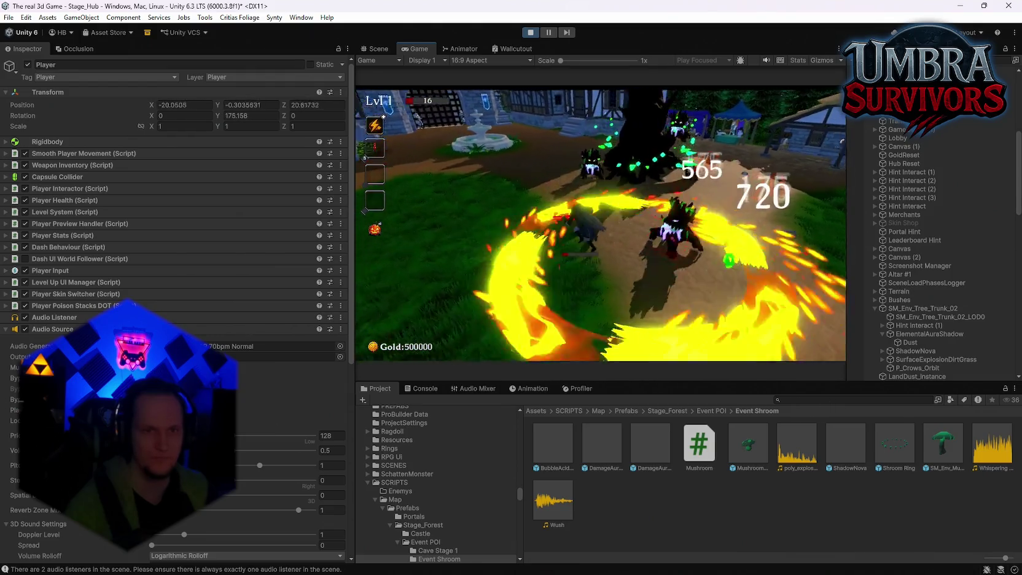
pyautogui.press('Escape')
# Step: Inspect the equipped Höllenfackel weapon's script, then stop Play mode
pyautogui.scroll(10, 924, 277)
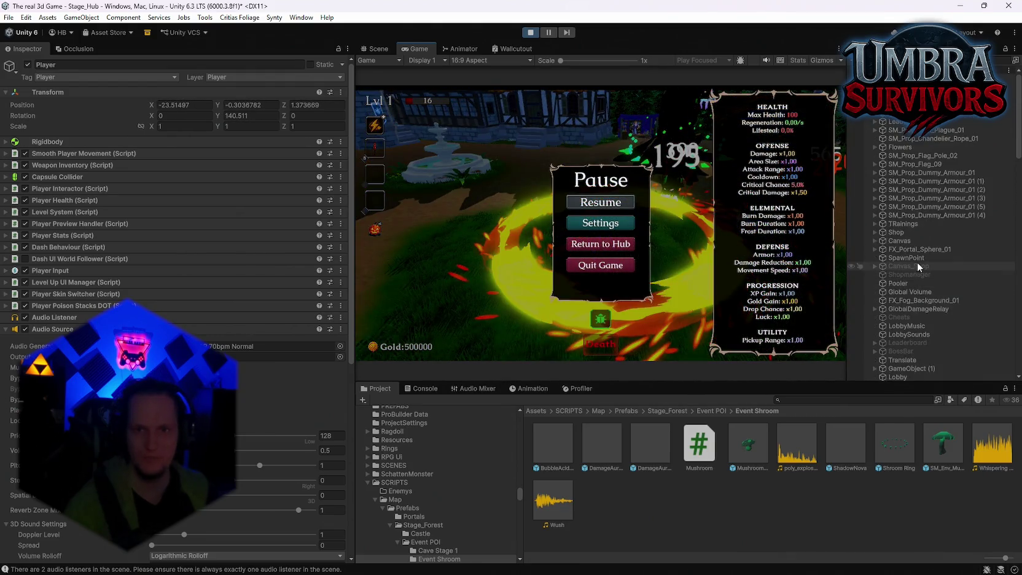
pyautogui.scroll(-10, 967, 319)
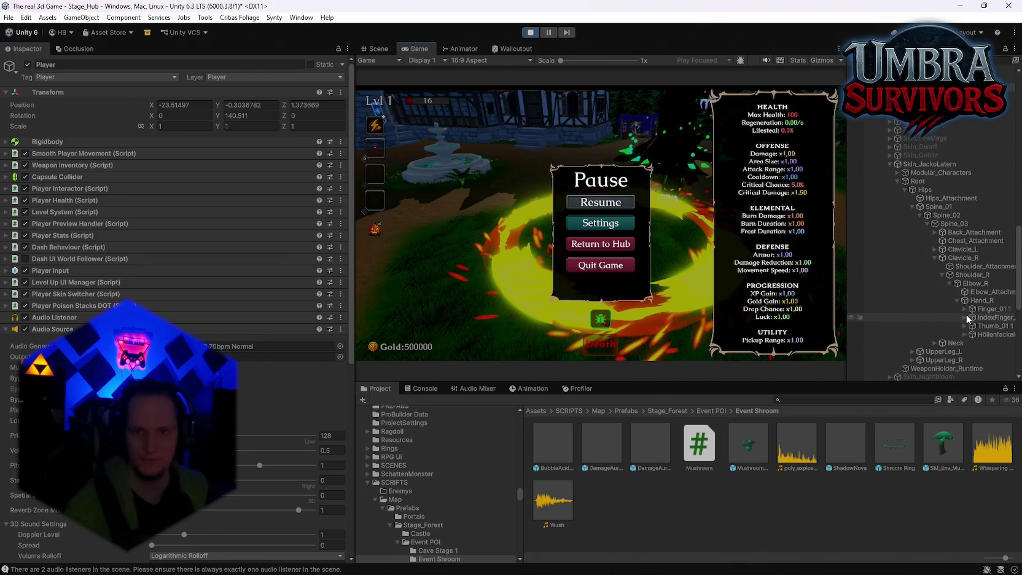
pyautogui.click(984, 335)
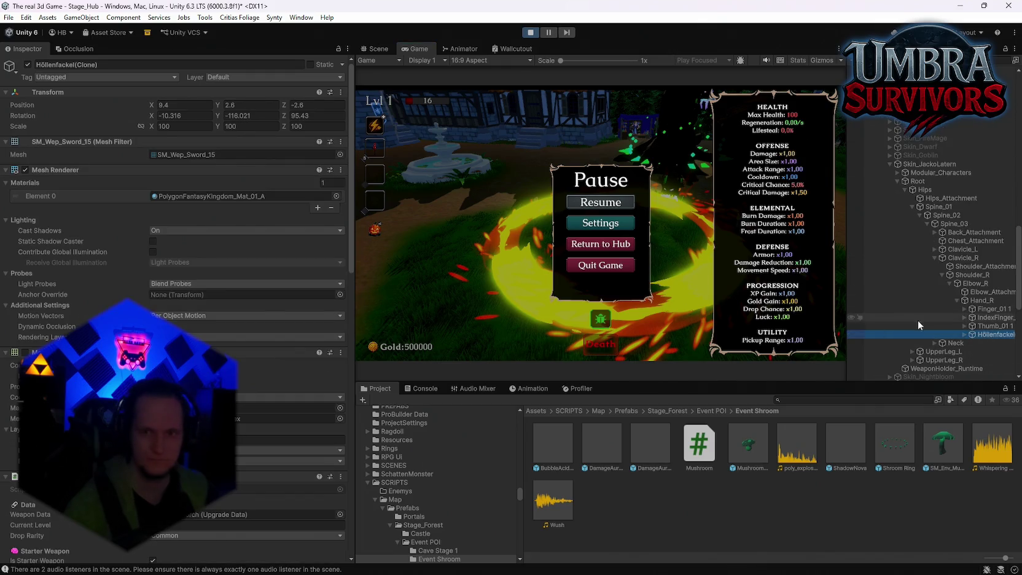
pyautogui.scroll(-8, 230, 323)
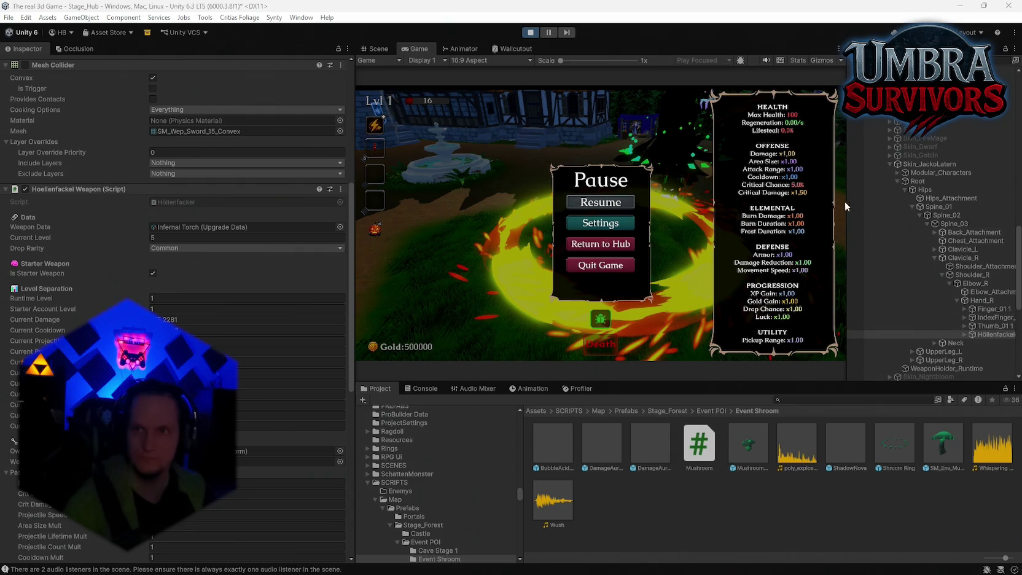
pyautogui.click(532, 32)
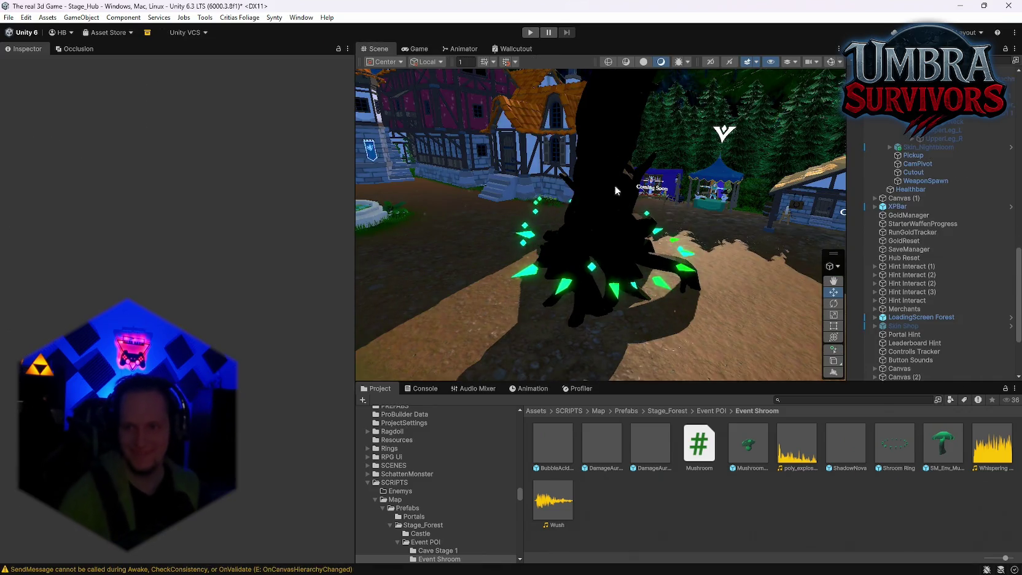
# Step: Select the Main Camera under MainPlayer and collapse its Player Camera script
pyautogui.scroll(10, 932, 233)
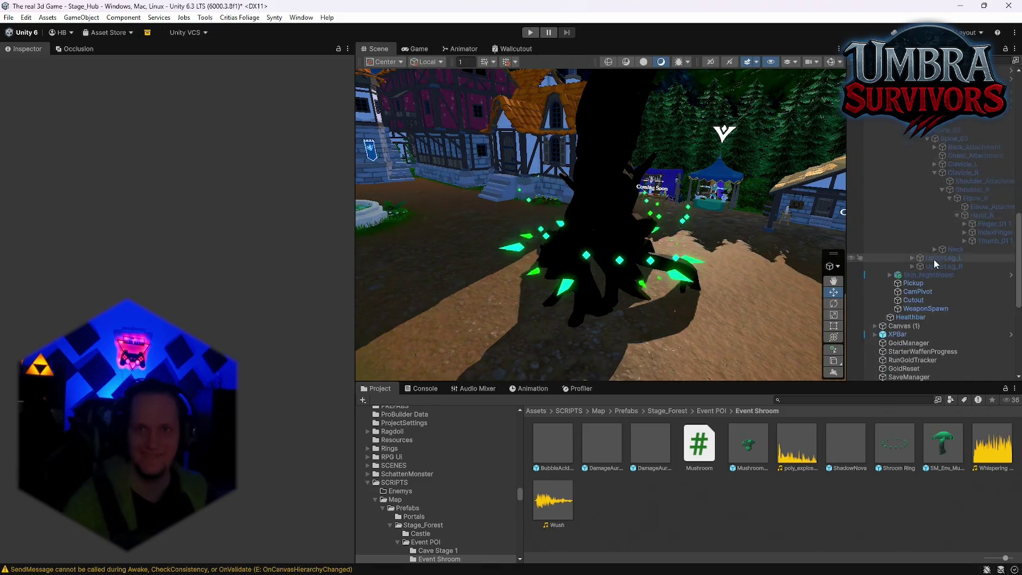
pyautogui.scroll(-2, 945, 246)
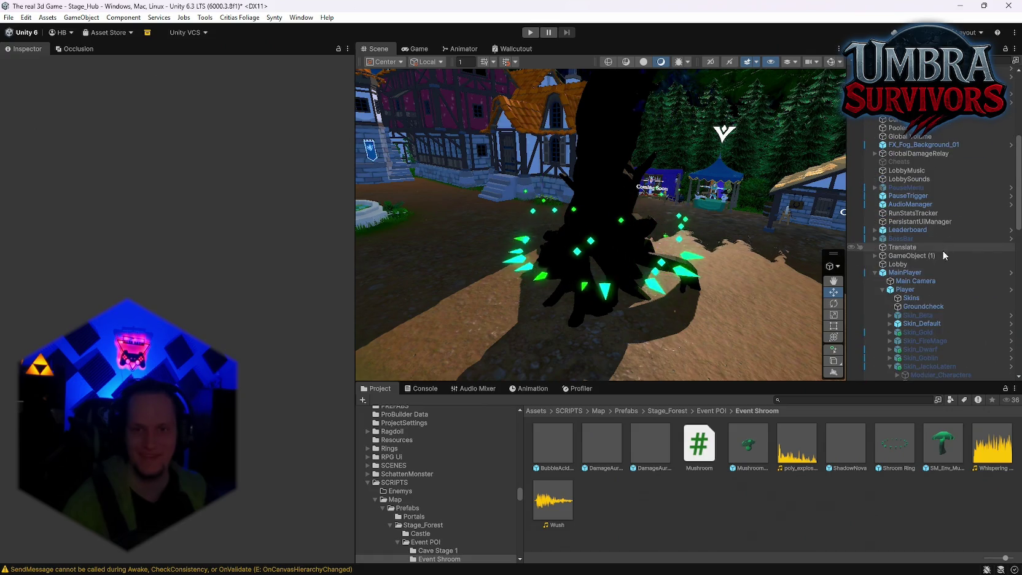
pyautogui.click(906, 274)
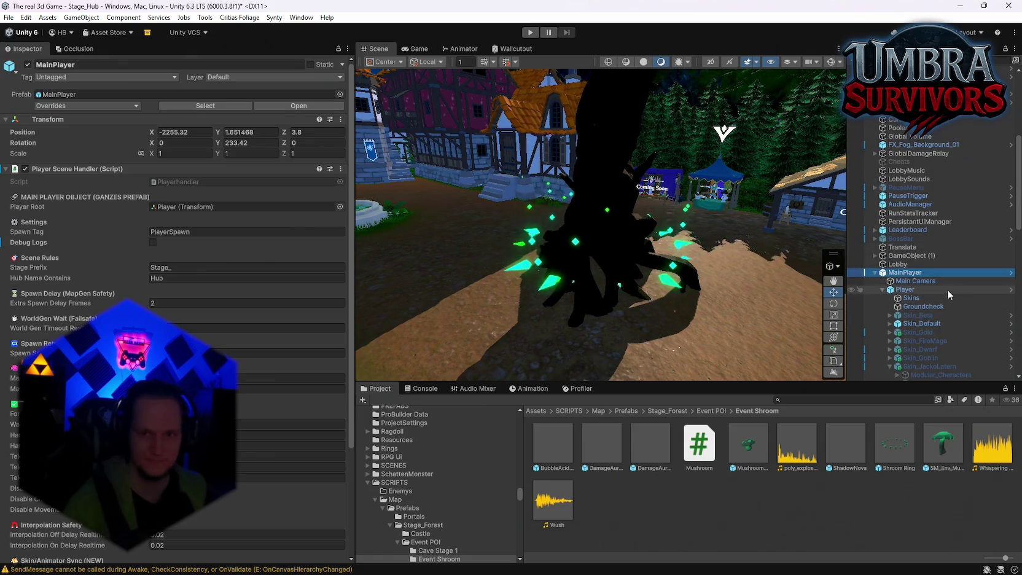
pyautogui.click(915, 280)
pyautogui.scroll(-10, 224, 332)
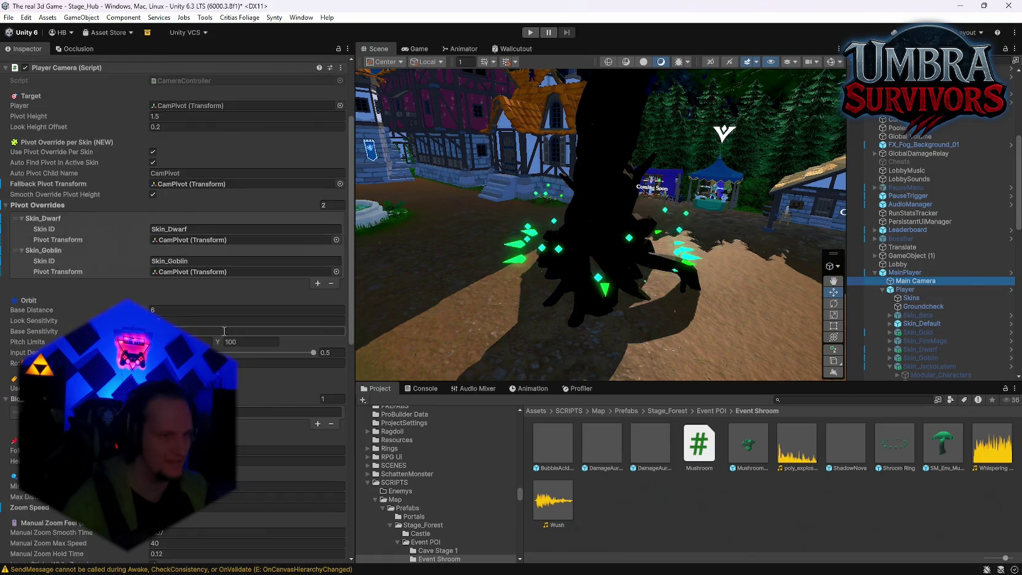
pyautogui.scroll(10, 221, 337)
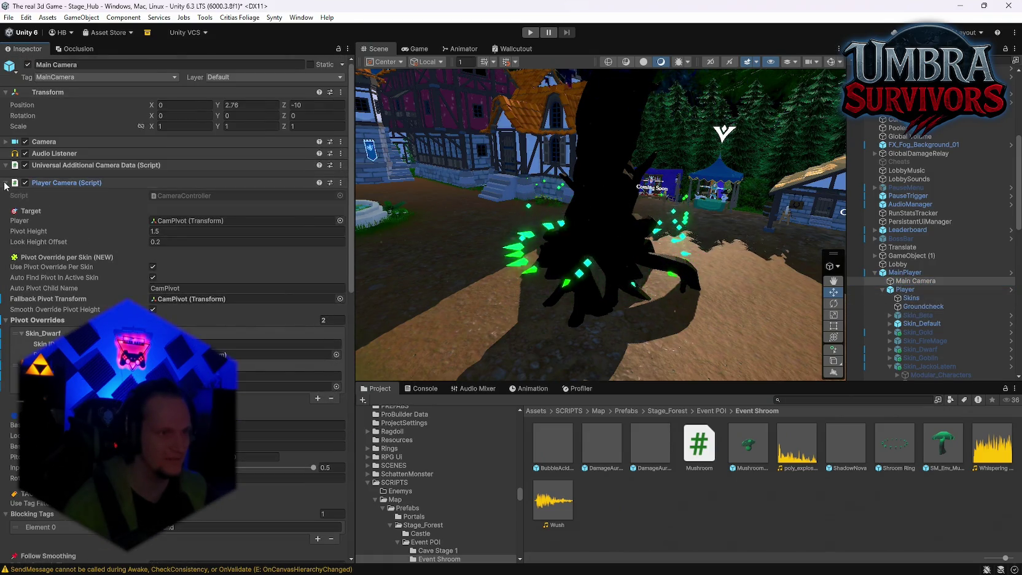
pyautogui.click(58, 182)
# Step: Remove the camera's Audio Listener, apply it to the MainPlayer prefab, and check Player
pyautogui.rightClick(51, 152)
pyautogui.click(92, 170)
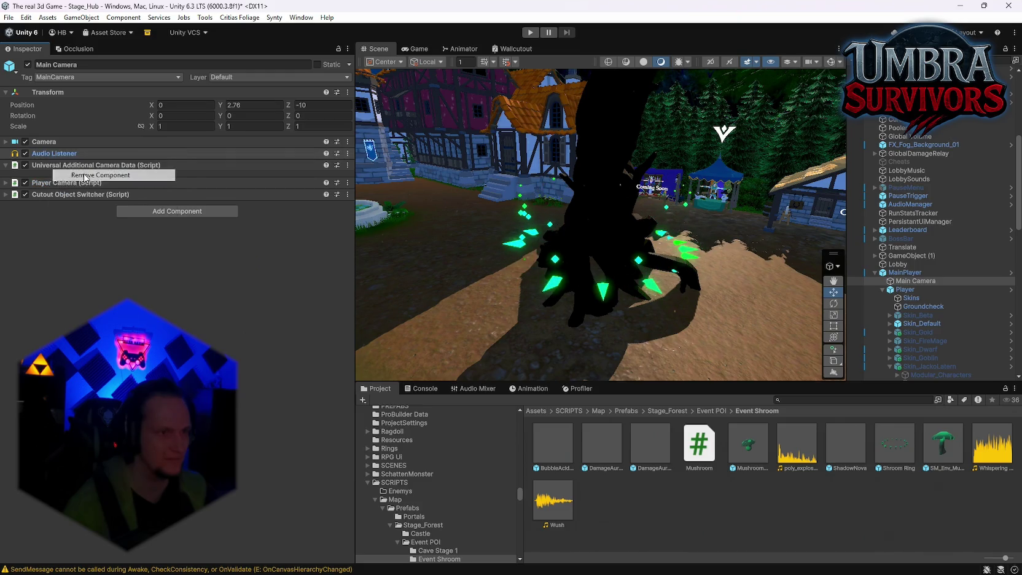
pyautogui.rightClick(86, 154)
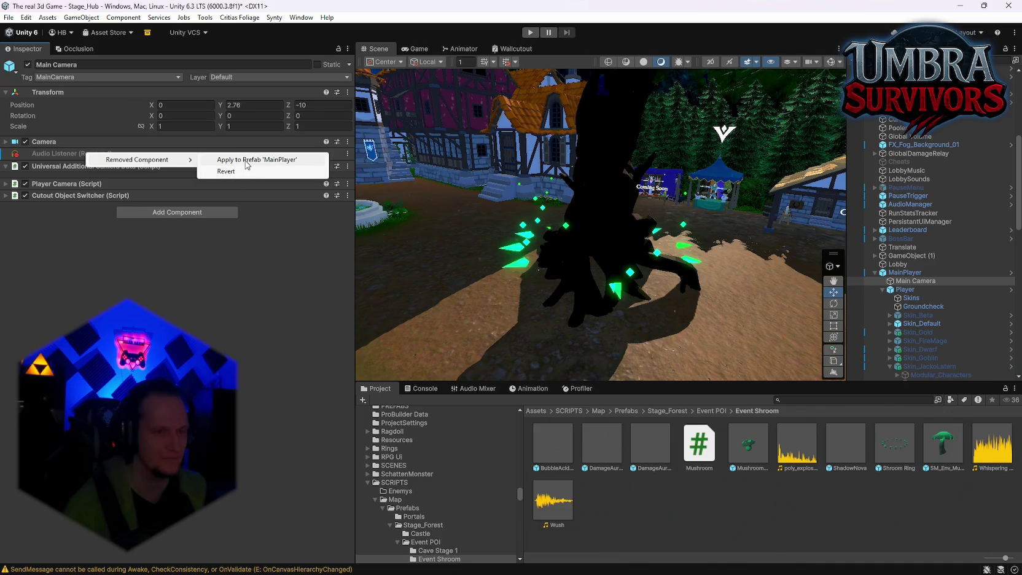
pyautogui.click(245, 161)
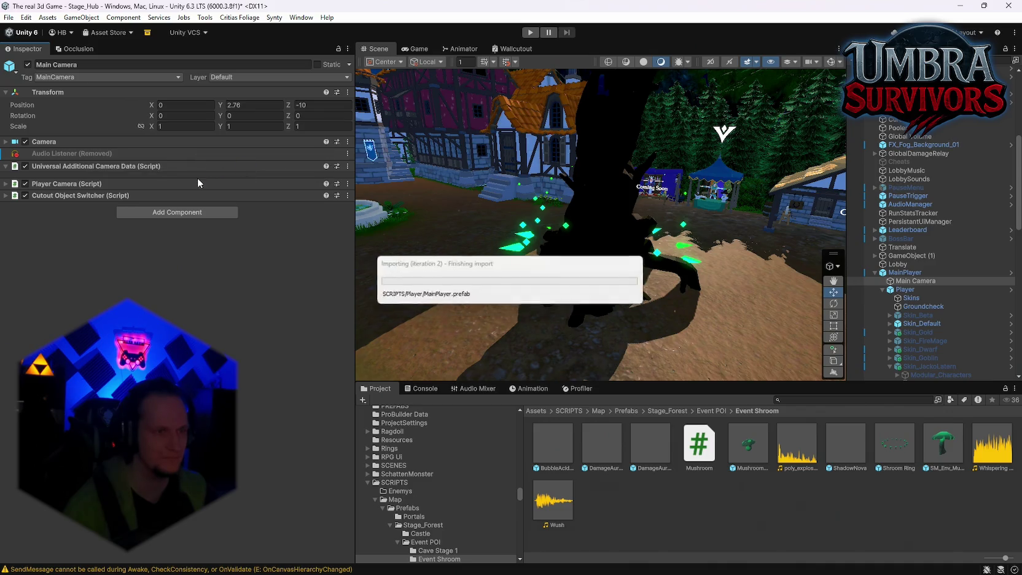
pyautogui.click(924, 289)
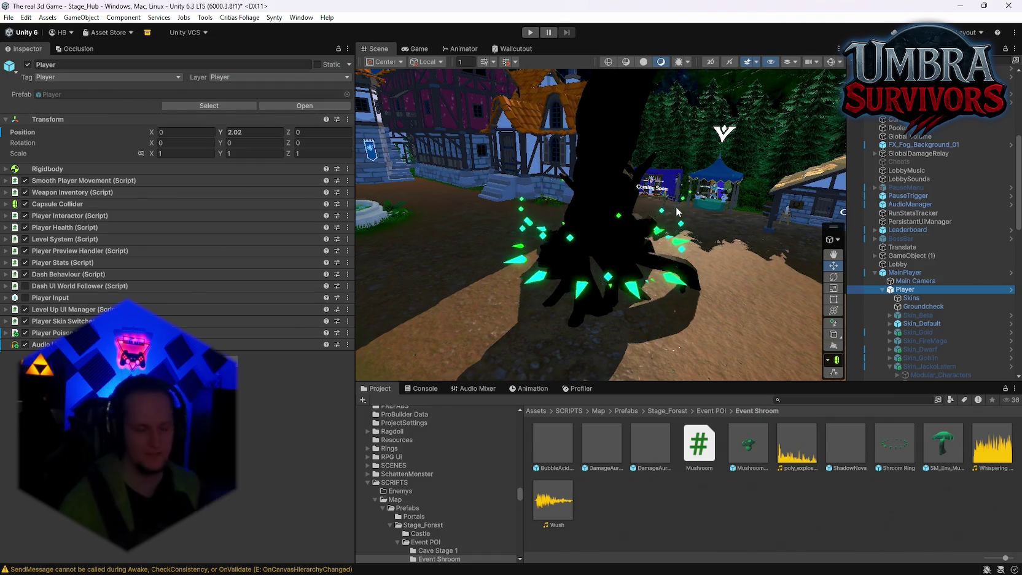
# Step: Check ElementalAuraShadow, then review the stump's aura and ShadowNova VFX slots and Wush sound
pyautogui.scroll(-10, 912, 349)
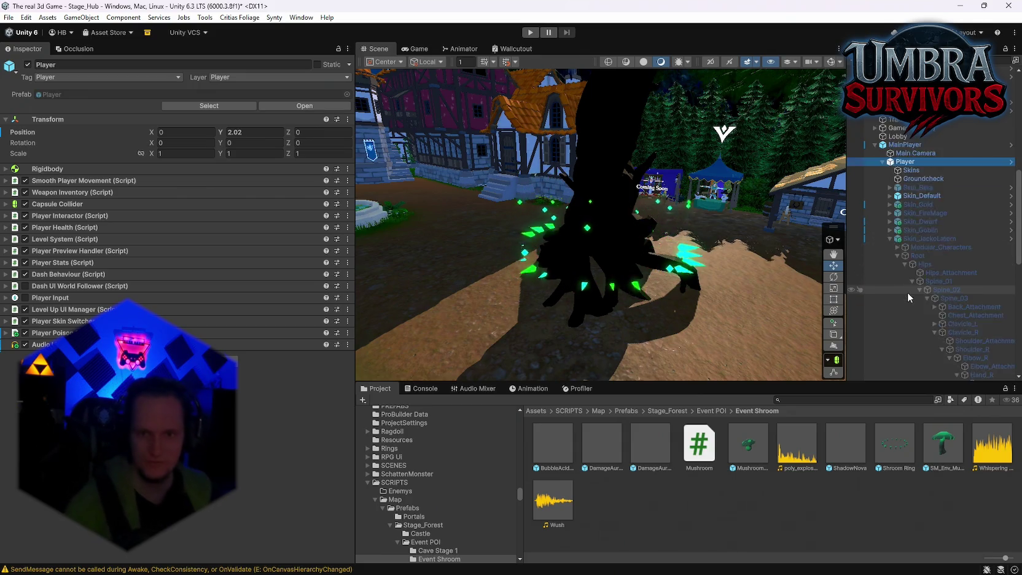
pyautogui.click(917, 344)
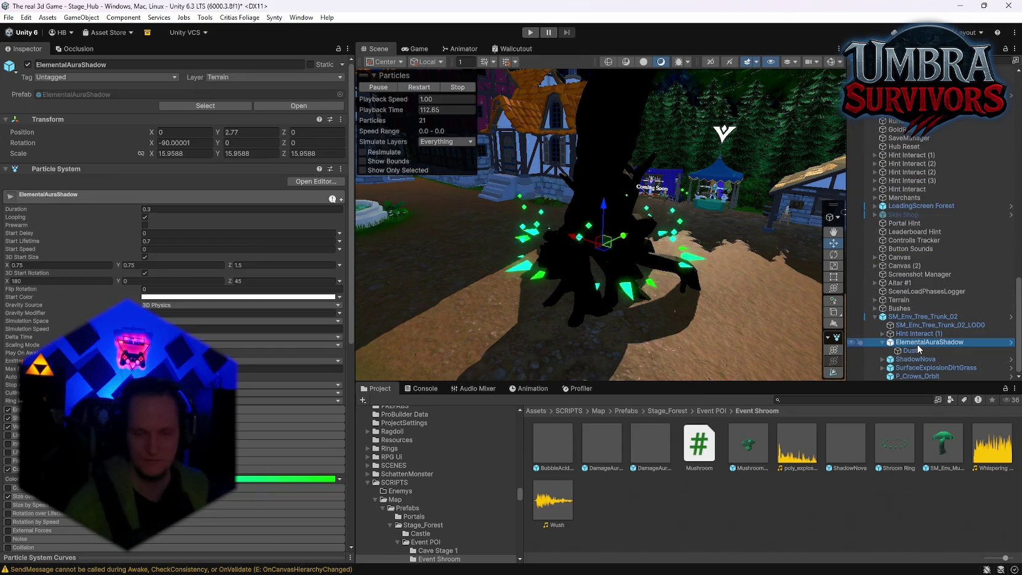
pyautogui.click(923, 316)
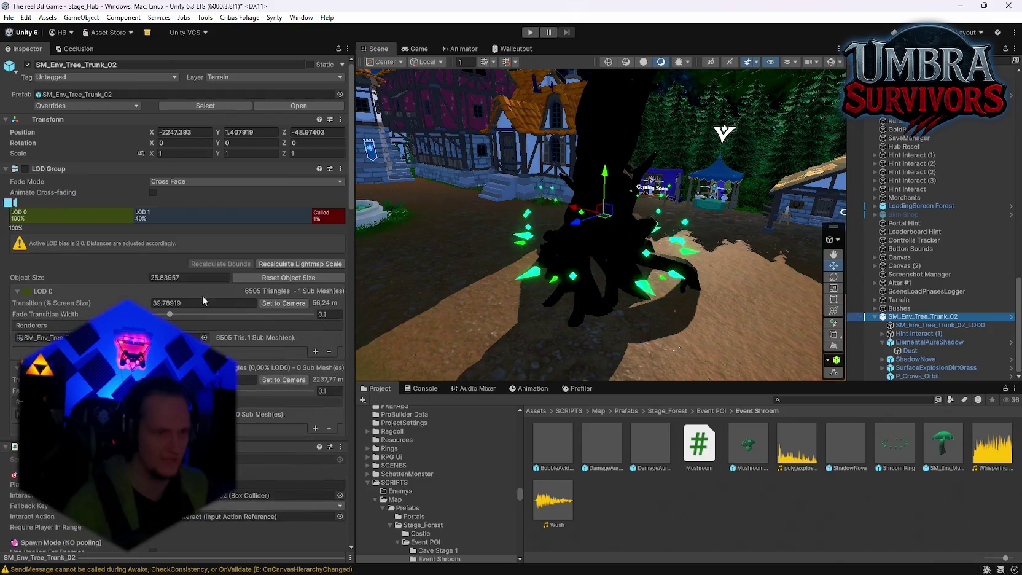
pyautogui.scroll(-10, 194, 318)
pyautogui.scroll(-15, 194, 301)
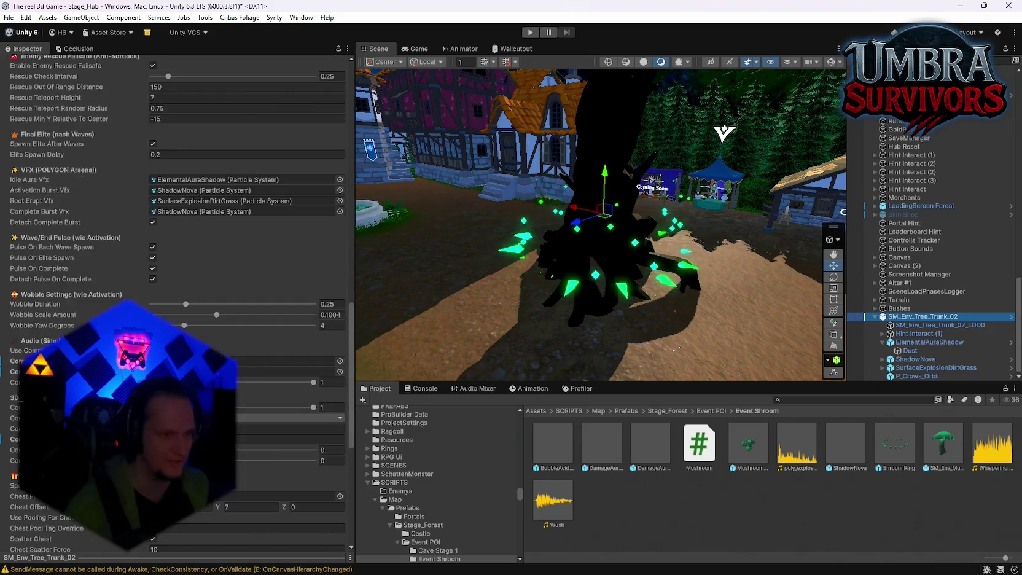